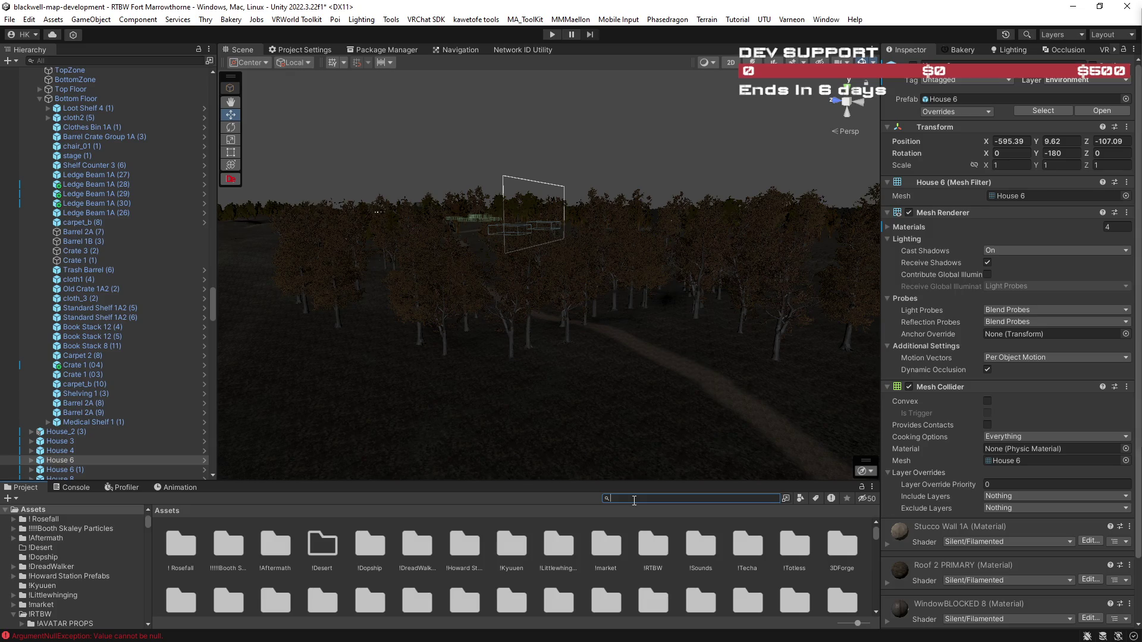
# Find the DesertCombat scene with a 'desert' search and open it, discarding the Fort Marrowthorne changes.
pyautogui.write('desert')
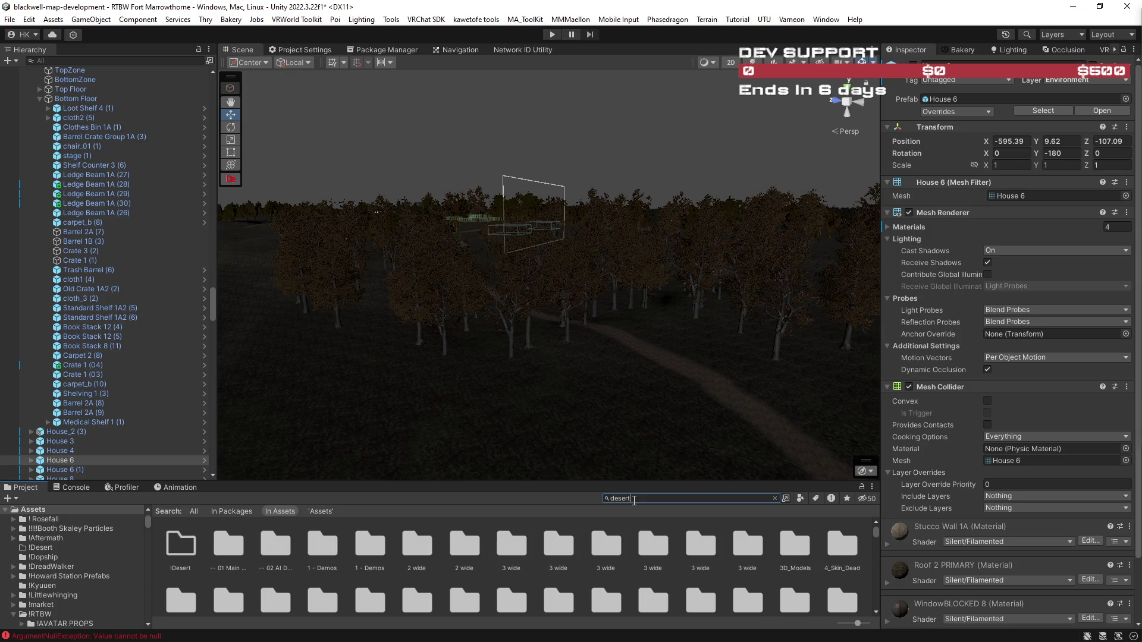
pyautogui.click(426, 545)
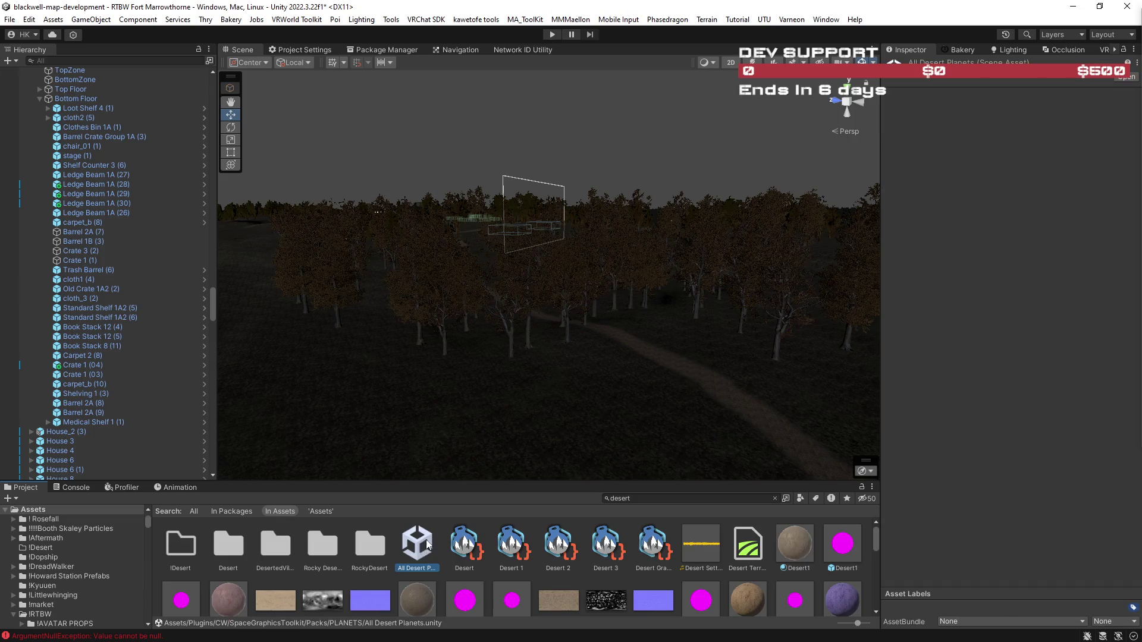
pyautogui.scroll(-6, 425, 542)
pyautogui.scroll(-2, 430, 548)
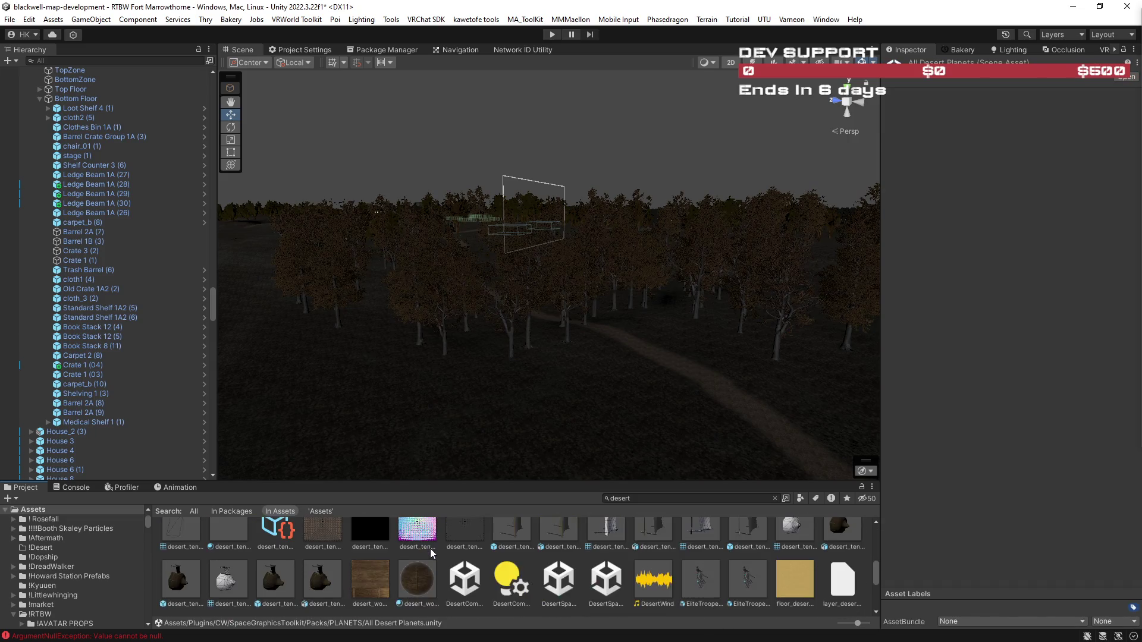
pyautogui.click(463, 556)
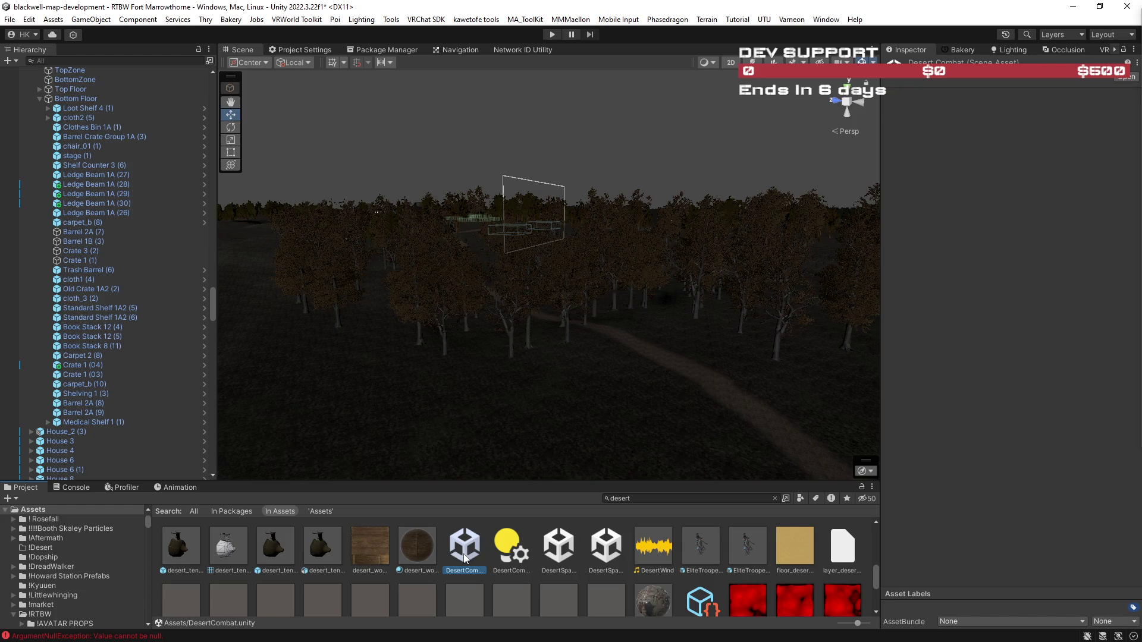
pyautogui.doubleClick(466, 559)
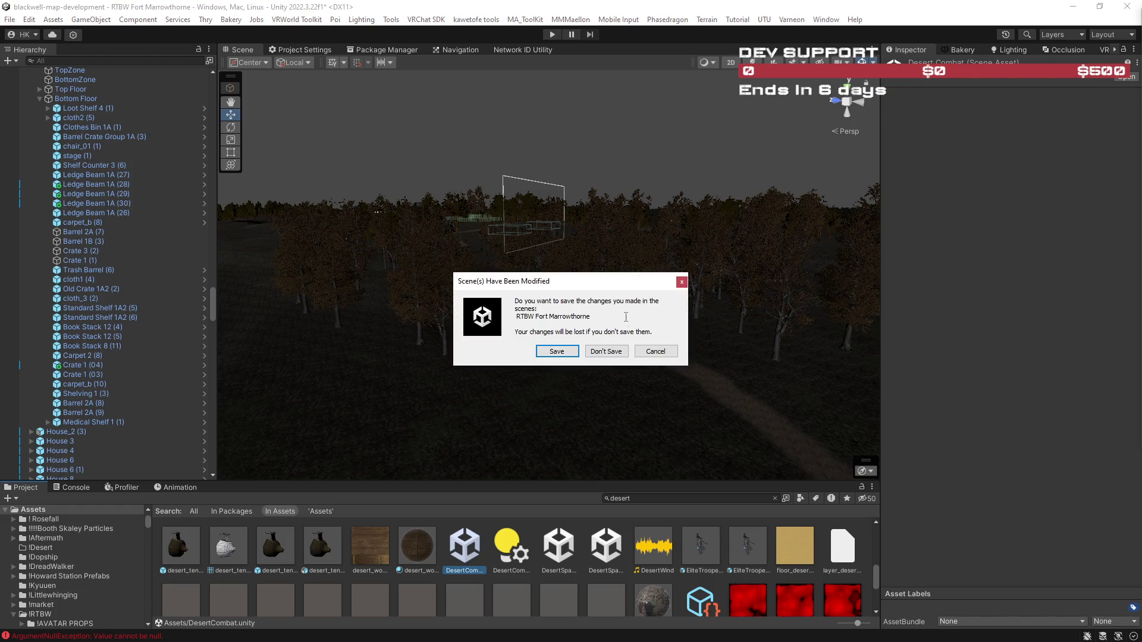
pyautogui.click(602, 352)
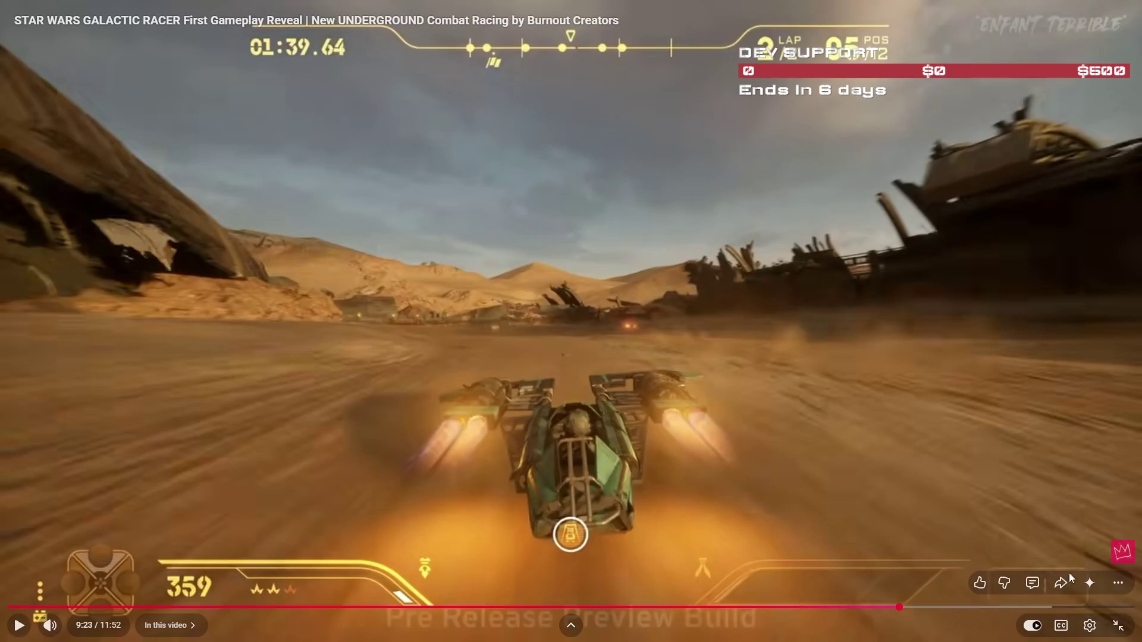
# Exit the full-screen YouTube video, move the browser aside, and orbit over the DesertCombat terrain.
pyautogui.click(1121, 636)
pyautogui.moveTo(765, 7); pyautogui.dragTo(1141, 209)
pyautogui.moveTo(745, 169)
pyautogui.mouseDown()
pyautogui.moveTo(620, 255)
pyautogui.moveTo(643, 291)
pyautogui.moveTo(689, 291)
pyautogui.moveTo(602, 286)
pyautogui.moveTo(234, 186)
pyautogui.mouseUp()
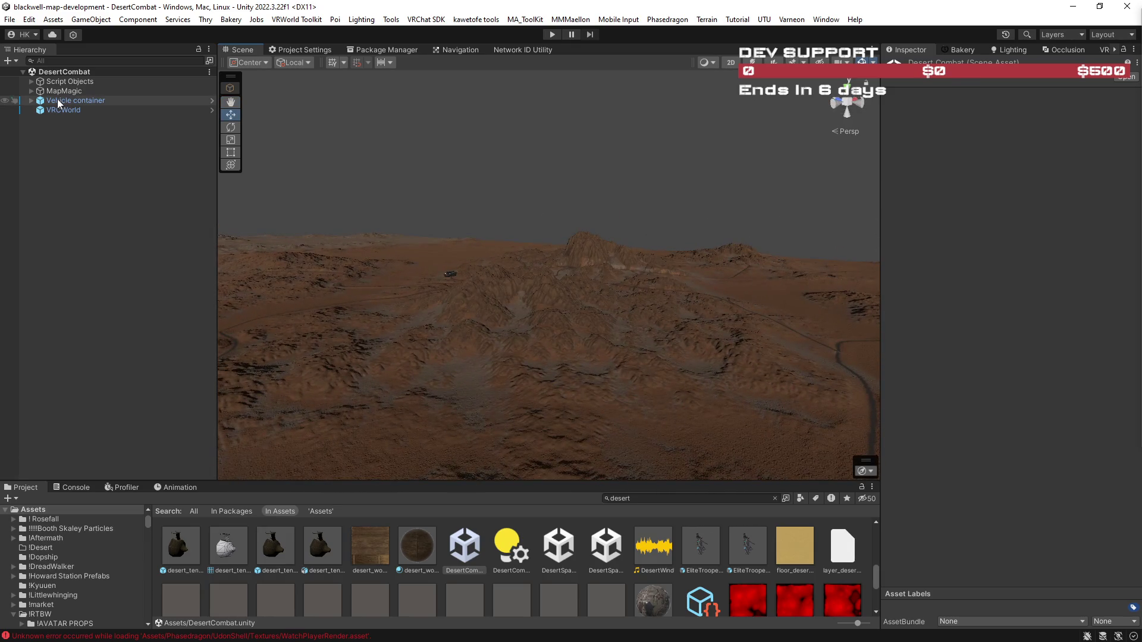
# Expand the Vehicle container and frame Automaton Hovercraft FAST in the Scene view.
pyautogui.click(59, 101)
pyautogui.click(32, 100)
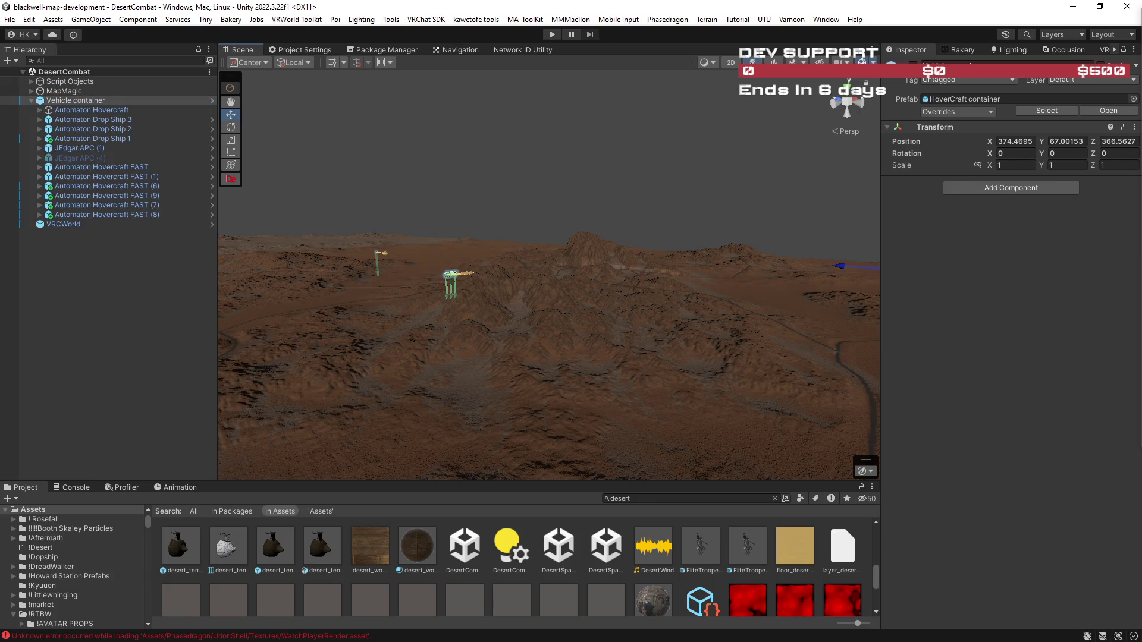
pyautogui.click(71, 110)
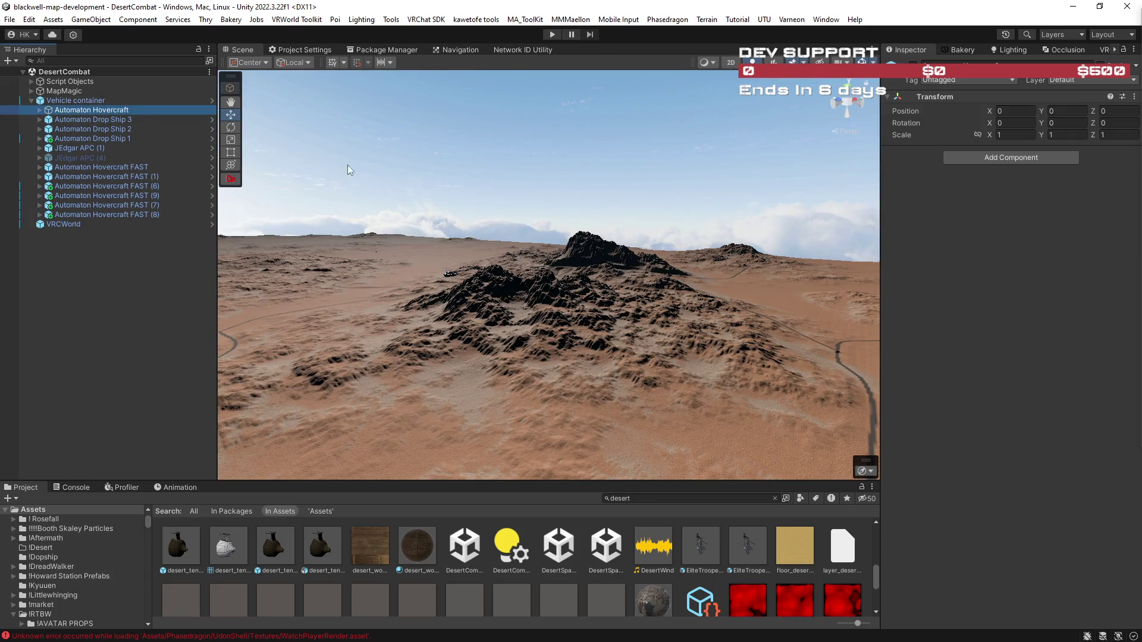
pyautogui.click(56, 169)
pyautogui.press('f')
pyautogui.moveTo(581, 272)
pyautogui.mouseDown()
pyautogui.moveTo(617, 305)
pyautogui.moveTo(887, 373)
pyautogui.mouseUp()
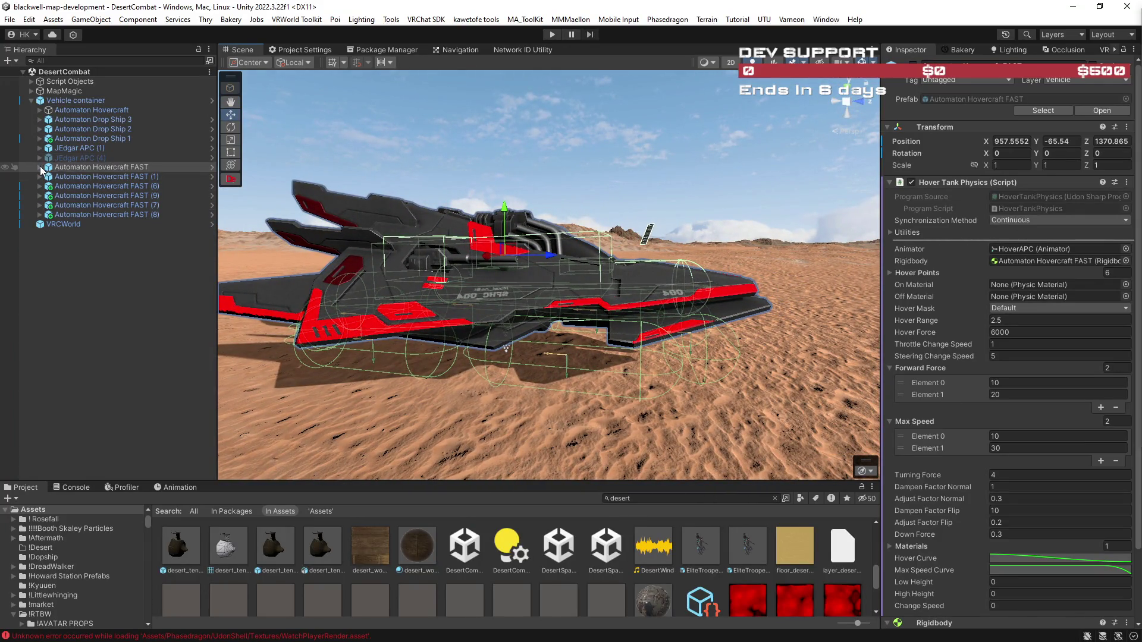
# Deactivate the drop ships, APC and other hovercrafts, then frame Automaton Hovercraft FAST alone.
pyautogui.click(67, 176)
pyautogui.keyDown('shift'); pyautogui.click(103, 215); pyautogui.keyUp('shift')
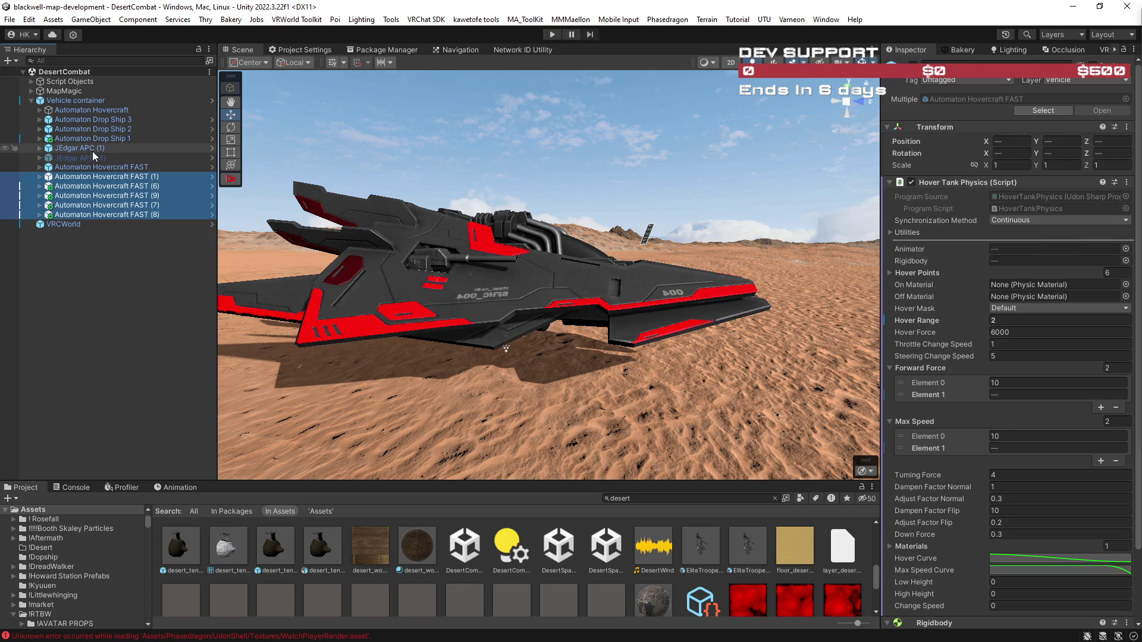
pyautogui.keyDown('ctrl'); pyautogui.click(104, 138); pyautogui.keyUp('ctrl')
pyautogui.keyDown('ctrl'); pyautogui.click(98, 129); pyautogui.keyUp('ctrl')
pyautogui.keyDown('ctrl'); pyautogui.click(94, 119); pyautogui.keyUp('ctrl')
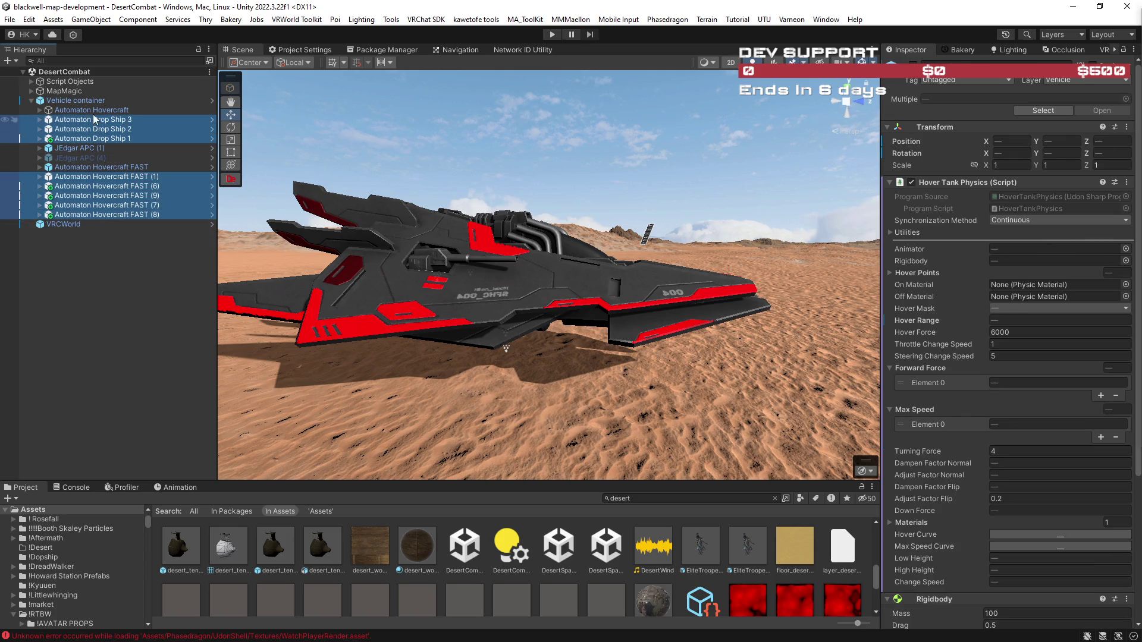
pyautogui.keyDown('ctrl'); pyautogui.click(91, 110); pyautogui.keyUp('ctrl')
pyautogui.keyDown('ctrl'); pyautogui.click(90, 147); pyautogui.keyUp('ctrl')
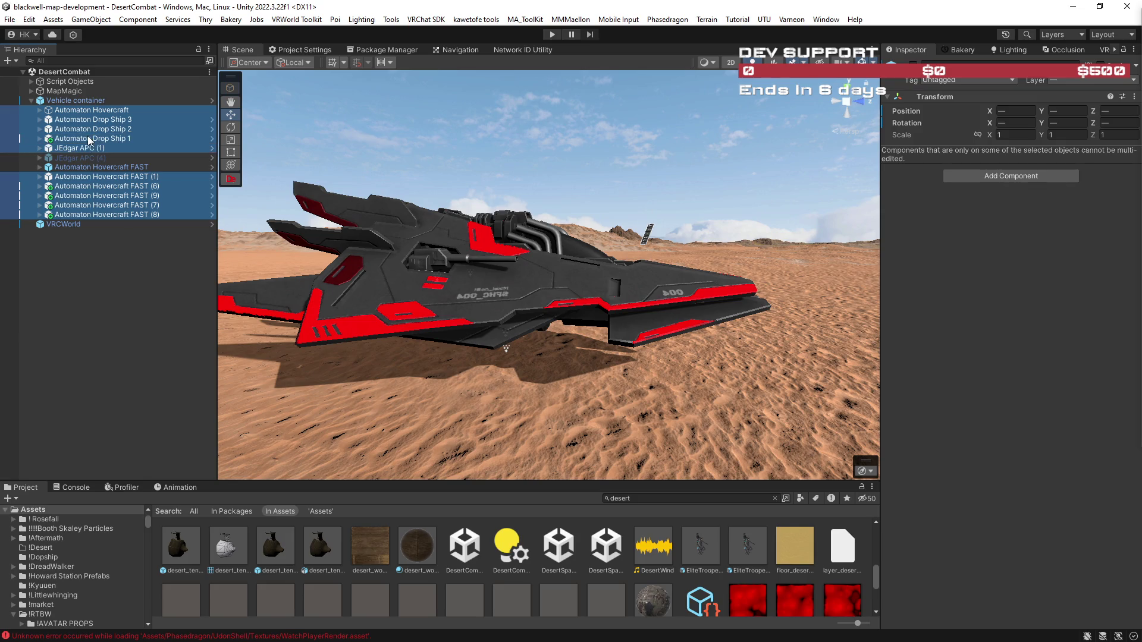
pyautogui.keyDown('ctrl'); pyautogui.click(98, 166); pyautogui.keyUp('ctrl')
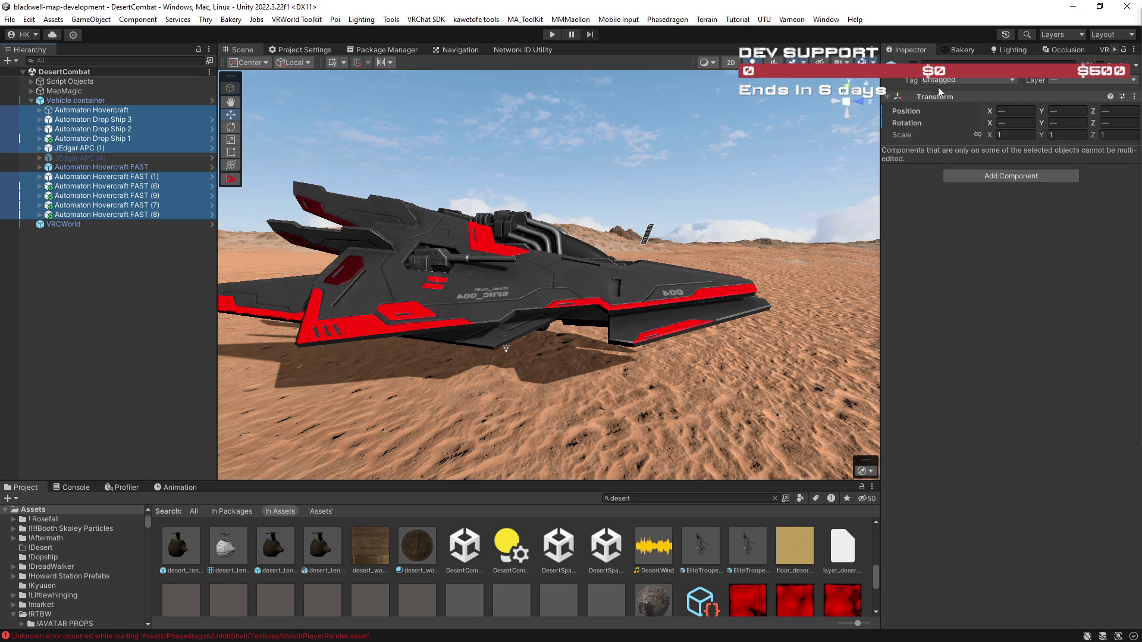
pyautogui.hotkey('alt', 'shift', 'a')
pyautogui.click(119, 167)
pyautogui.doubleClick(120, 167)
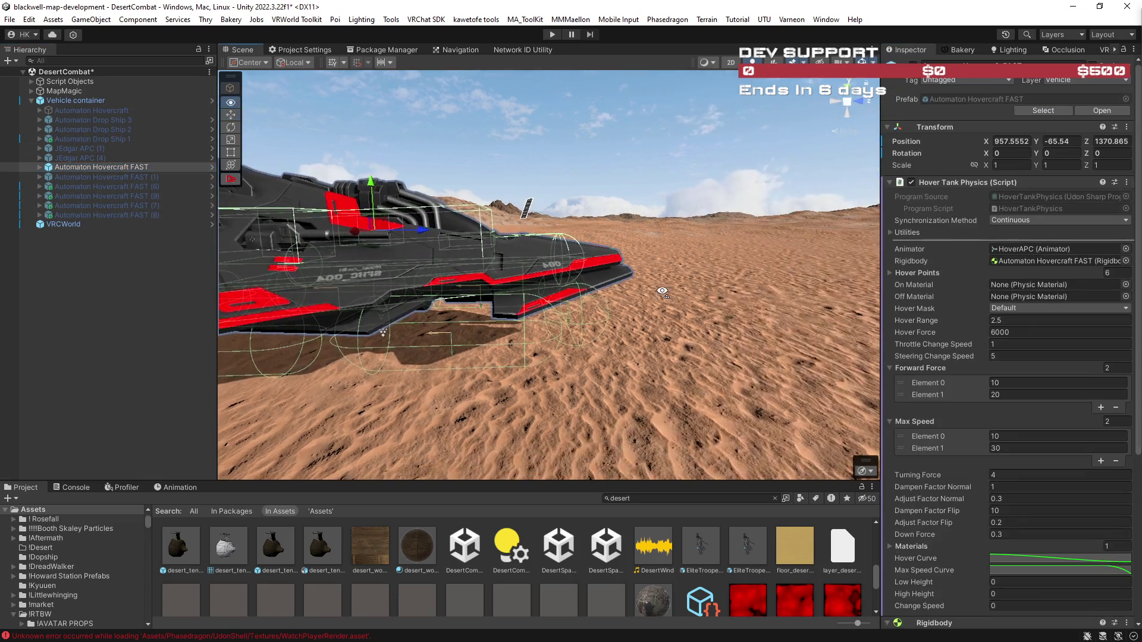
pyautogui.scroll(-6, 1027, 433)
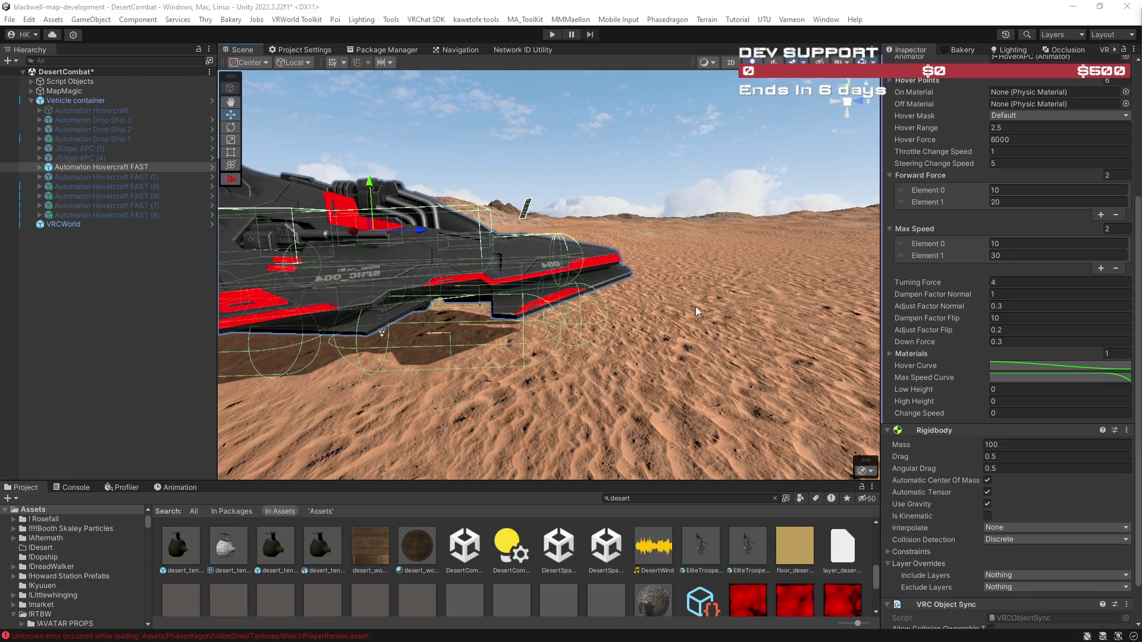
pyautogui.moveTo(697, 308); pyautogui.dragTo(678, 304)
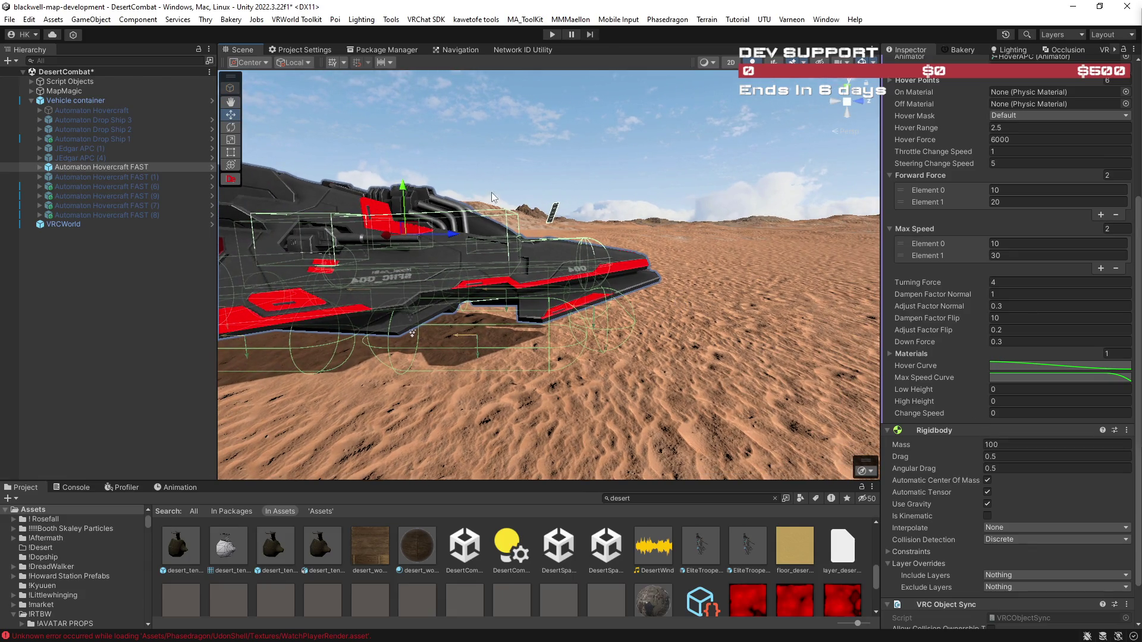
pyautogui.moveTo(561, 208); pyautogui.dragTo(747, 288)
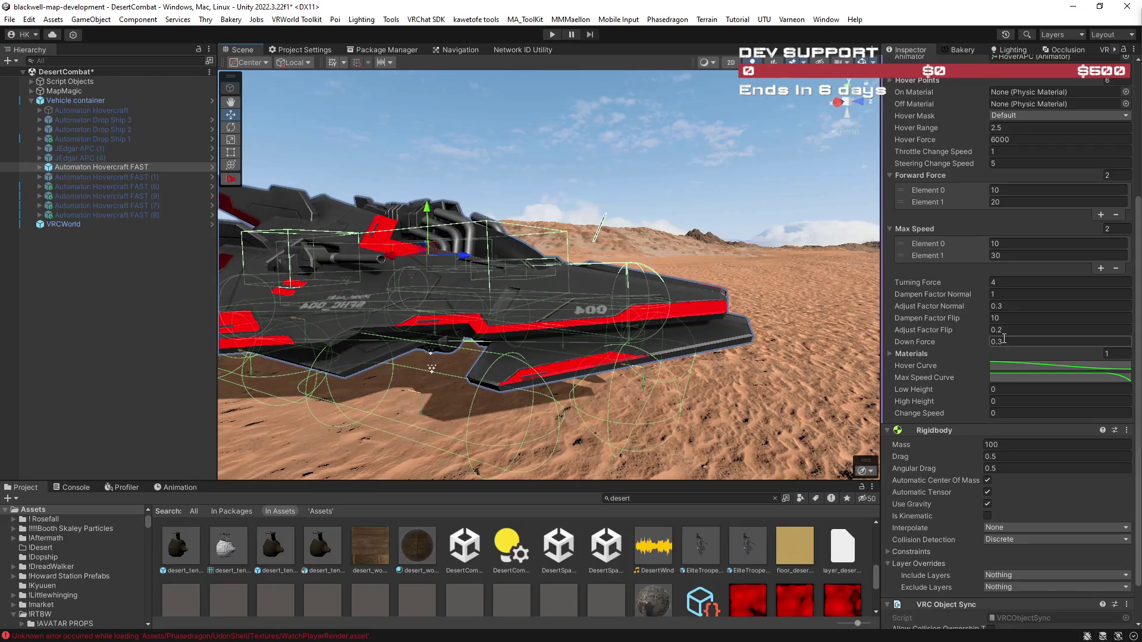
pyautogui.scroll(1, 1004, 340)
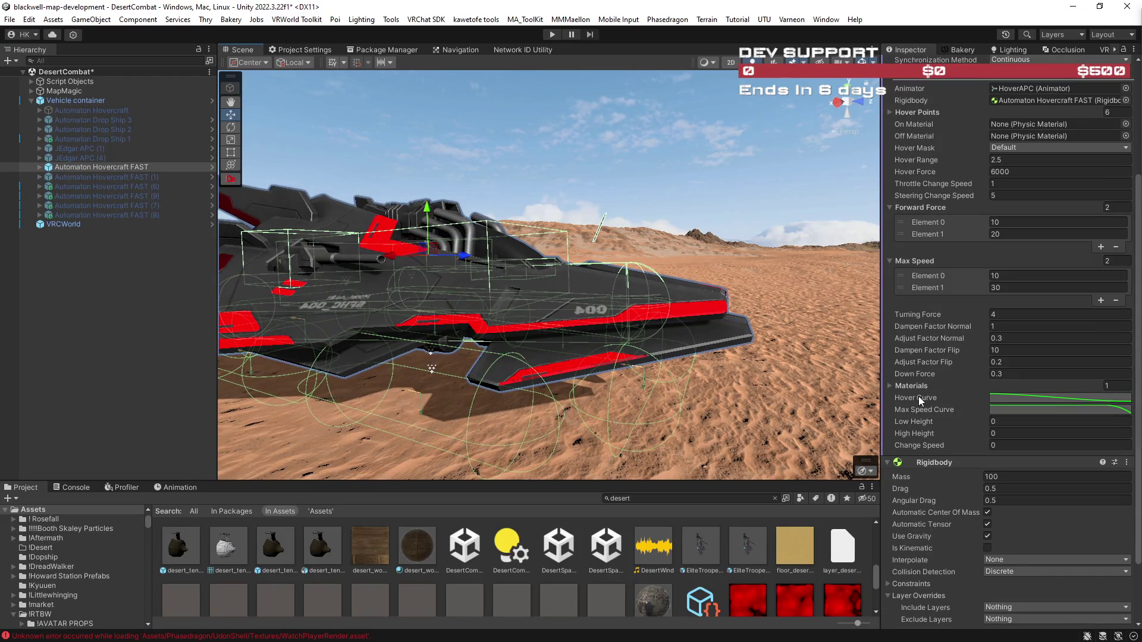
pyautogui.click(1039, 403)
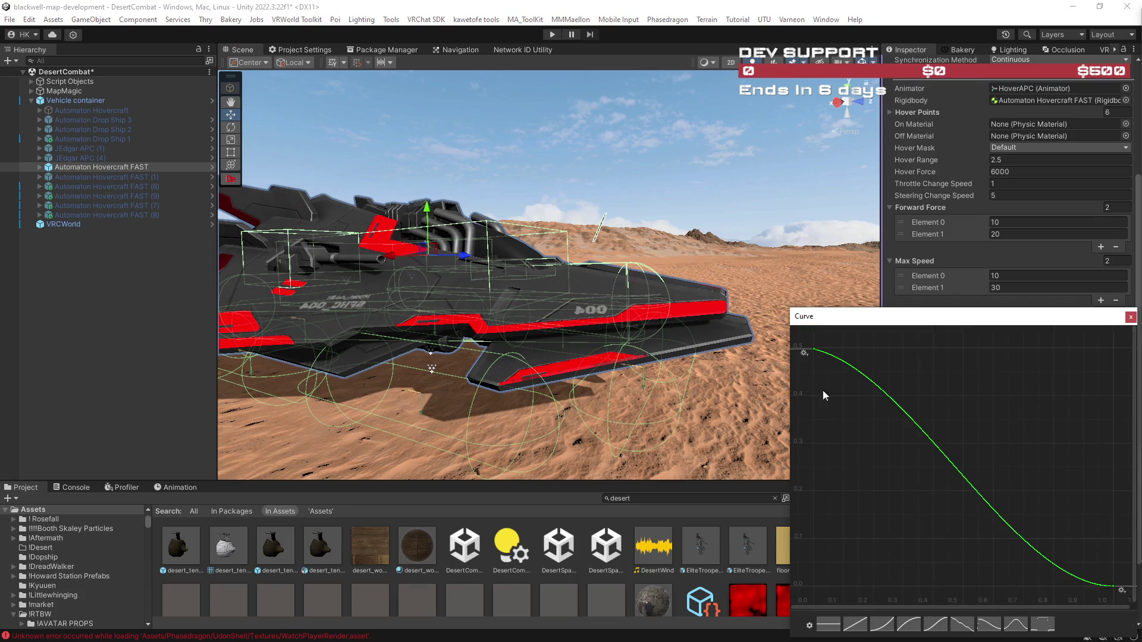
pyautogui.click(1131, 316)
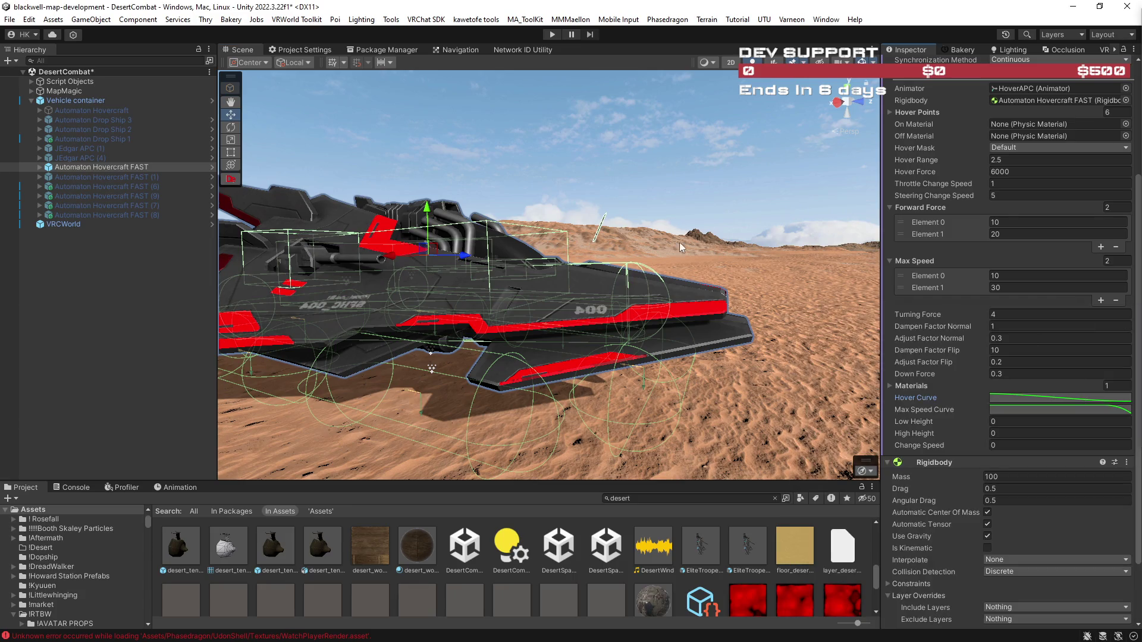
pyautogui.scroll(4, 933, 287)
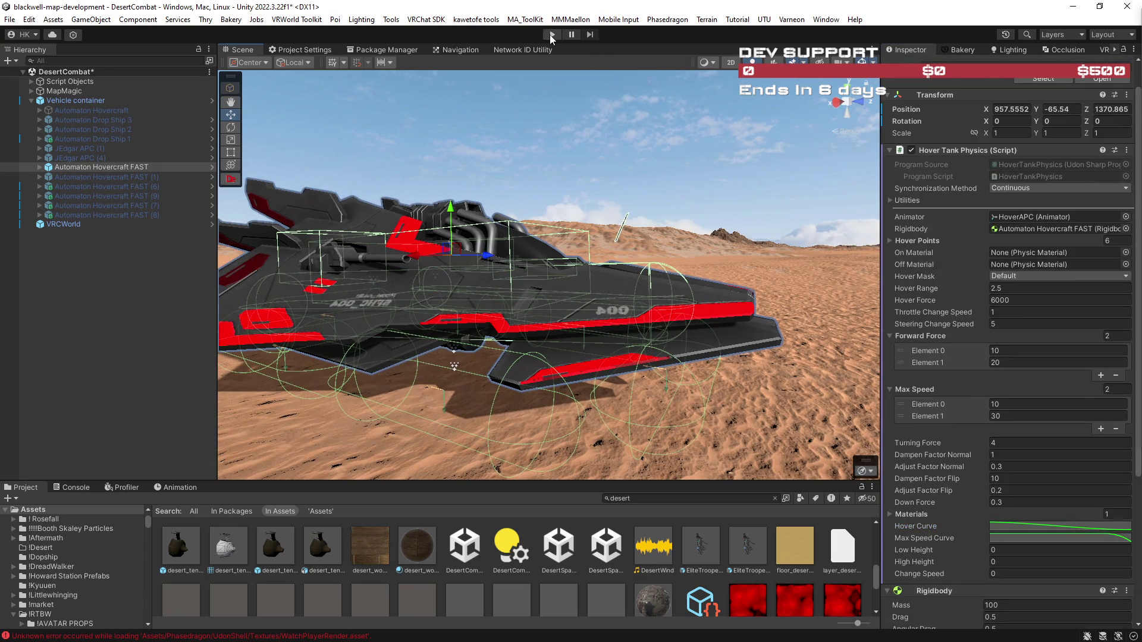
# Enter play mode and orbit the Scene view around the hovercraft resting on the sand.
pyautogui.hotkey('ctrl', 'p')
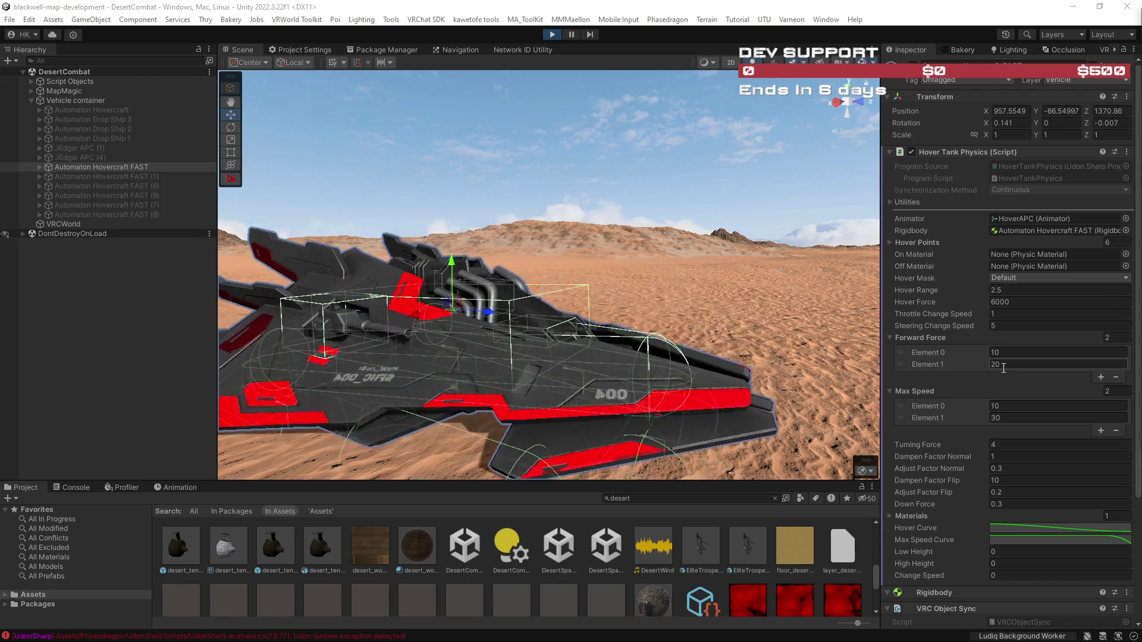
pyautogui.moveTo(749, 343)
pyautogui.mouseDown()
pyautogui.moveTo(801, 338)
pyautogui.moveTo(666, 352)
pyautogui.mouseUp()
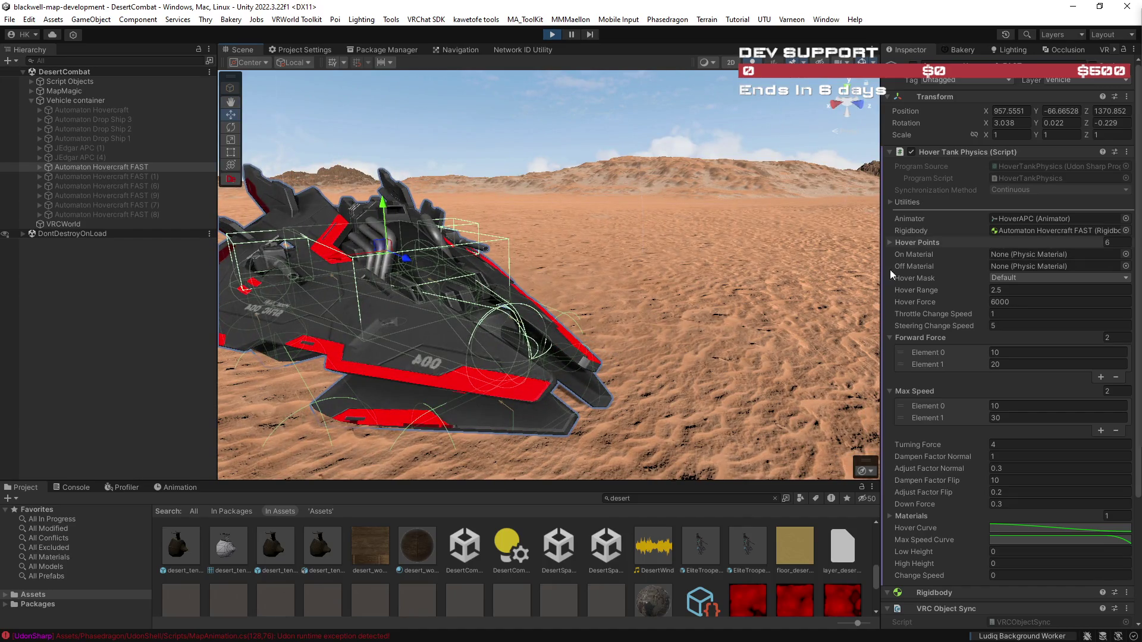
pyautogui.scroll(-5, 981, 347)
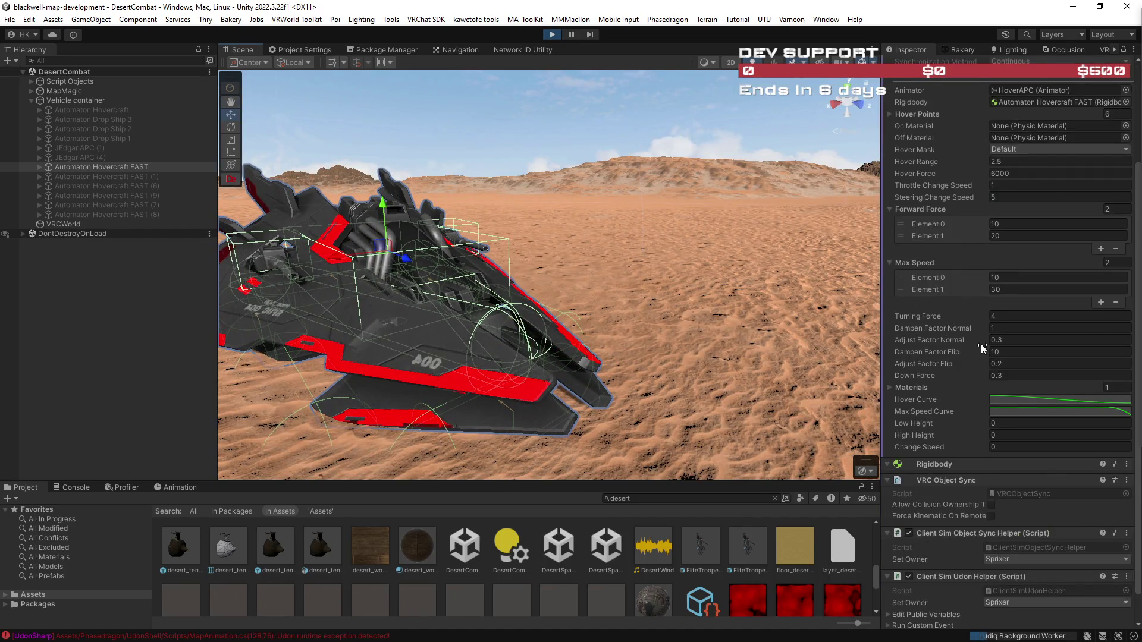
pyautogui.scroll(2, 974, 376)
pyautogui.moveTo(648, 340); pyautogui.dragTo(672, 340)
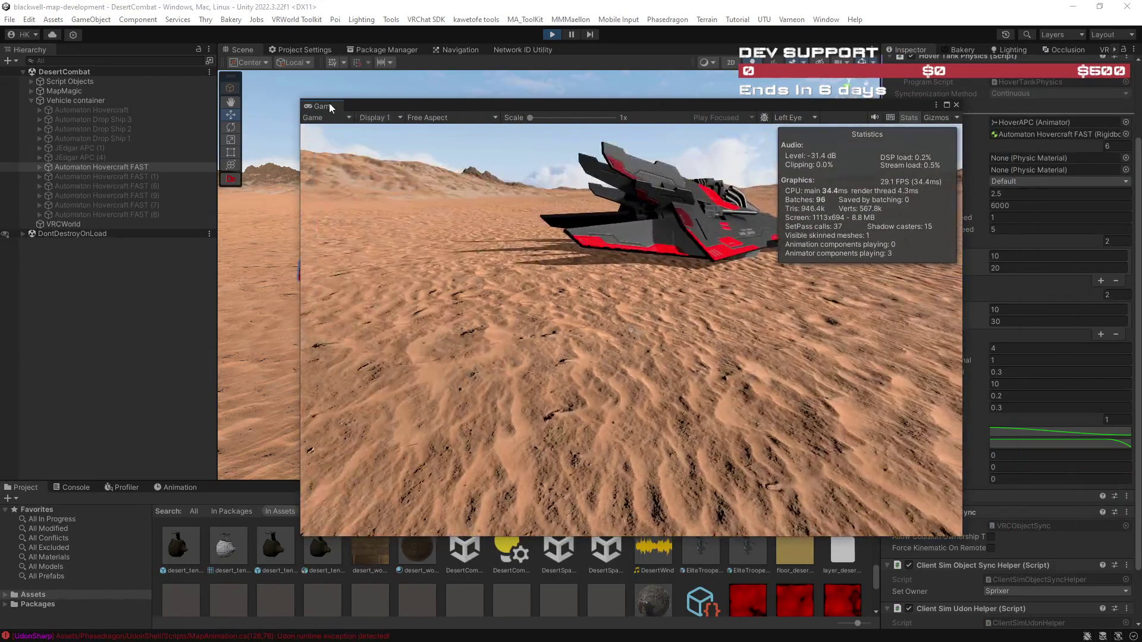
# Dock the Game view beside Scene, walk to the hovercraft and board its seat.
pyautogui.moveTo(330, 106); pyautogui.dragTo(278, 51)
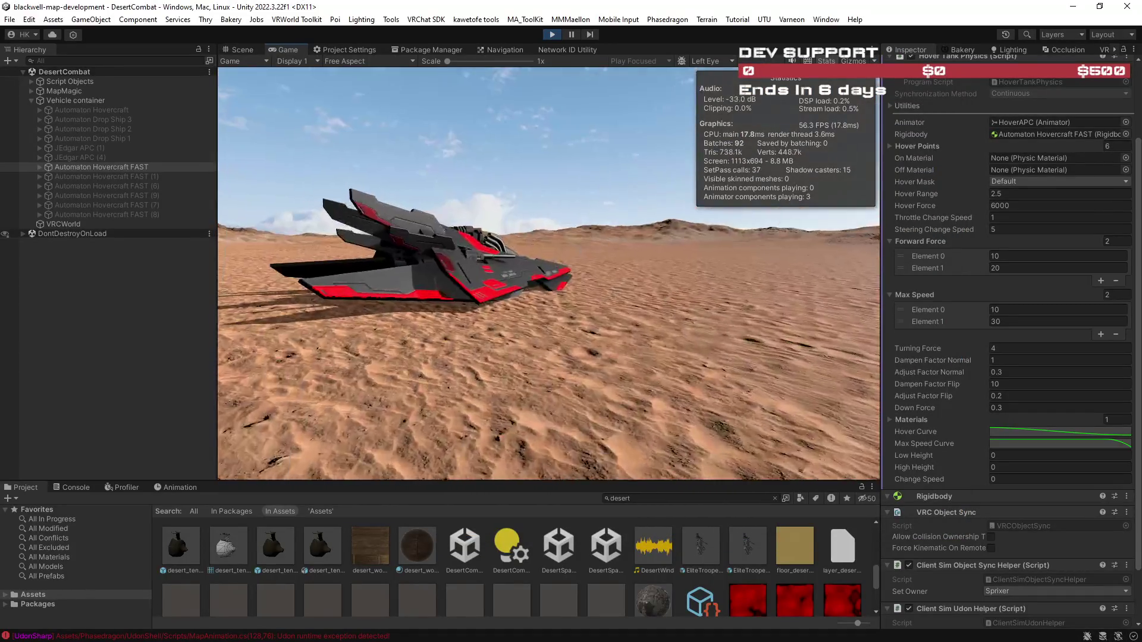
pyautogui.press('w')
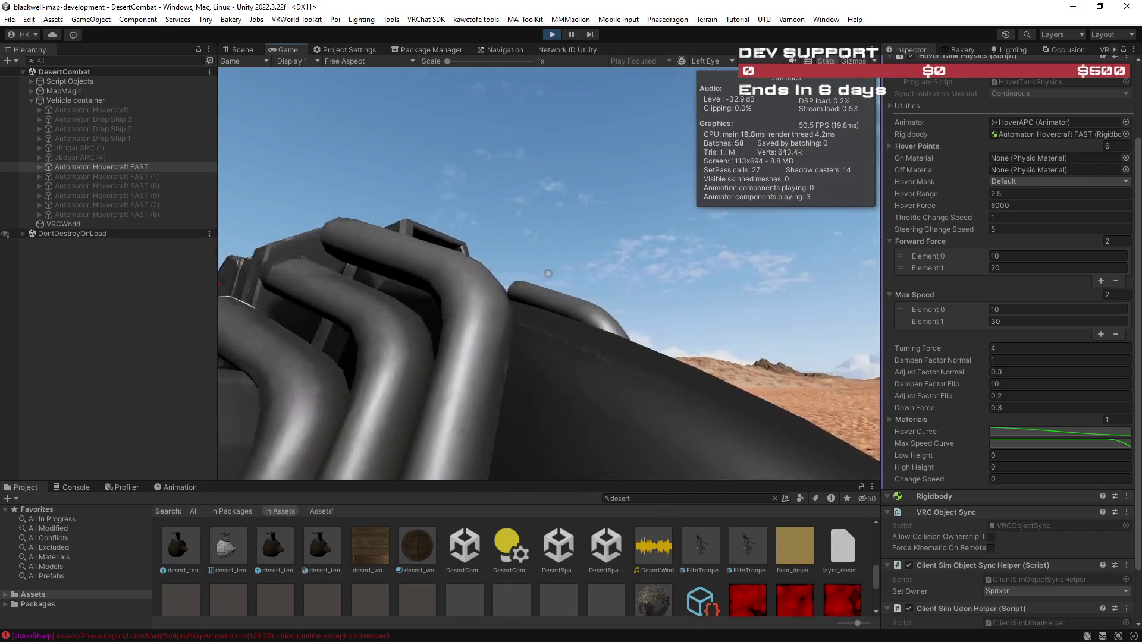
pyautogui.click(548, 274)
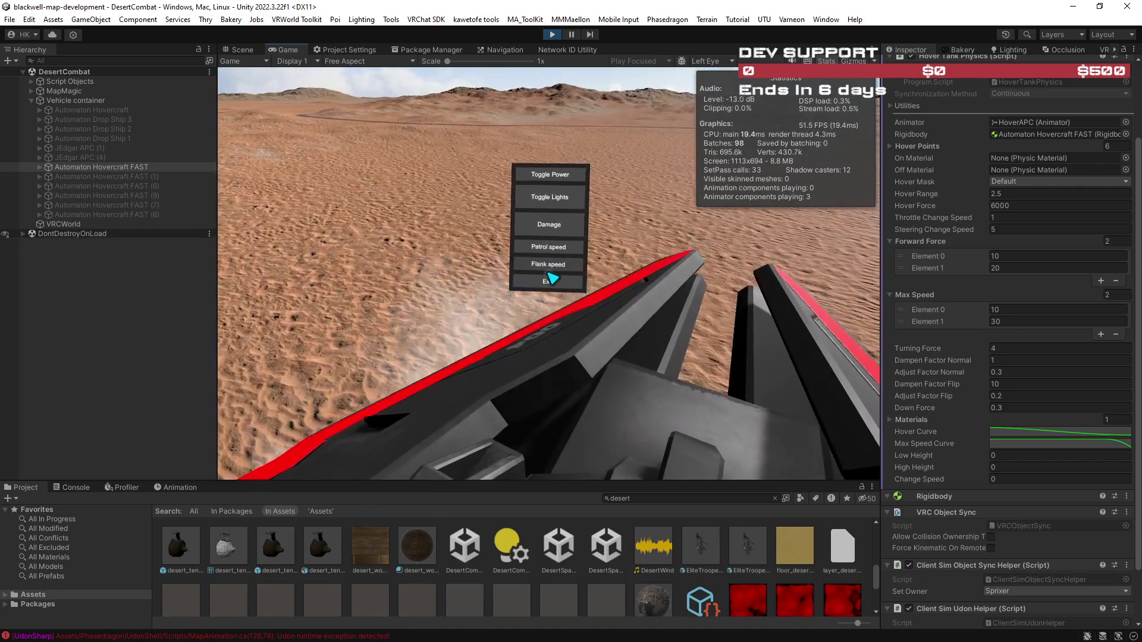
pyautogui.click(551, 277)
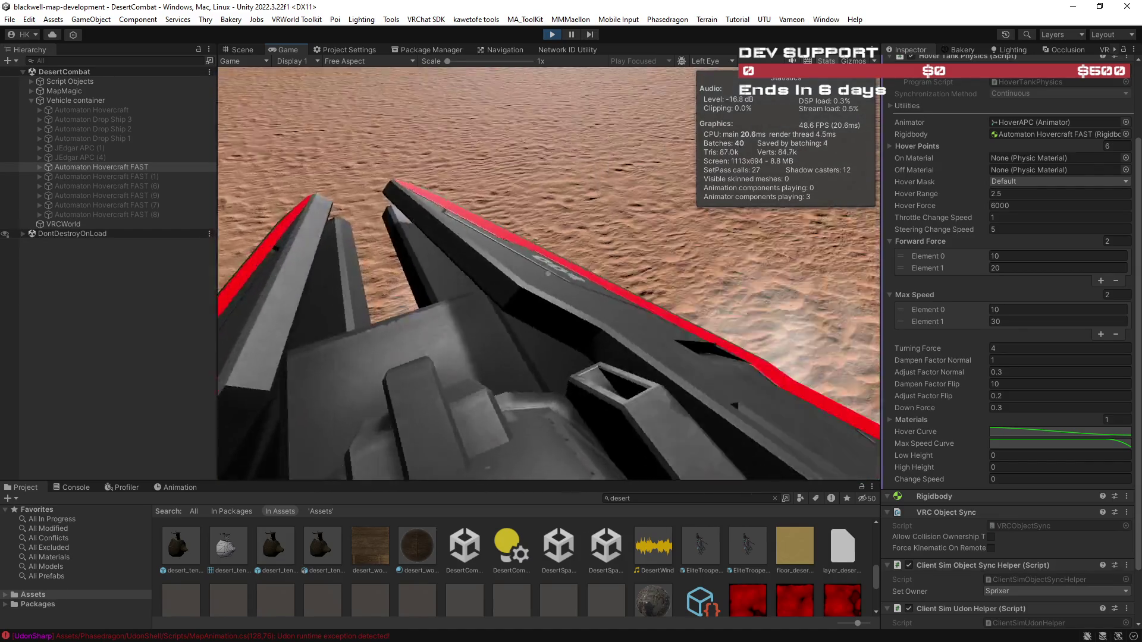
pyautogui.click(548, 273)
pyautogui.write('150')
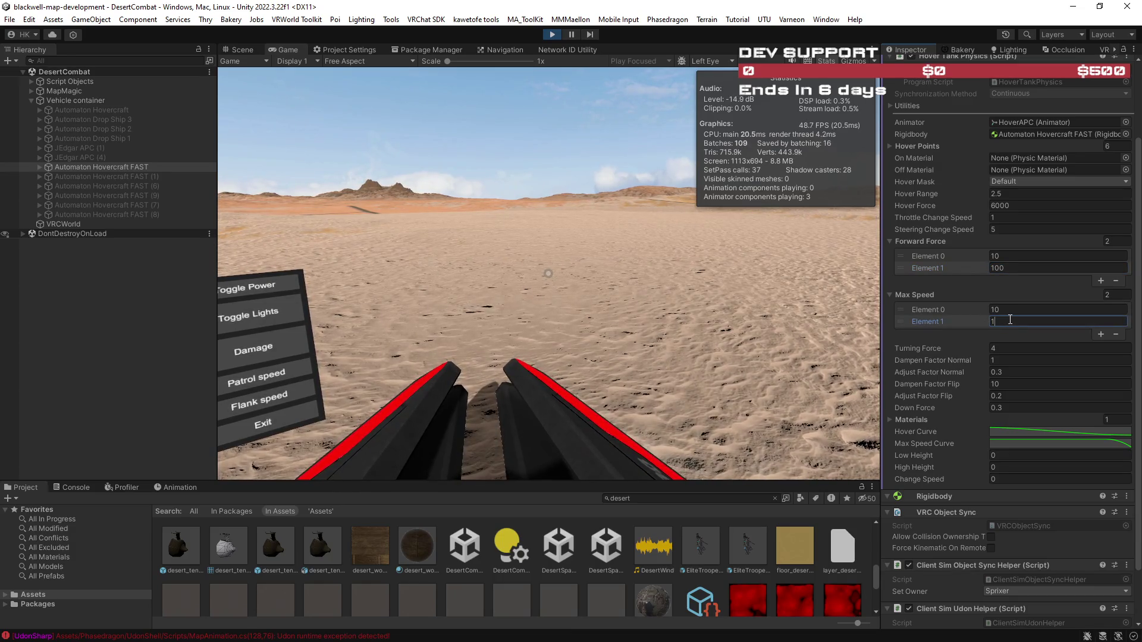
# Commit Max Speed Element 1 as 150, drive the hovercraft, then frame it in the Scene view.
pyautogui.click(751, 292)
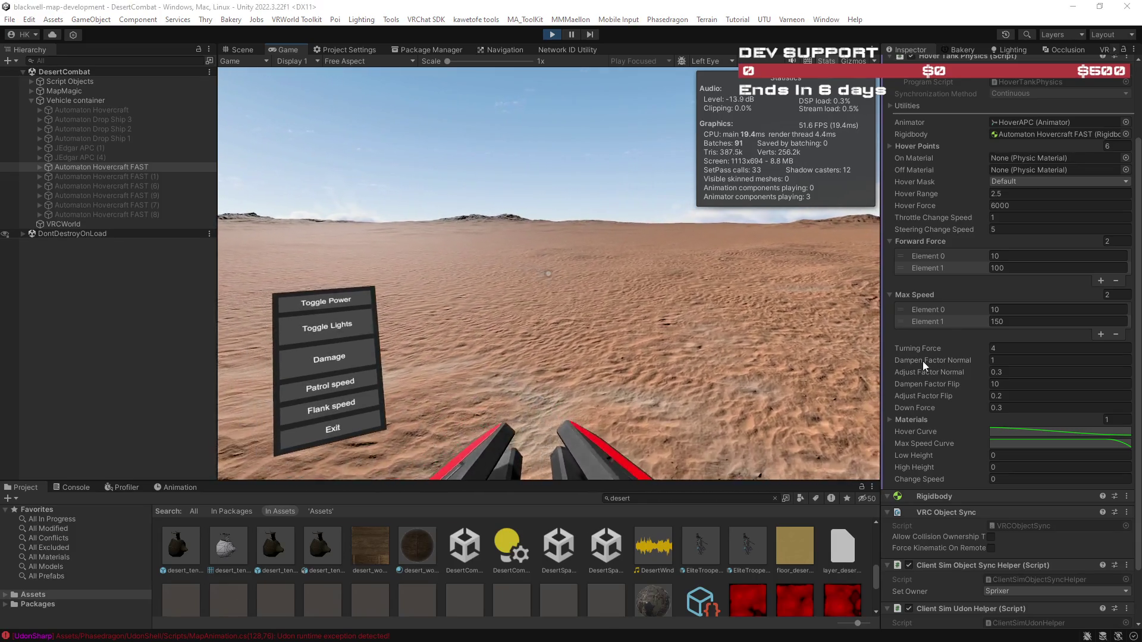
pyautogui.scroll(-3, 961, 390)
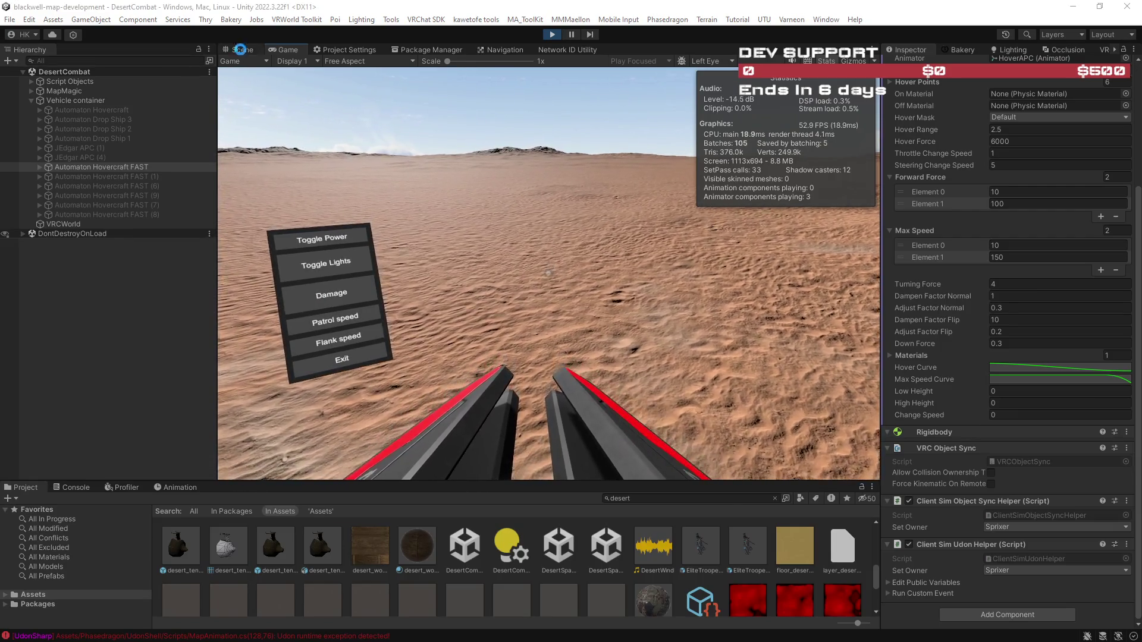
pyautogui.click(240, 49)
pyautogui.press('f')
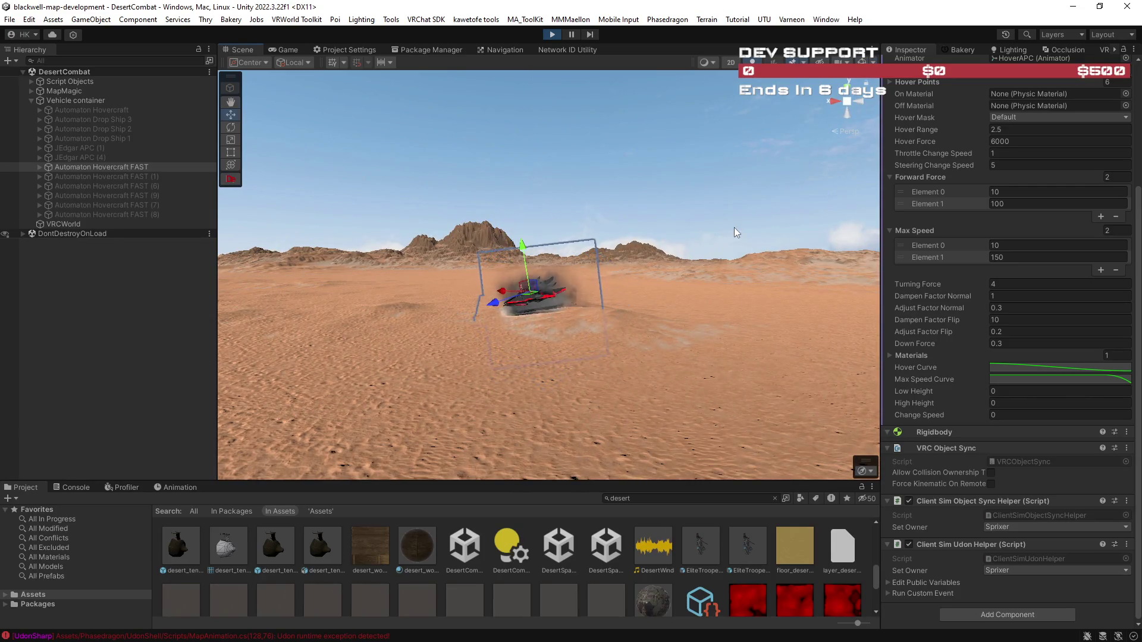
# Orbit close around the running hovercraft and select Automaton Hovercraft FAST to see its Rigidbody settings.
pyautogui.moveTo(720, 228)
pyautogui.mouseDown()
pyautogui.moveTo(531, 249)
pyautogui.moveTo(686, 281)
pyautogui.moveTo(750, 275)
pyautogui.mouseUp()
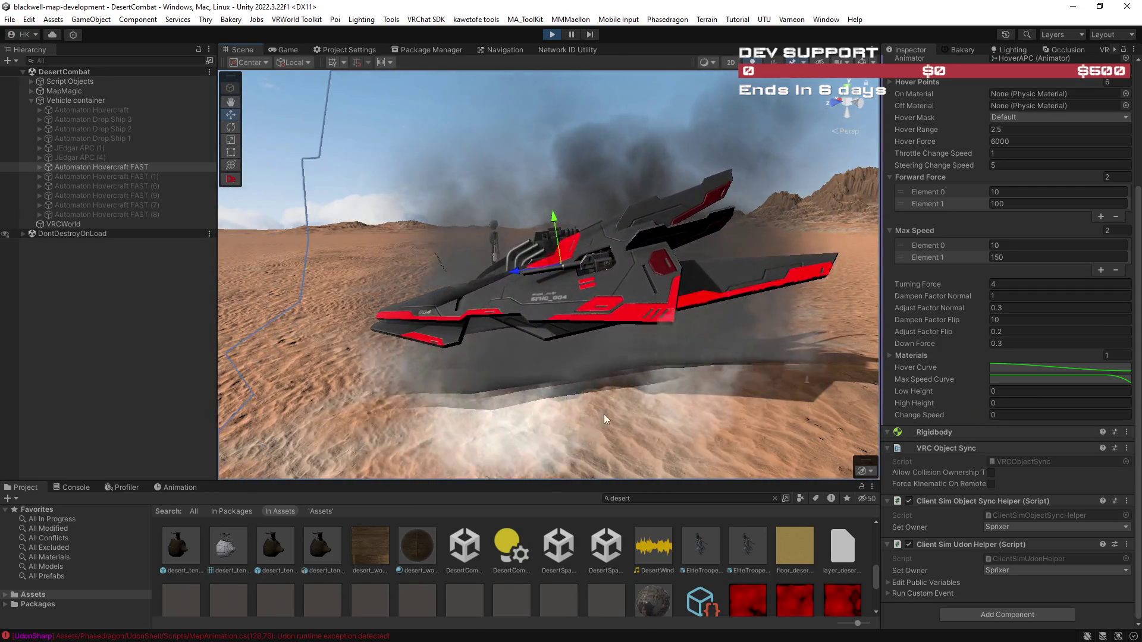
pyautogui.click(92, 167)
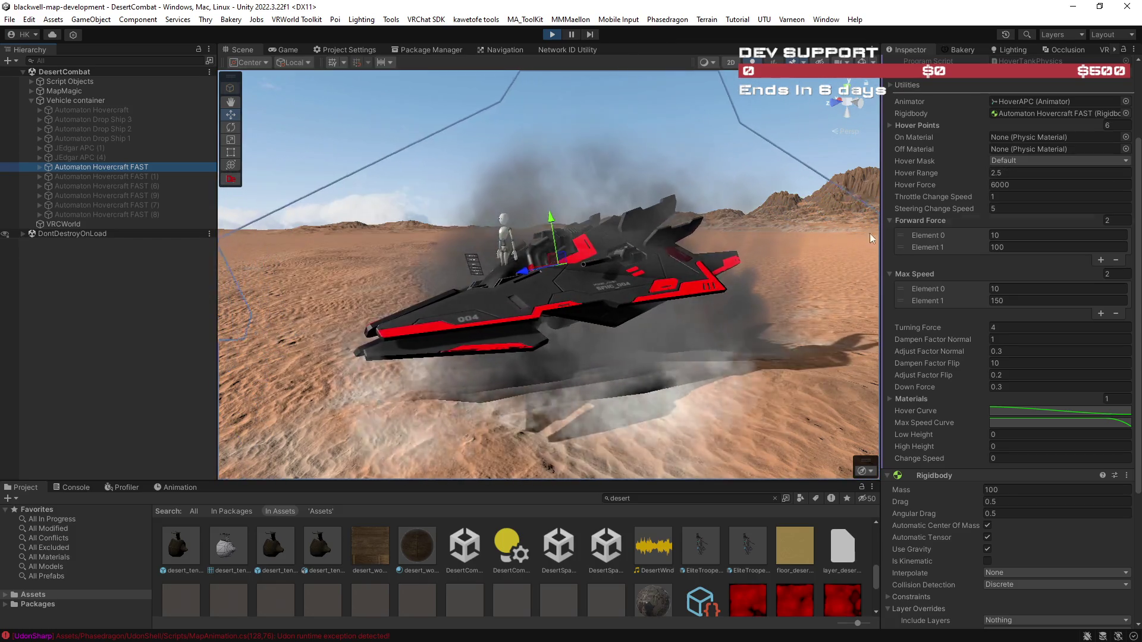
pyautogui.scroll(-5, 630, 390)
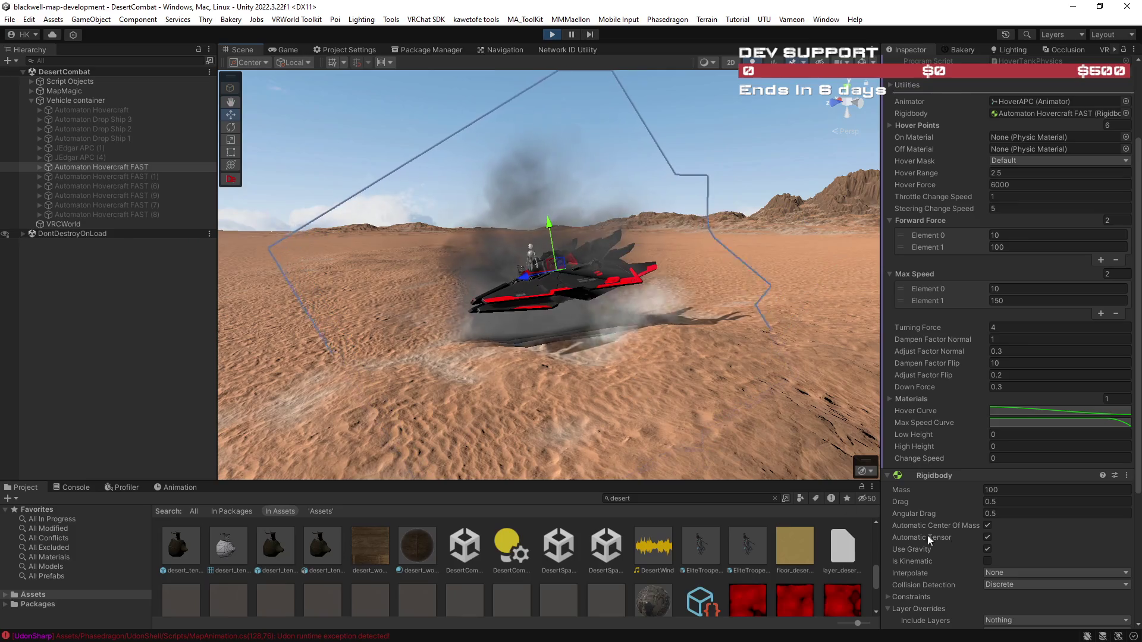
# Set the hovercraft's Rigidbody Drag to 2 and Forward Force Element 1 to 300.
pyautogui.click(1005, 502)
pyautogui.write('2')
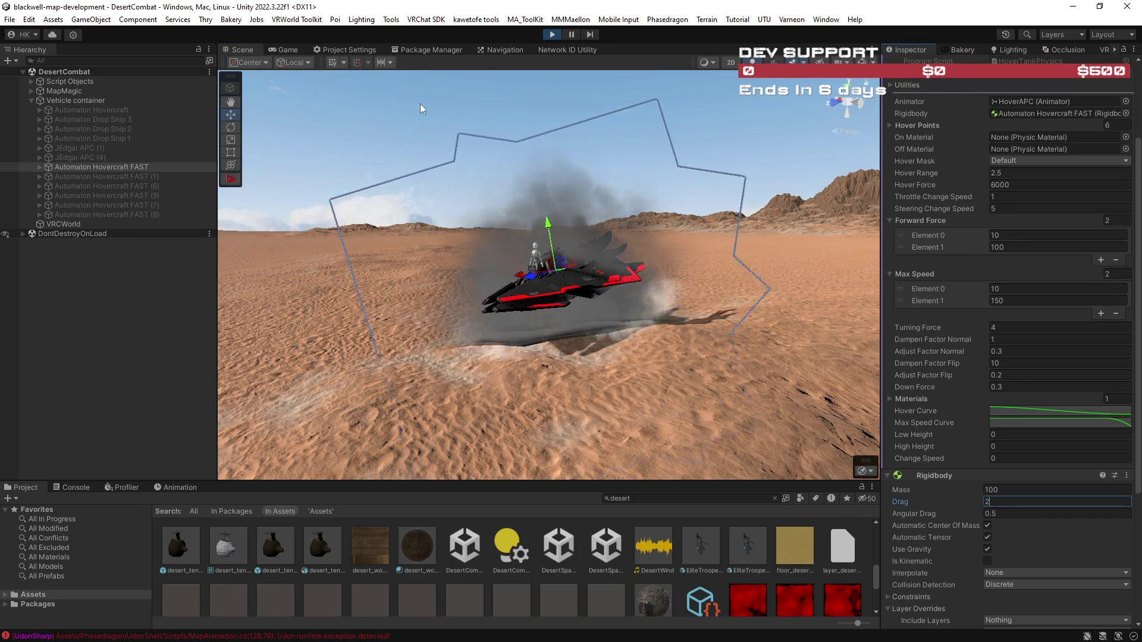
pyautogui.scroll(3, 1015, 444)
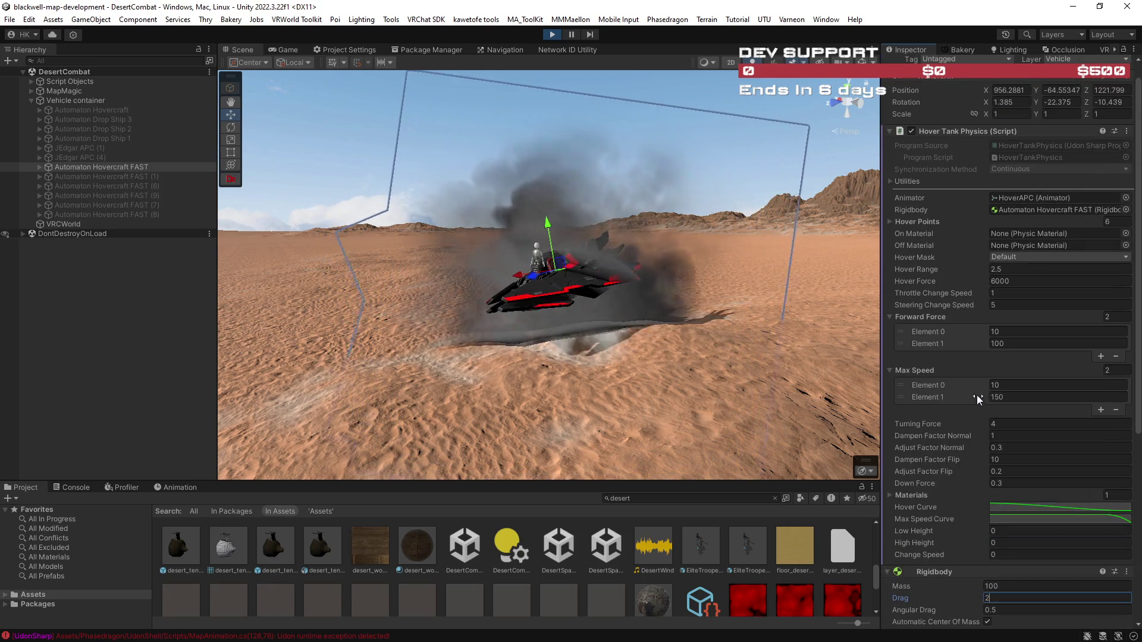
pyautogui.click(996, 344)
pyautogui.press('BackSpace')
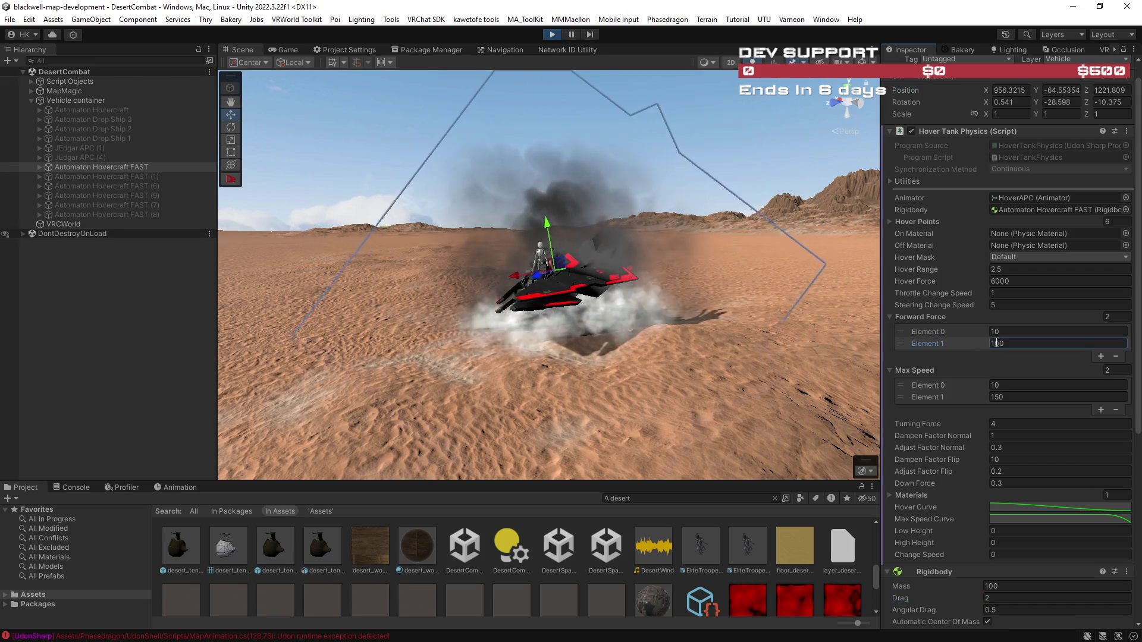
pyautogui.write('3')
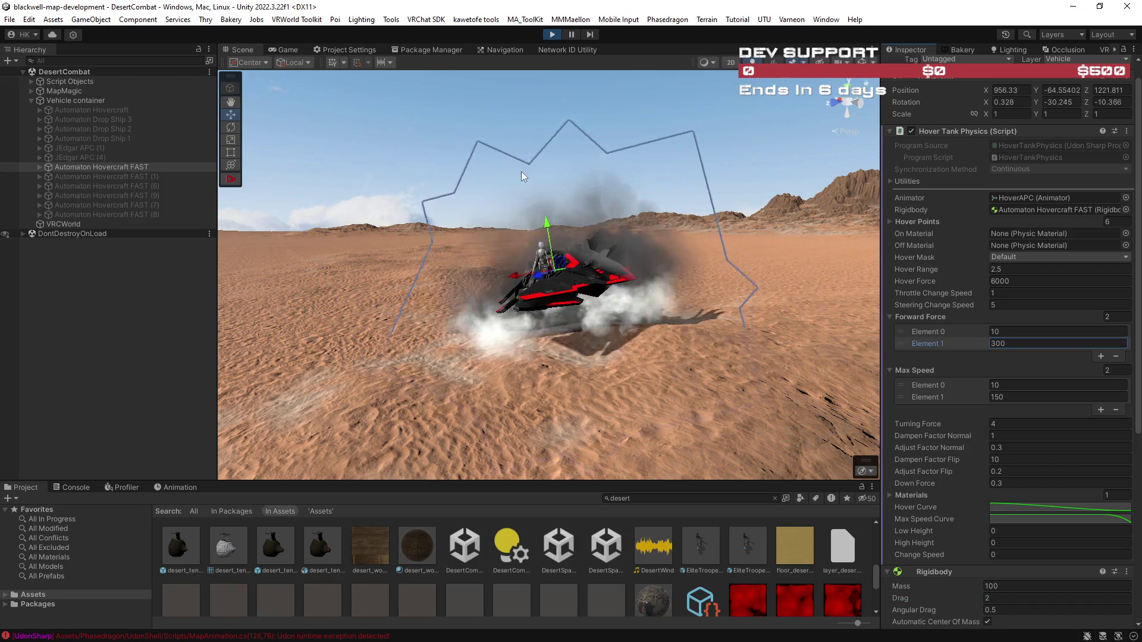
pyautogui.write('f')
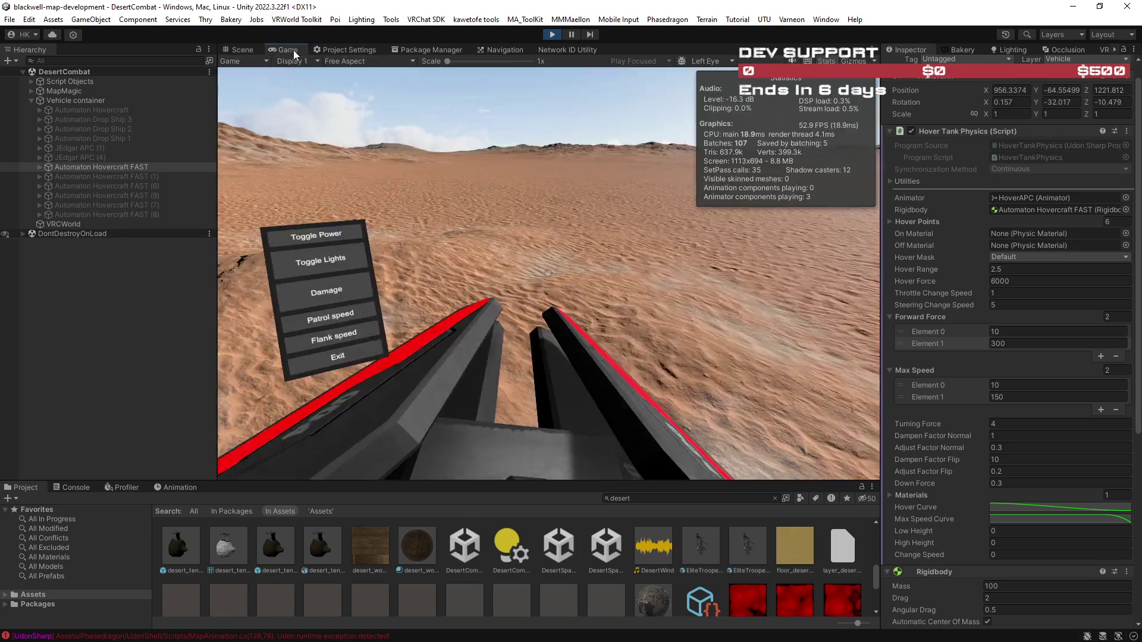
# Undock the Game view, orbit and zoom around the hovercraft, and expand it in the Hierarchy.
pyautogui.moveTo(293, 50)
pyautogui.mouseDown()
pyautogui.moveTo(60, 119)
pyautogui.moveTo(0, 119)
pyautogui.mouseUp()
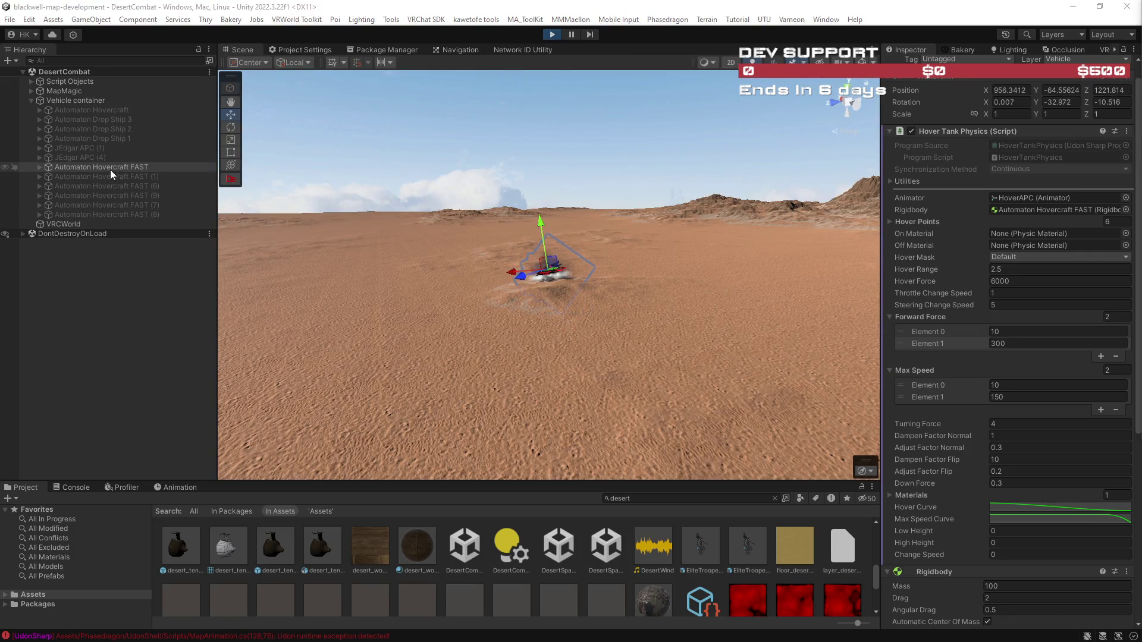
pyautogui.scroll(5, 629, 317)
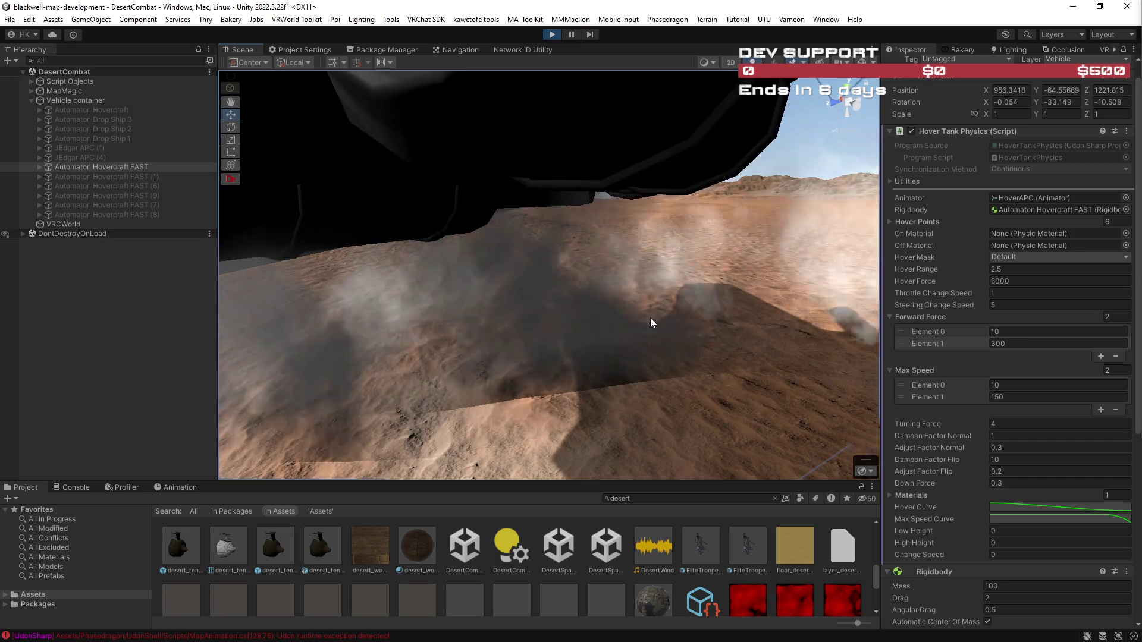
pyautogui.scroll(-5, 652, 323)
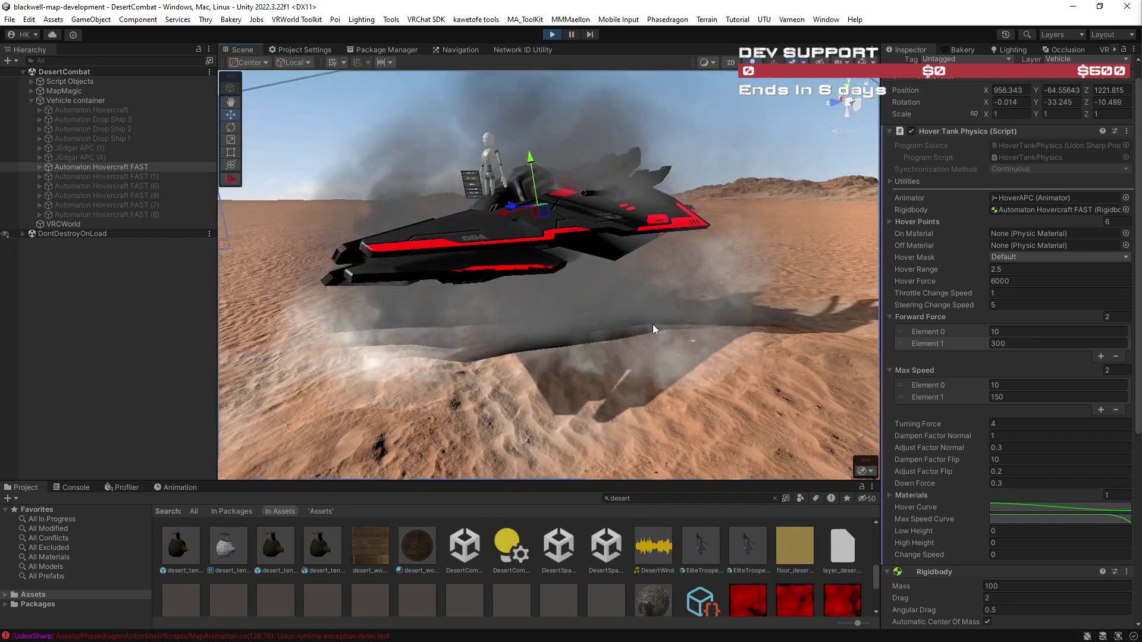
pyautogui.moveTo(654, 326)
pyautogui.mouseDown()
pyautogui.moveTo(721, 316)
pyautogui.moveTo(715, 425)
pyautogui.moveTo(721, 387)
pyautogui.mouseUp()
pyautogui.scroll(-3, 721, 381)
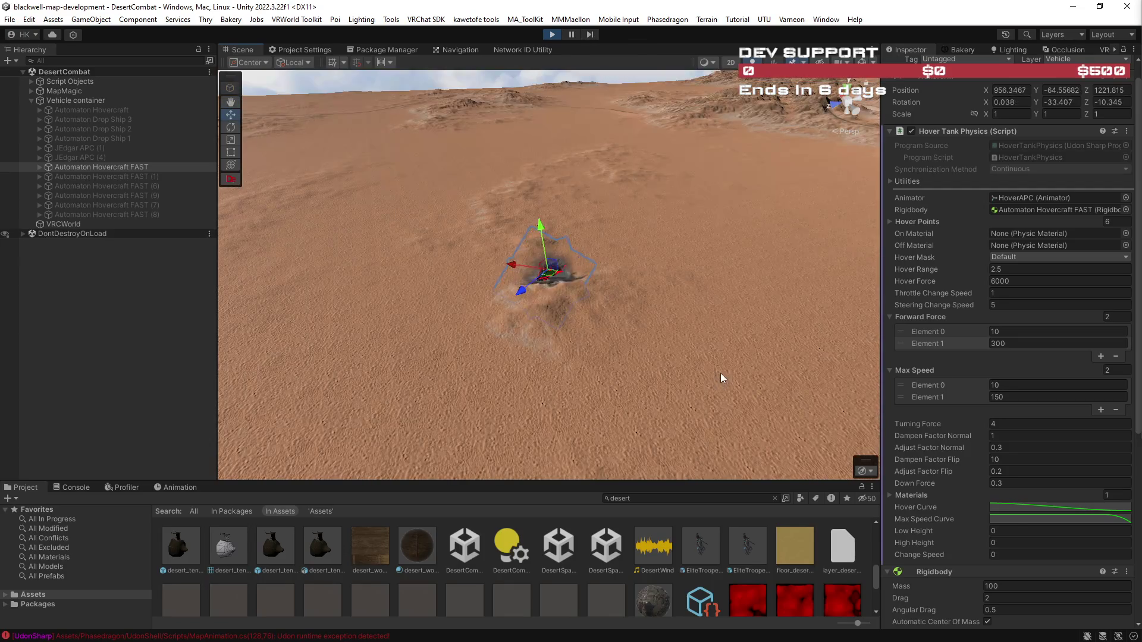
pyautogui.scroll(6, 684, 335)
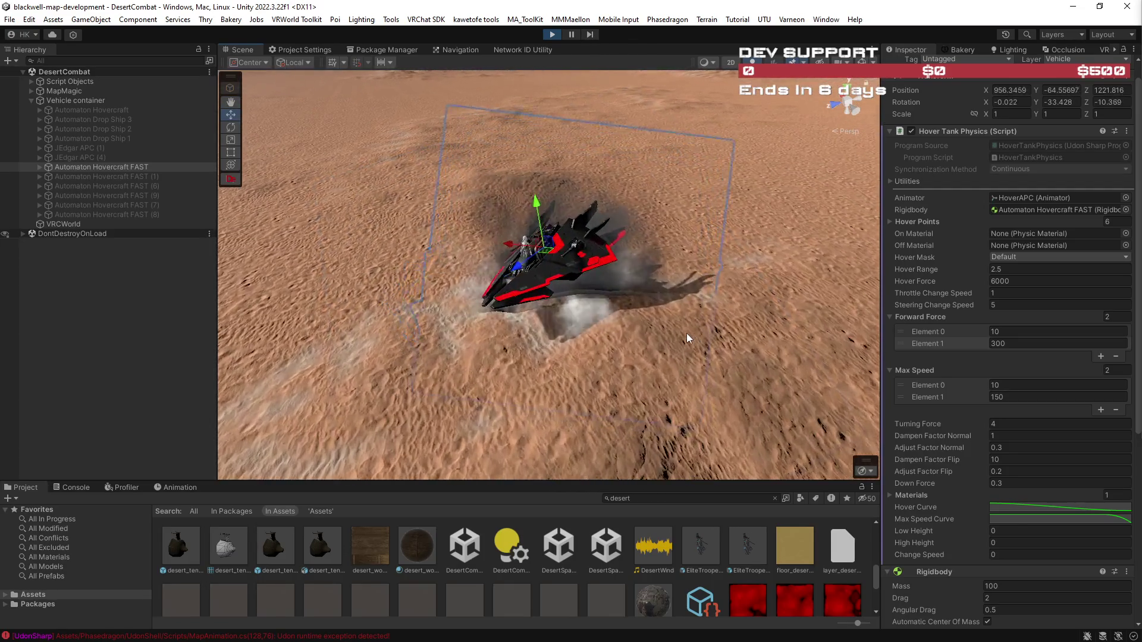
pyautogui.scroll(5, 686, 334)
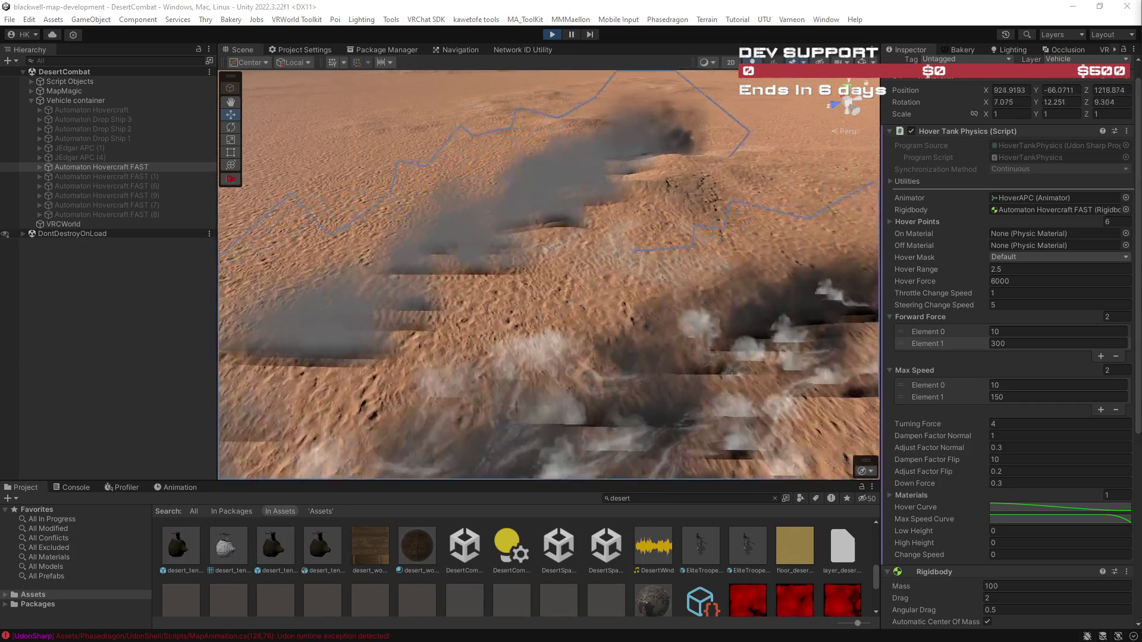
pyautogui.moveTo(565, 202)
pyautogui.mouseDown()
pyautogui.moveTo(610, 276)
pyautogui.moveTo(633, 262)
pyautogui.mouseUp()
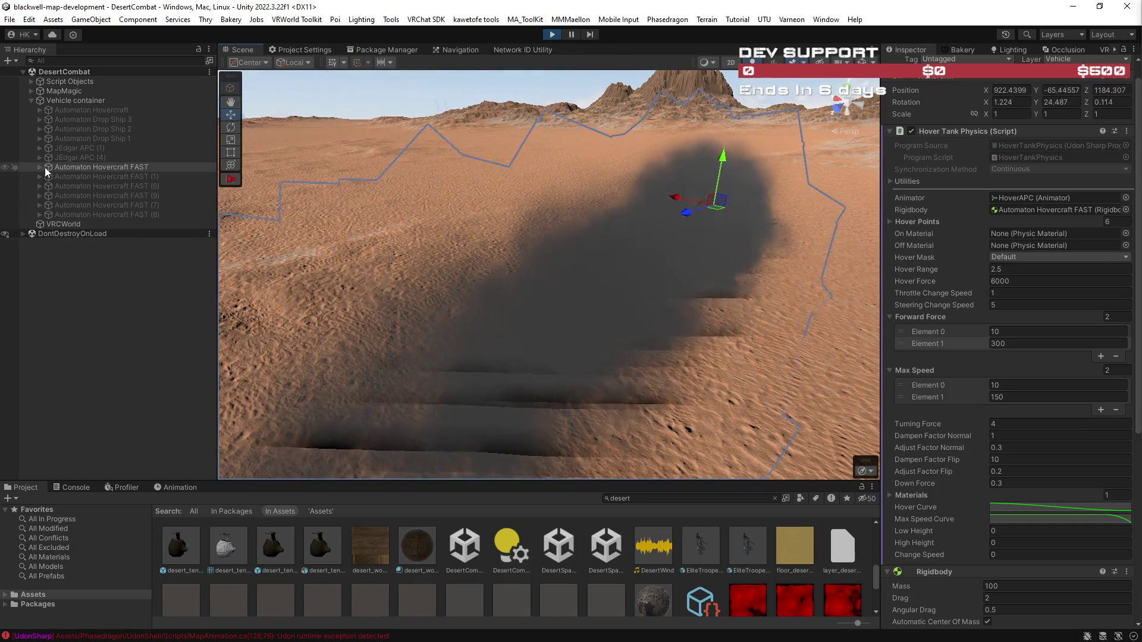
pyautogui.click(40, 168)
# Frame HoverAPC, expand it, and select its Jedgar_SKM model.
pyautogui.doubleClick(80, 177)
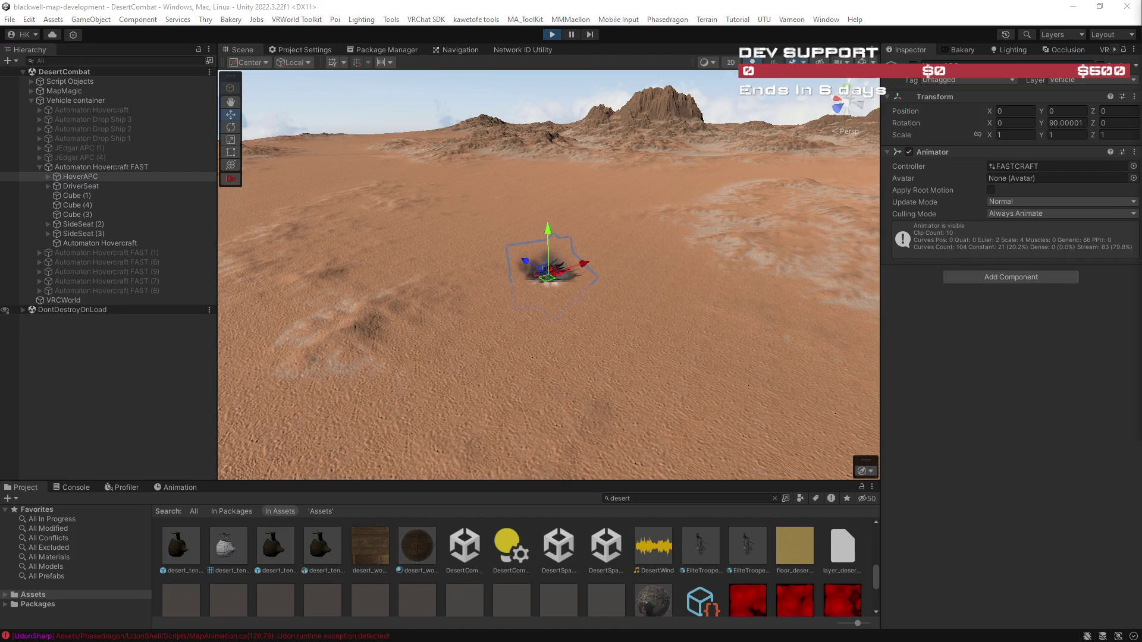
pyautogui.scroll(5, 619, 298)
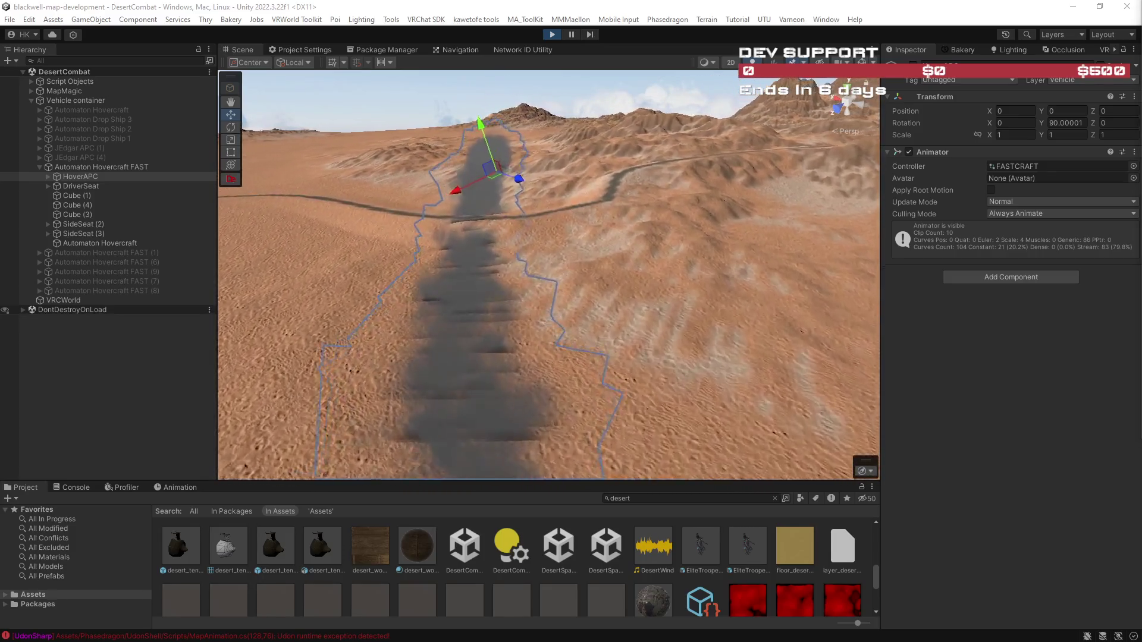
pyautogui.scroll(5, 657, 241)
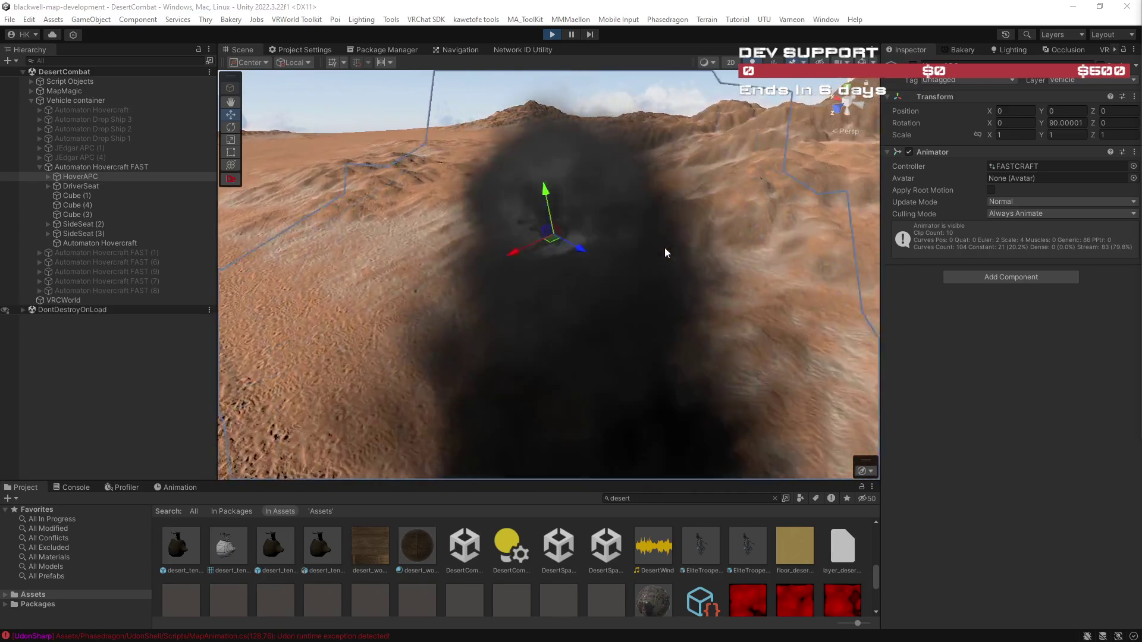
pyautogui.click(48, 176)
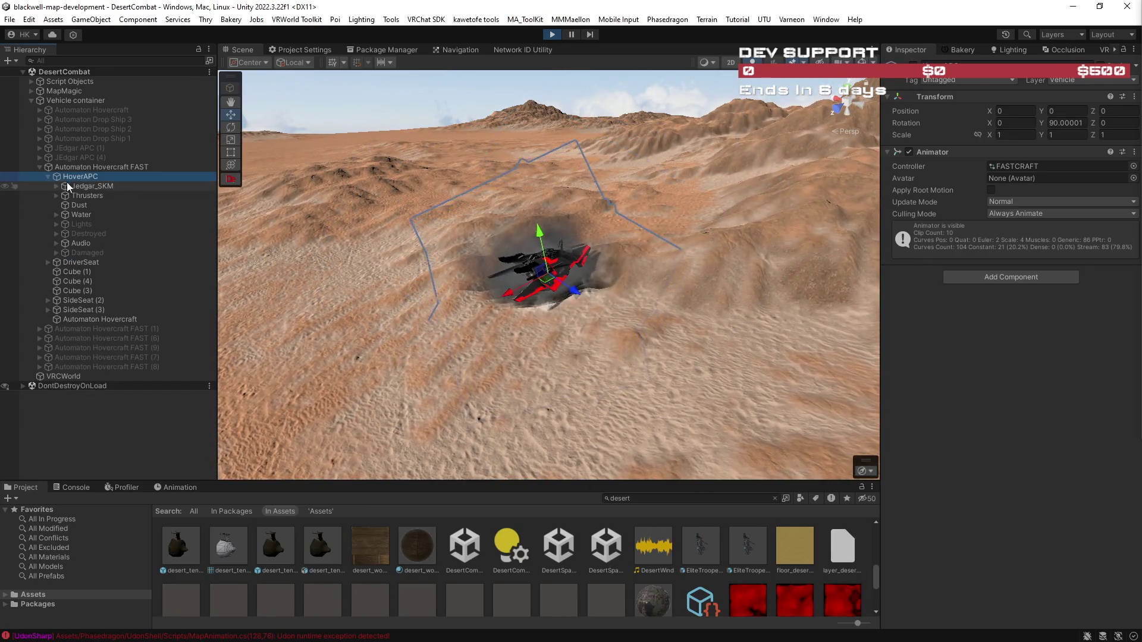
pyautogui.click(81, 186)
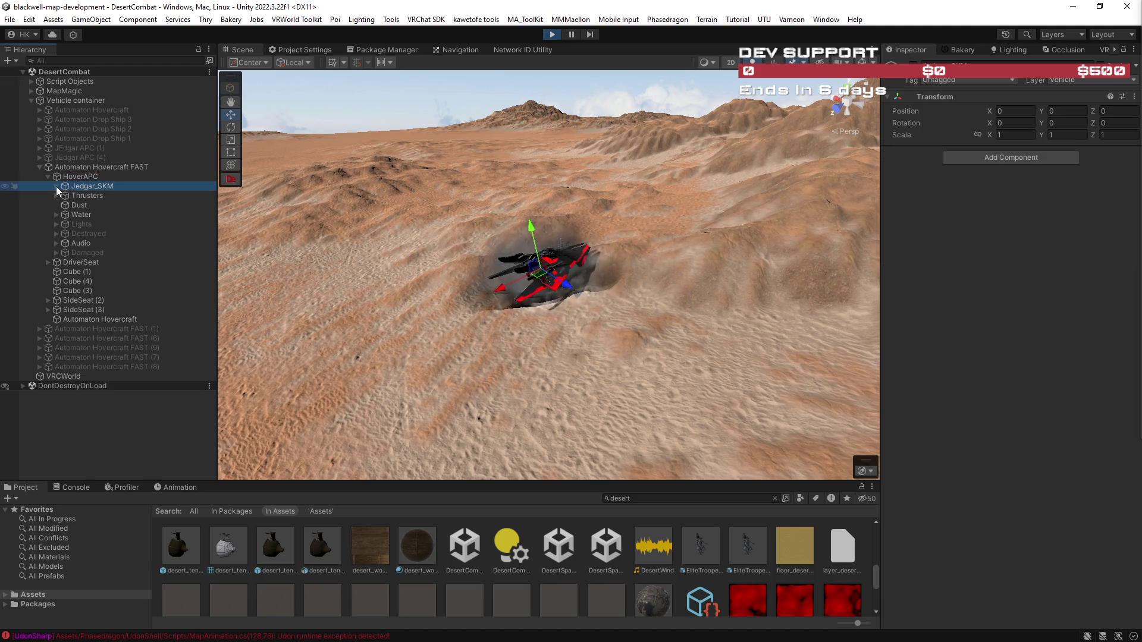
pyautogui.scroll(3, 534, 289)
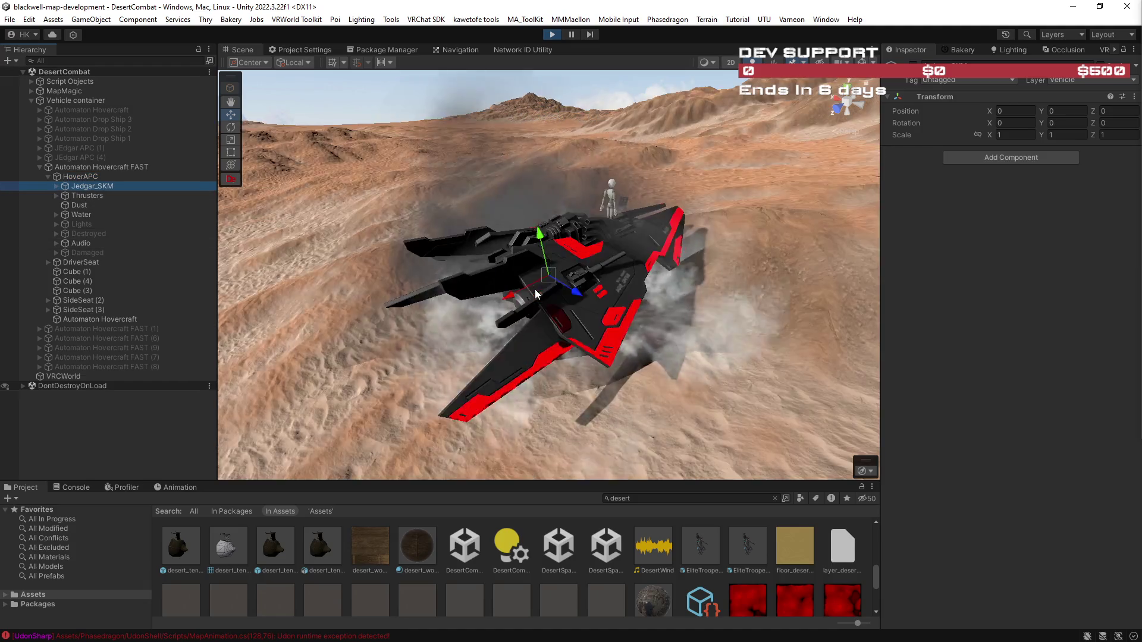
pyautogui.scroll(-3, 657, 315)
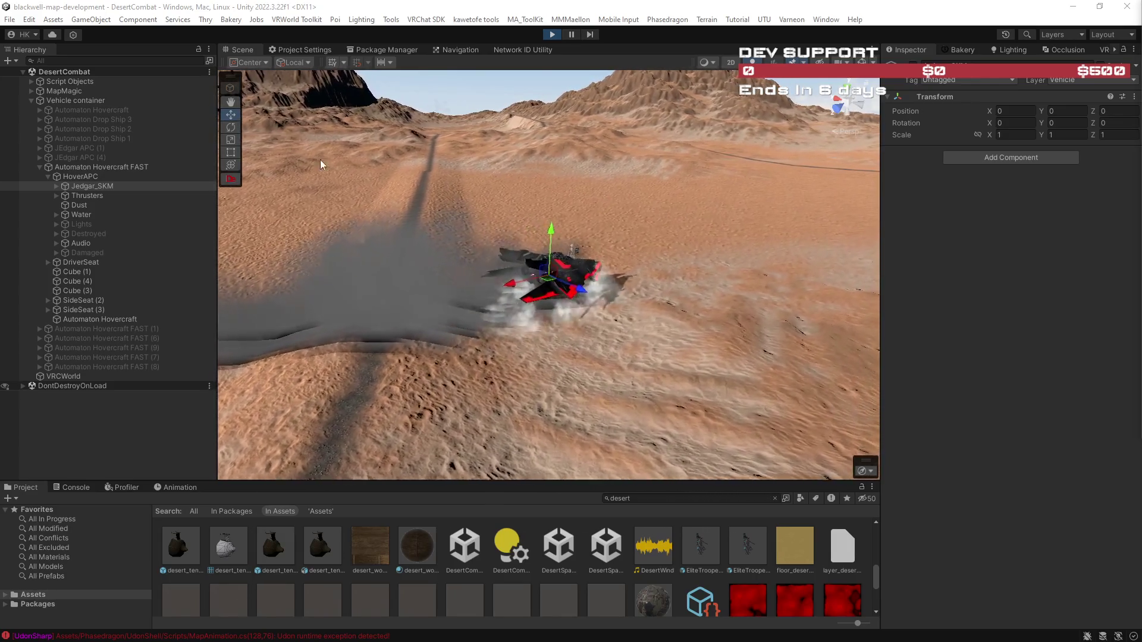
# Raise Automaton Hovercraft FAST's Hover Tank Physics Hover Force from 6000 to 15000.
pyautogui.click(126, 166)
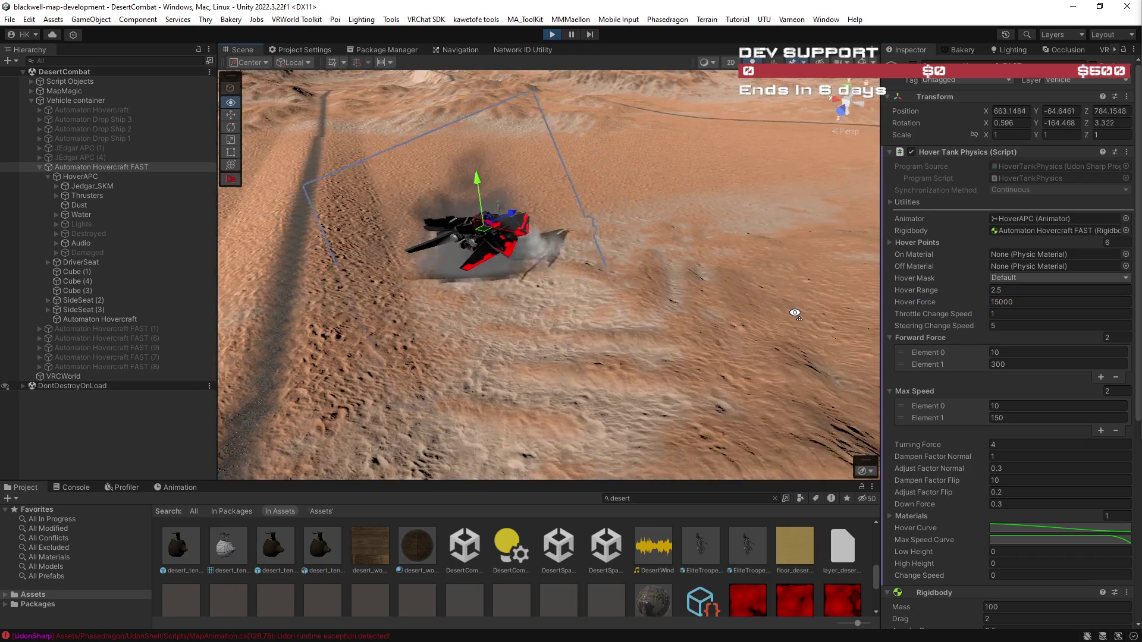
pyautogui.moveTo(750, 279); pyautogui.dragTo(607, 276)
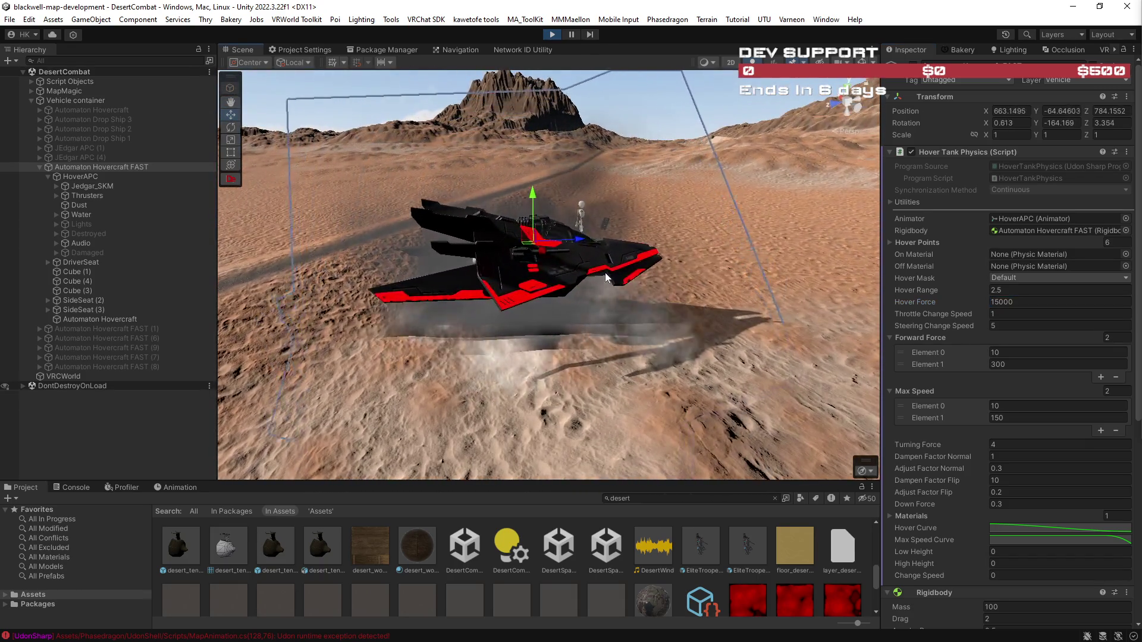
pyautogui.click(99, 185)
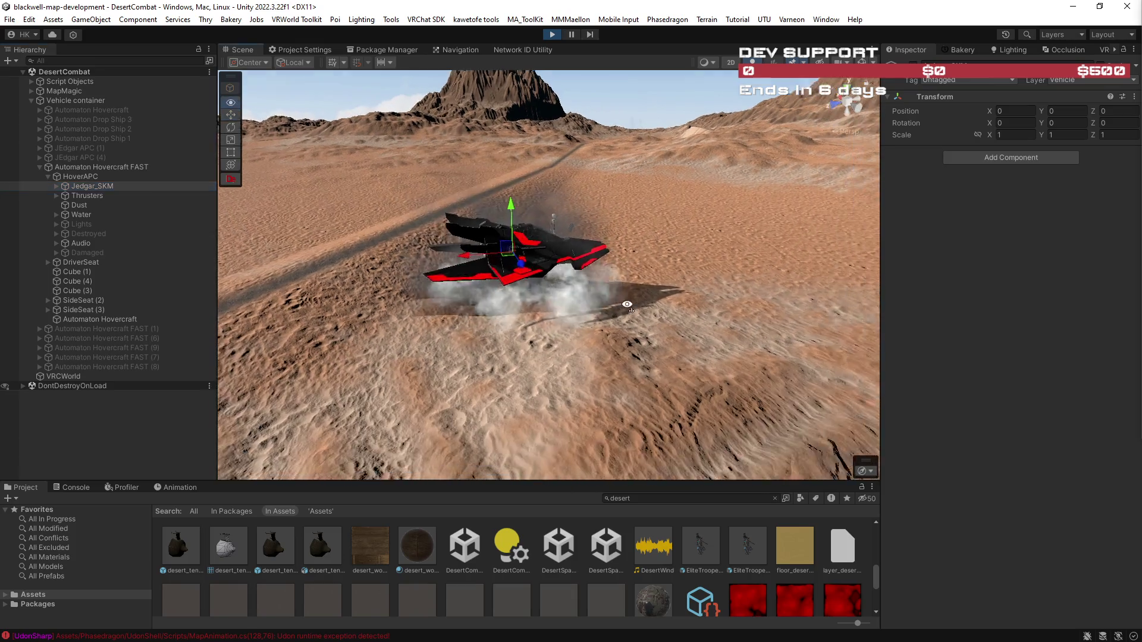
pyautogui.scroll(5, 626, 307)
pyautogui.scroll(-5, 627, 307)
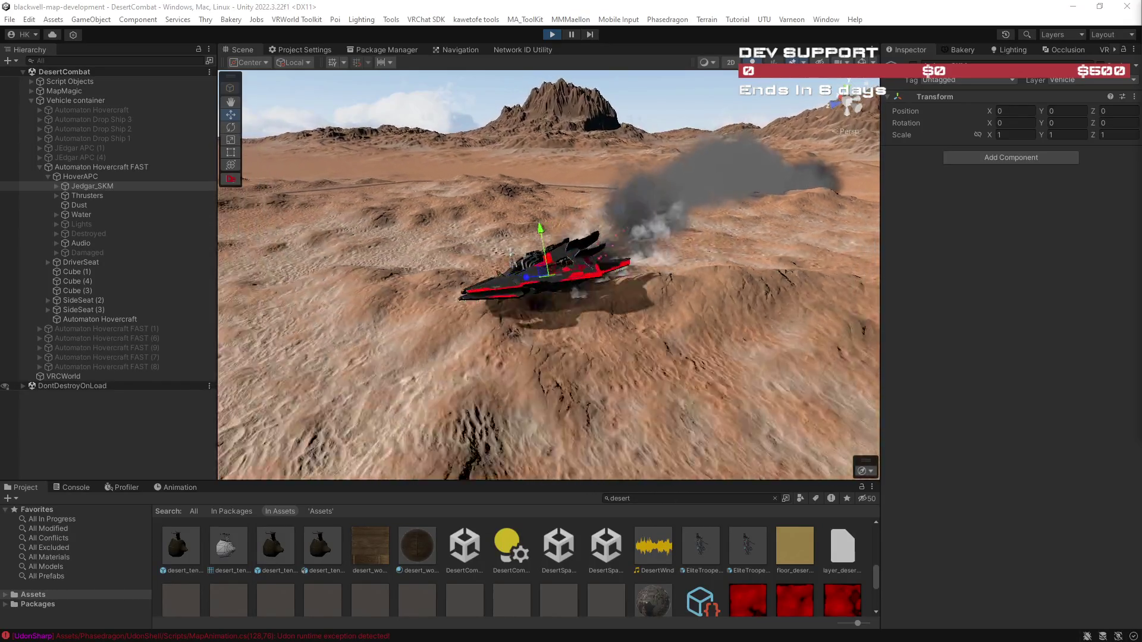
pyautogui.moveTo(756, 316); pyautogui.dragTo(752, 258)
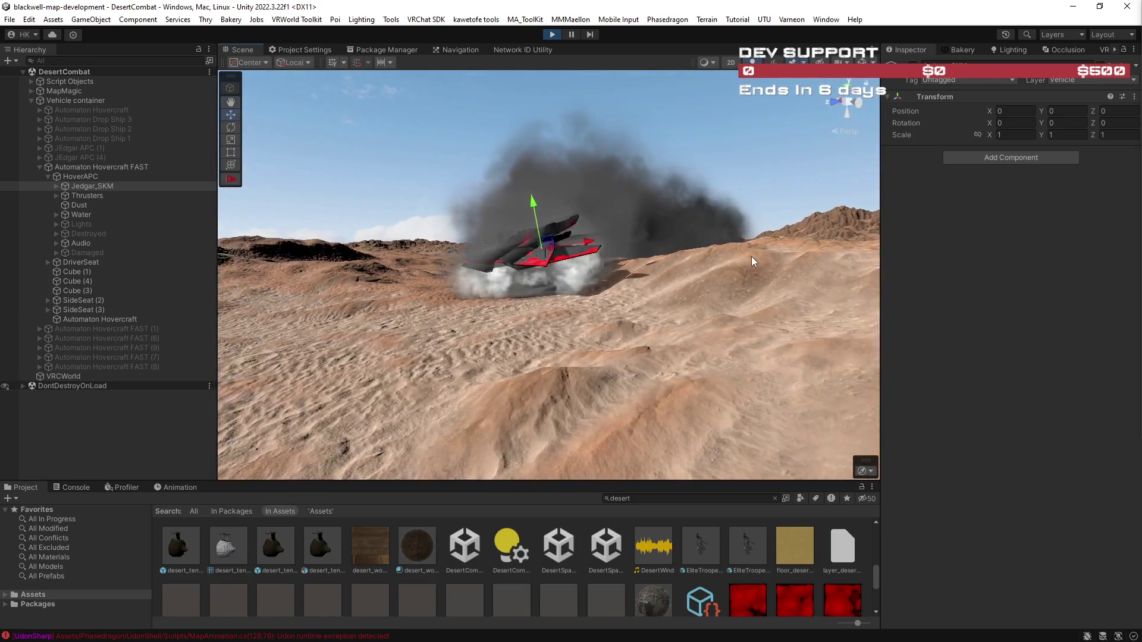
pyautogui.scroll(5, 751, 258)
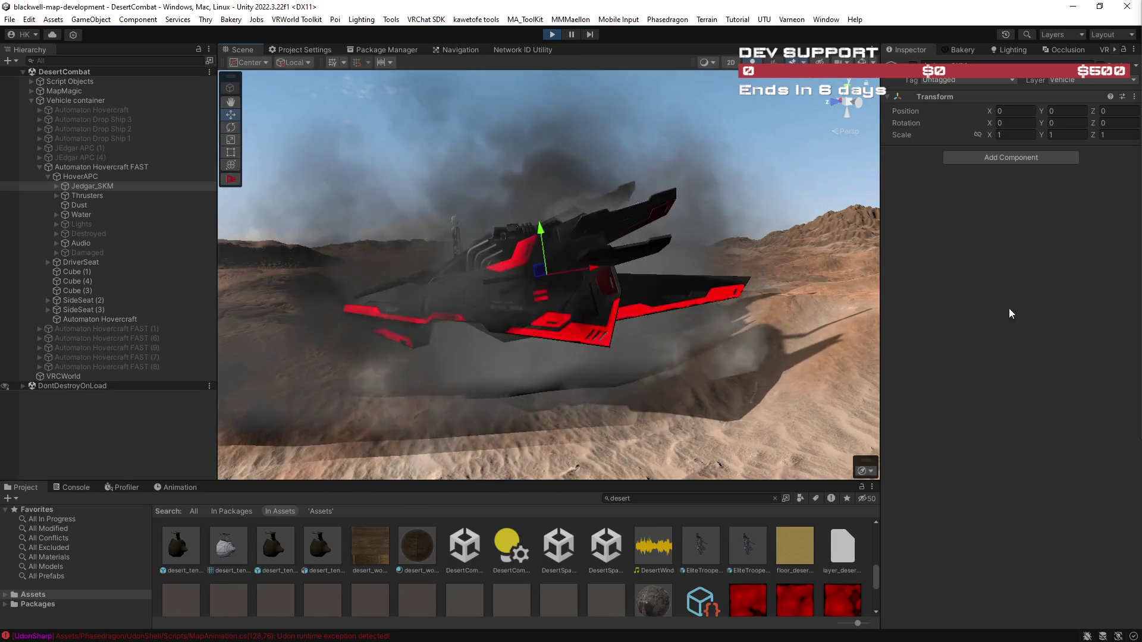
pyautogui.scroll(-4, 787, 308)
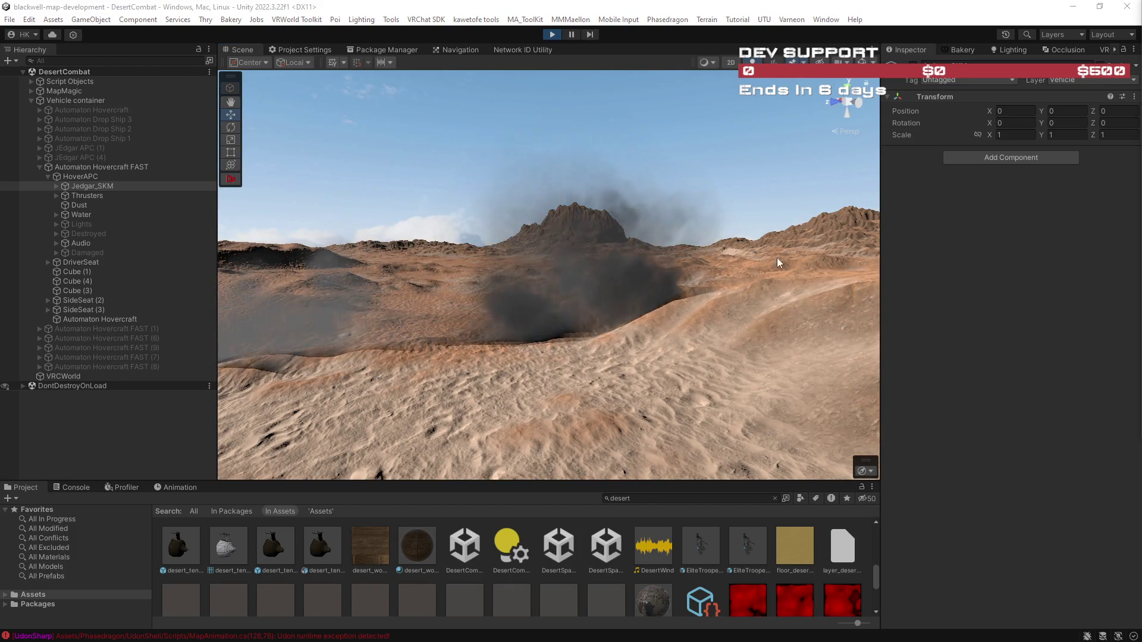
pyautogui.press('f')
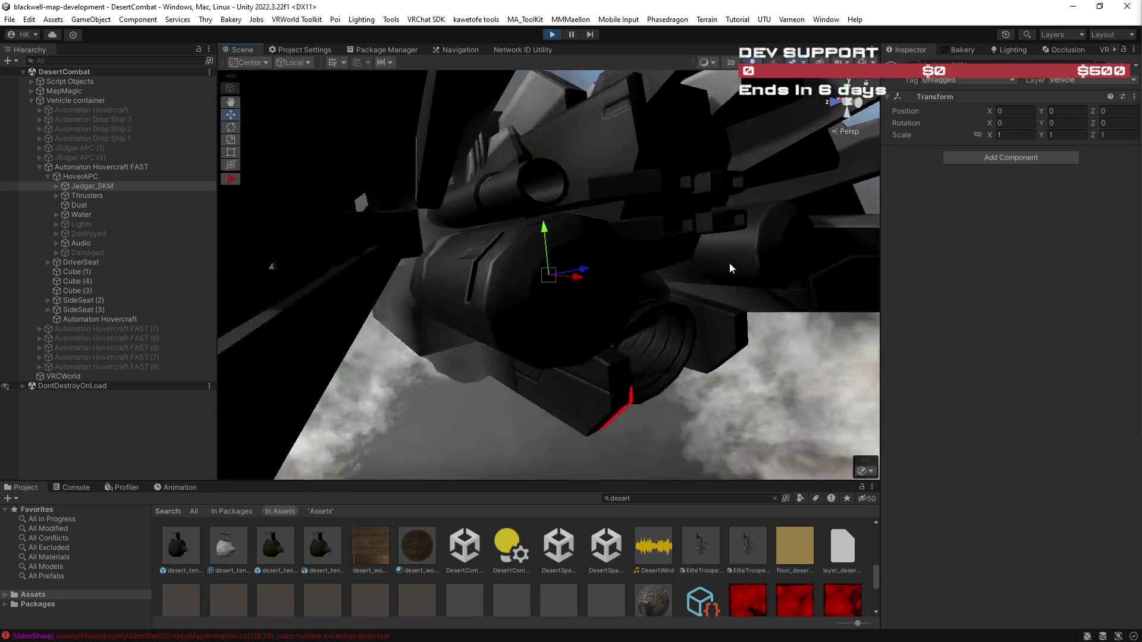
pyautogui.scroll(-8, 729, 268)
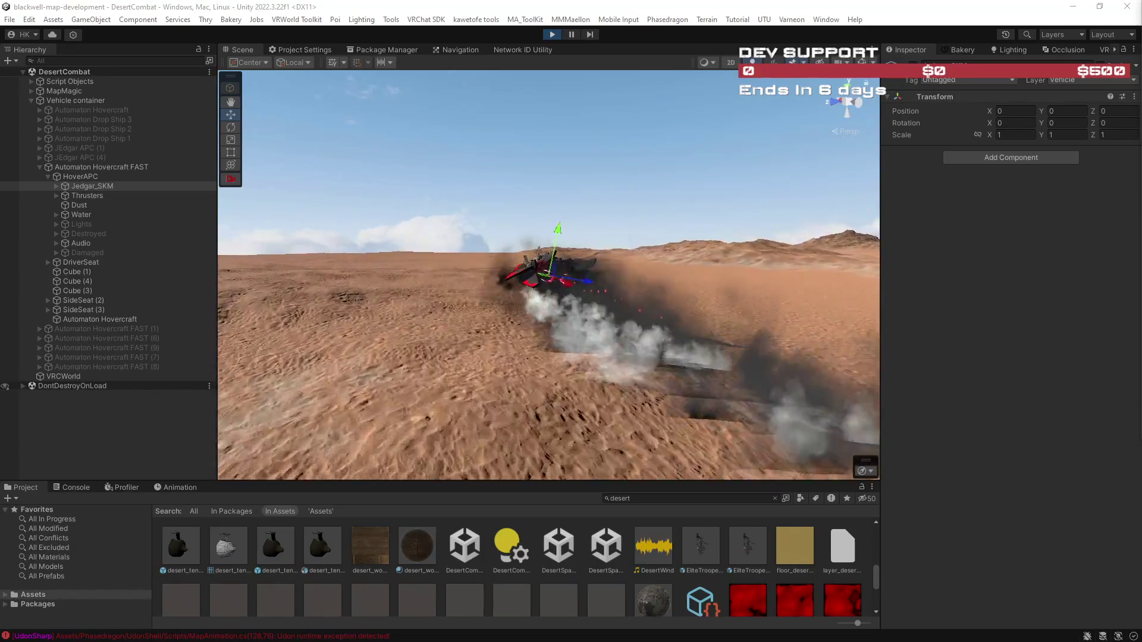
# Select Automaton Hovercraft FAST and ping its HoverTank script from the Inspector's Program Script field.
pyautogui.click(109, 169)
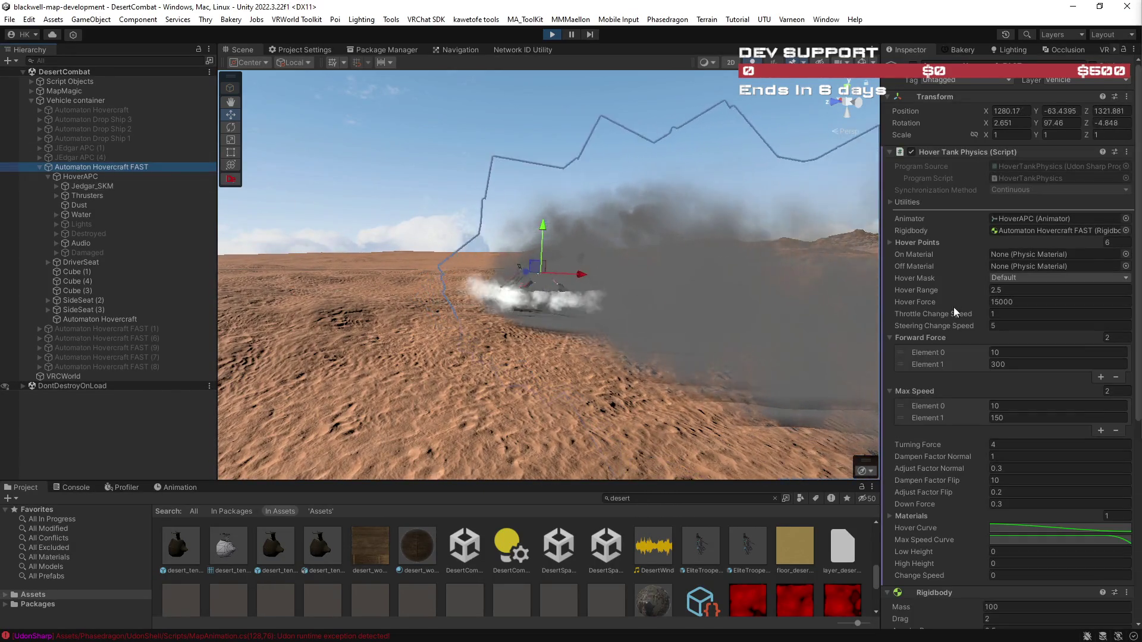
pyautogui.scroll(-2, 992, 347)
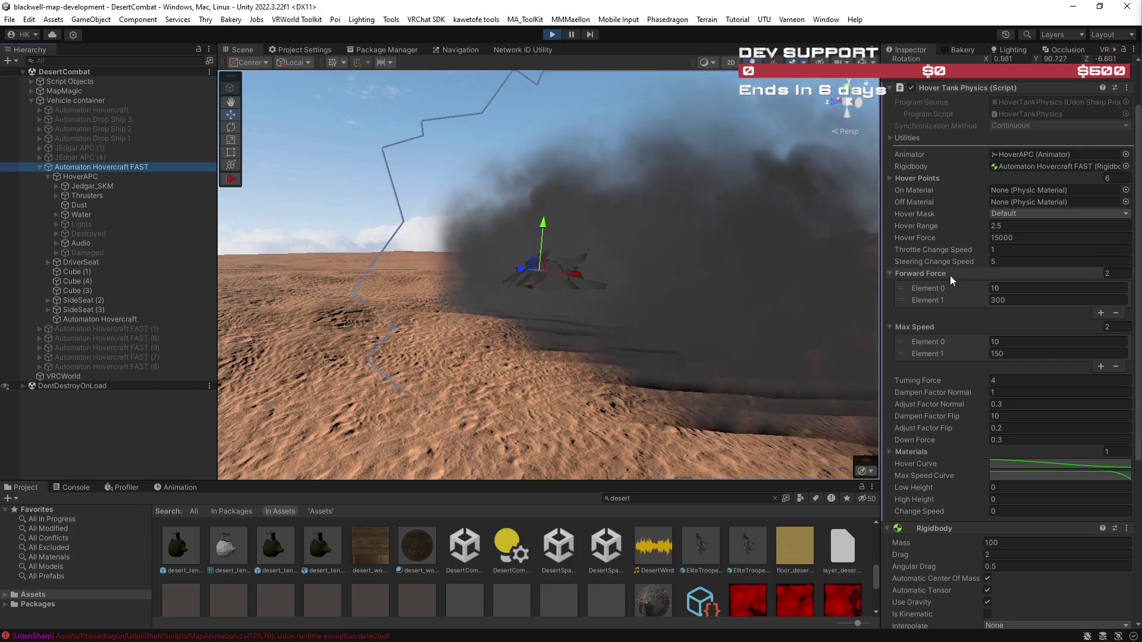
pyautogui.scroll(-2, 945, 253)
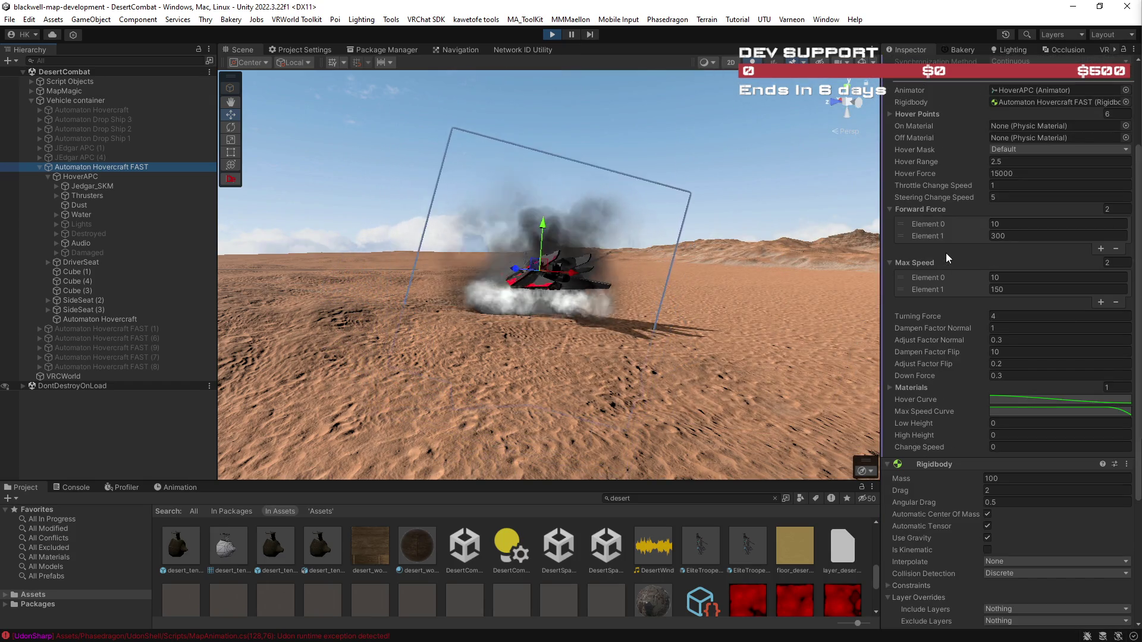
pyautogui.scroll(4, 1023, 169)
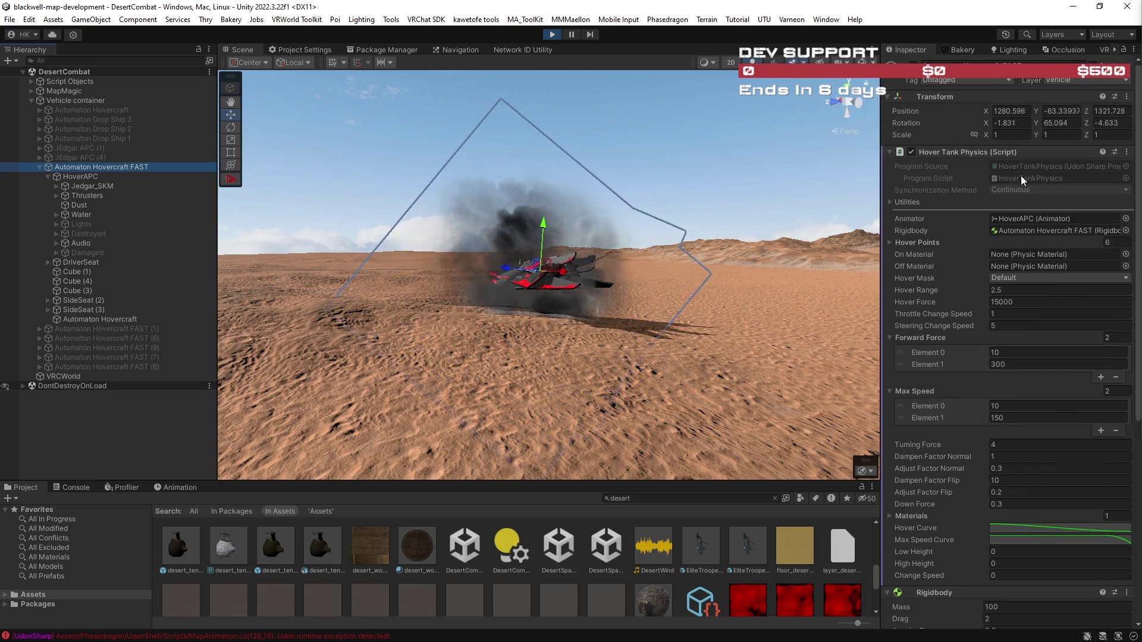
pyautogui.click(1022, 178)
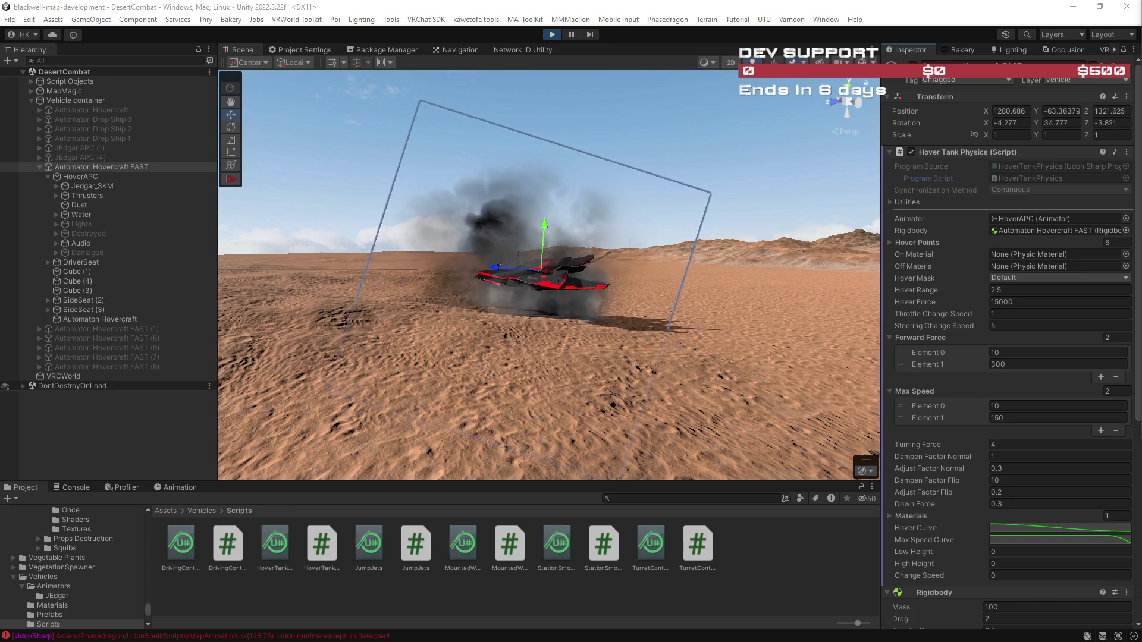
pyautogui.click(322, 547)
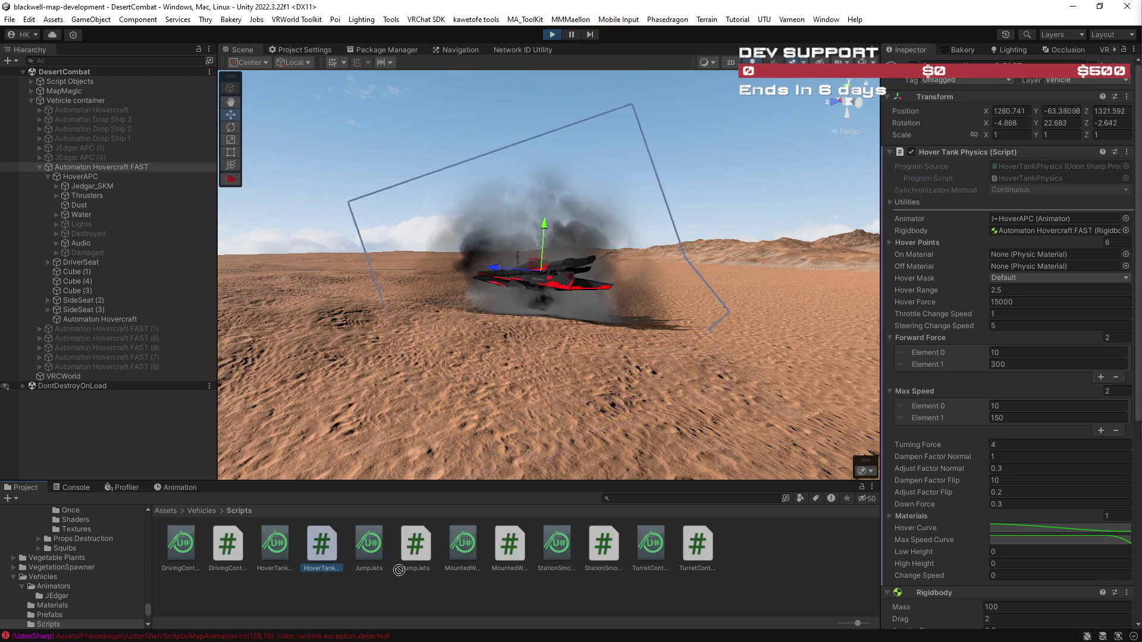
pyautogui.scroll(-5, 1031, 621)
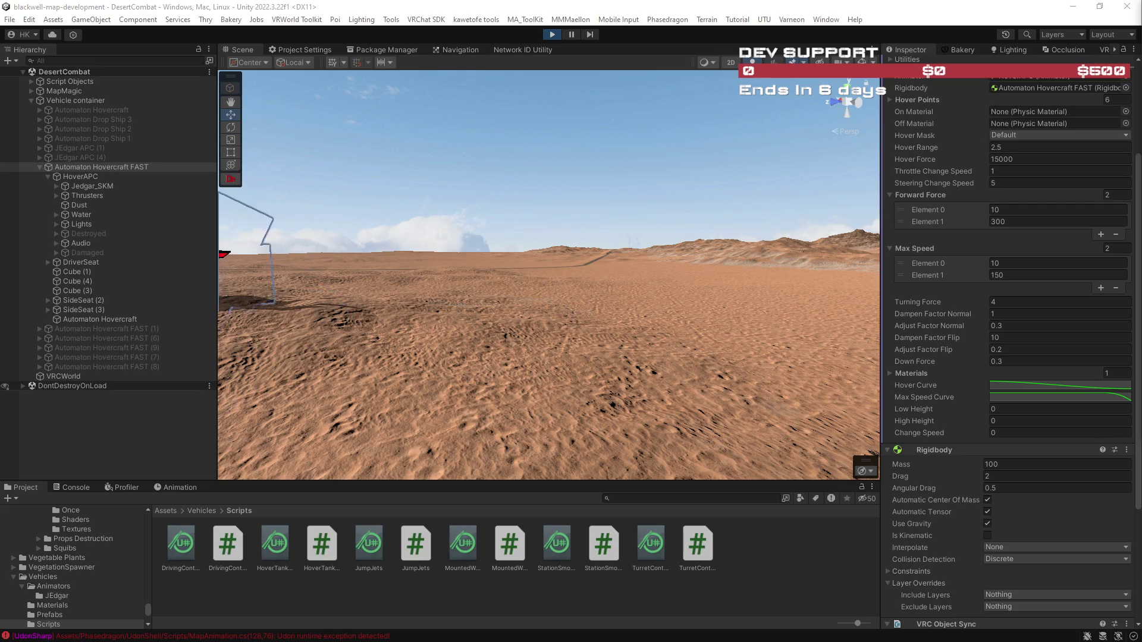
# Select Jedgar_SKM and frame it with F in the Scene view, then switch to the browser.
pyautogui.click(95, 186)
pyautogui.press('f')
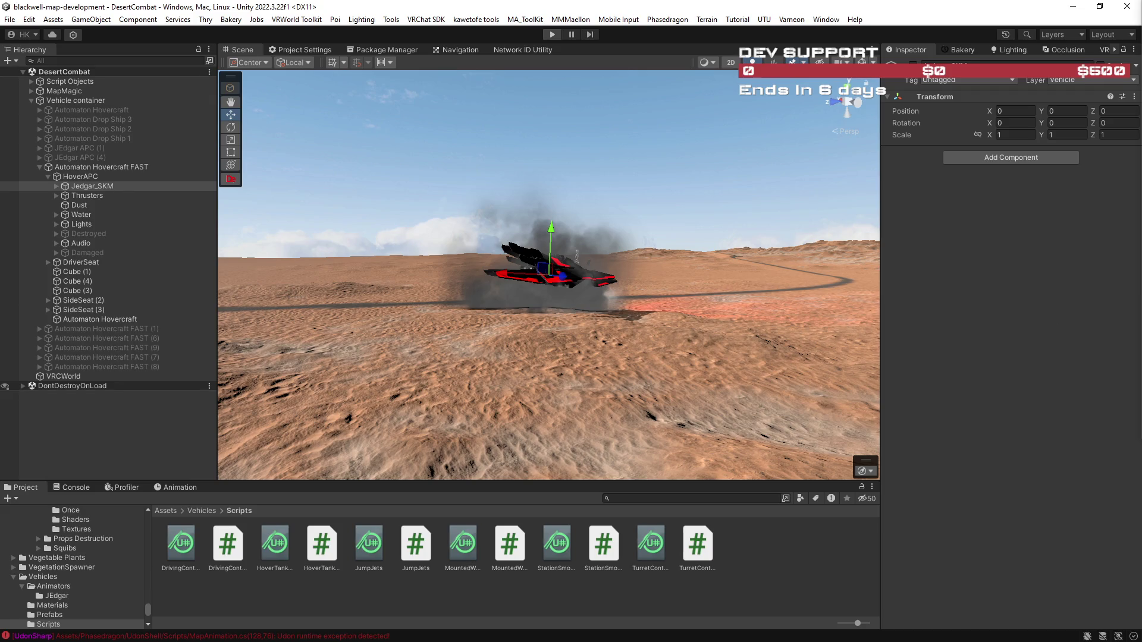
pyautogui.hotkey('alt', 'Tab')
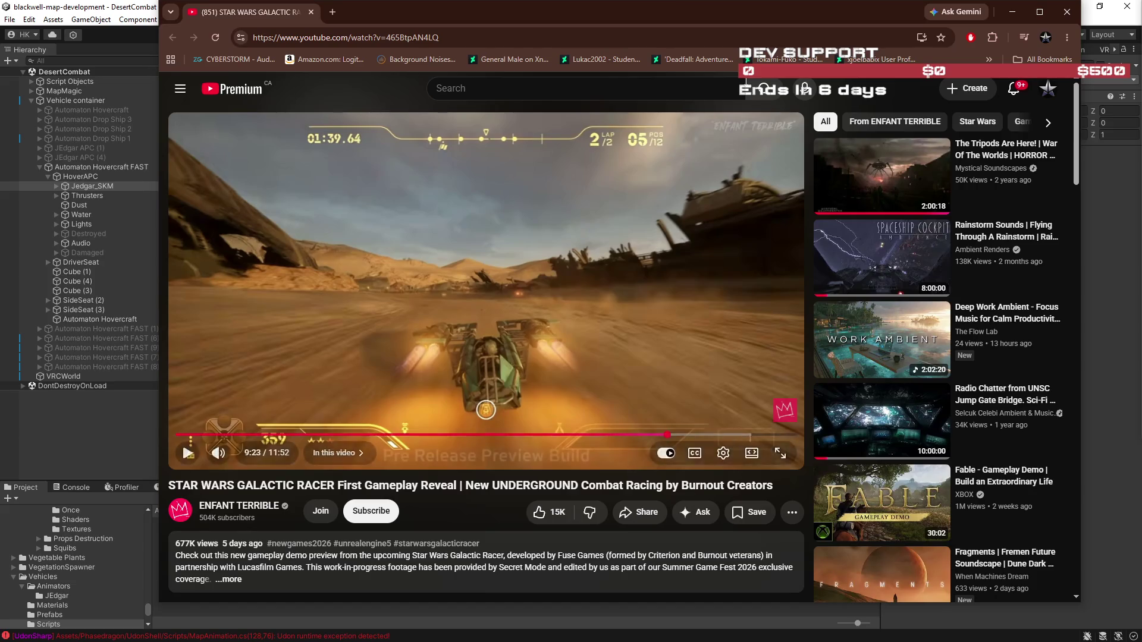
# Watch the Galactic Racer footage full screen from 9:05, pause at 10:04, and exit full screen.
pyautogui.doubleClick(794, 9)
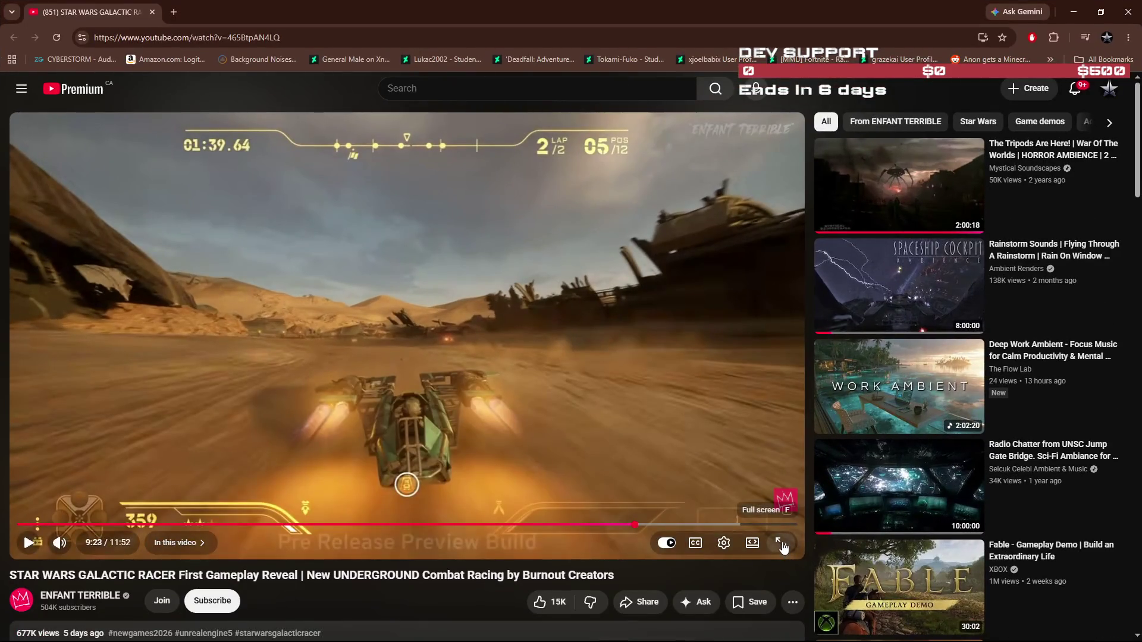
pyautogui.click(784, 543)
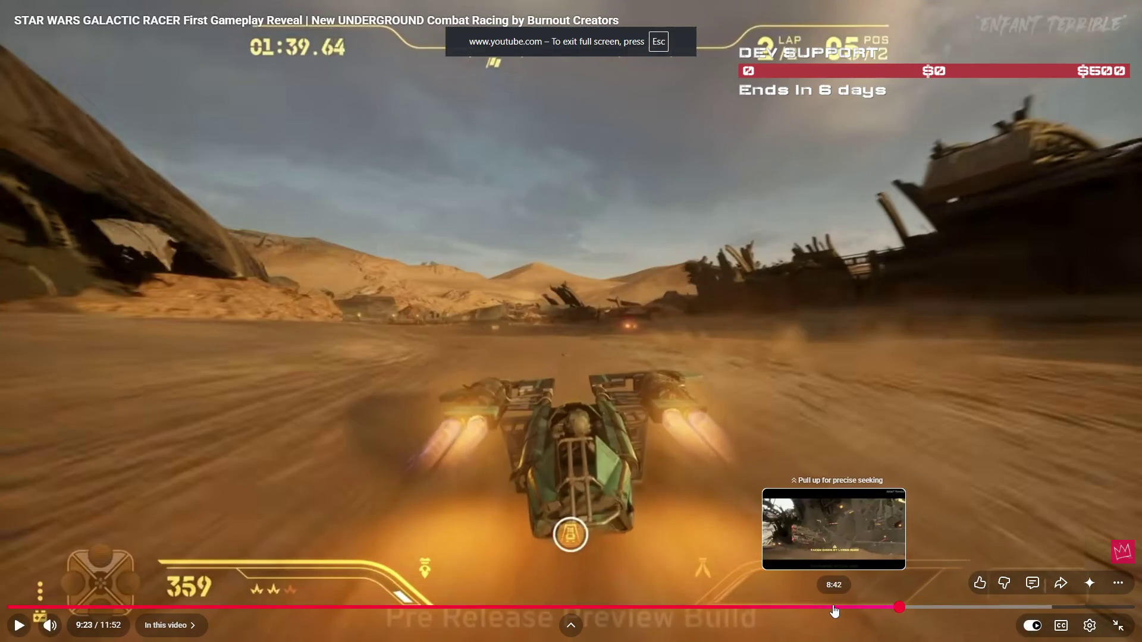
pyautogui.click(872, 608)
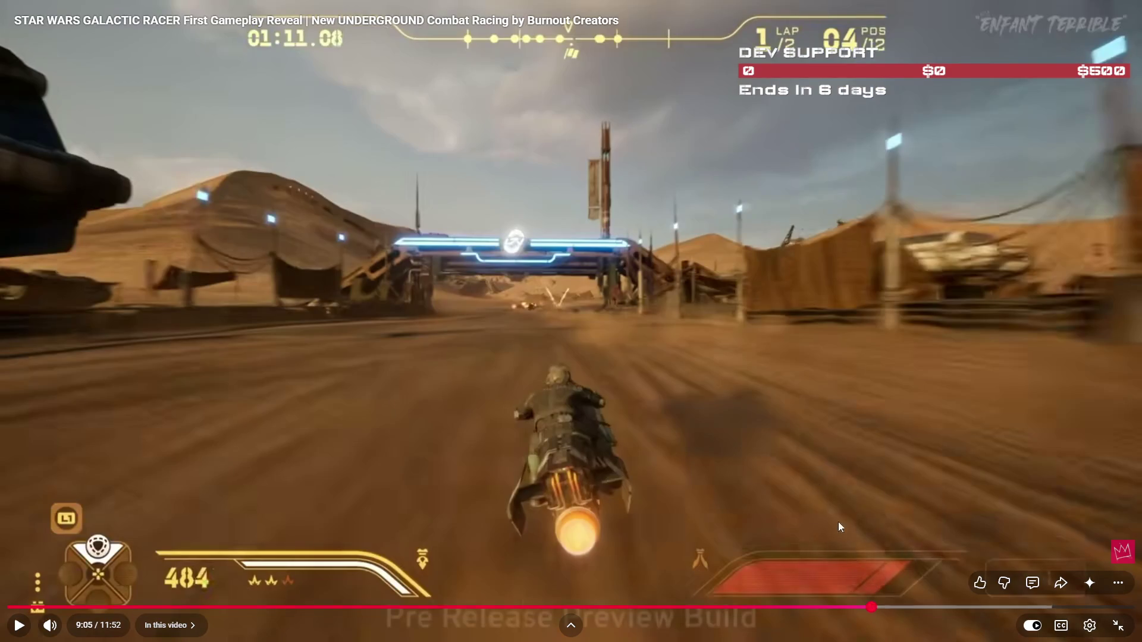
pyautogui.click(343, 550)
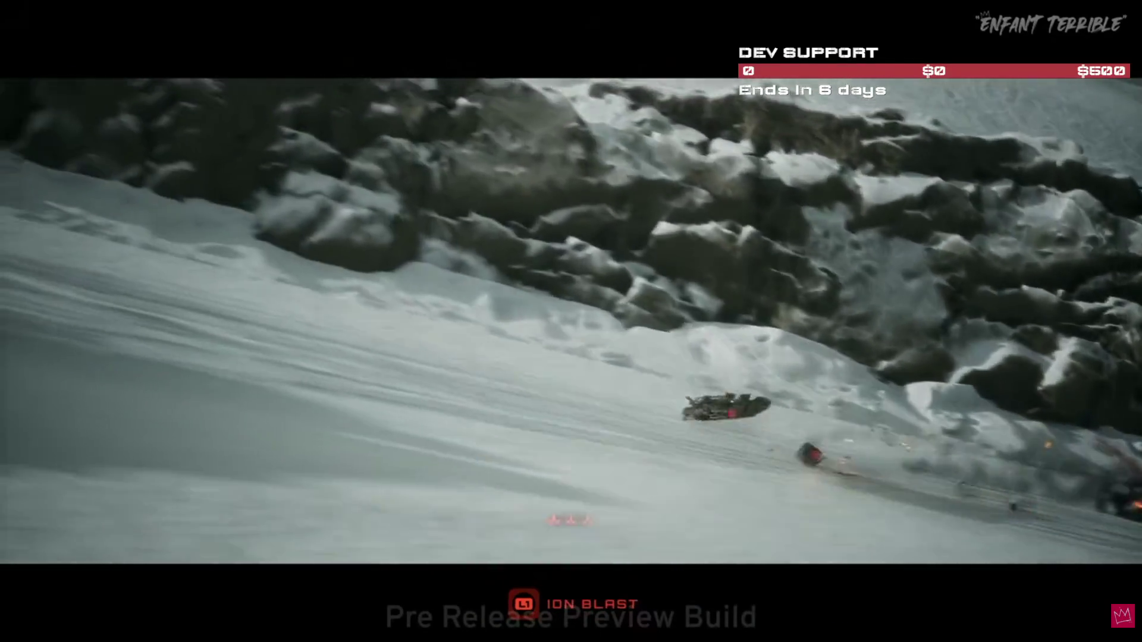
pyautogui.moveTo(954, 444)
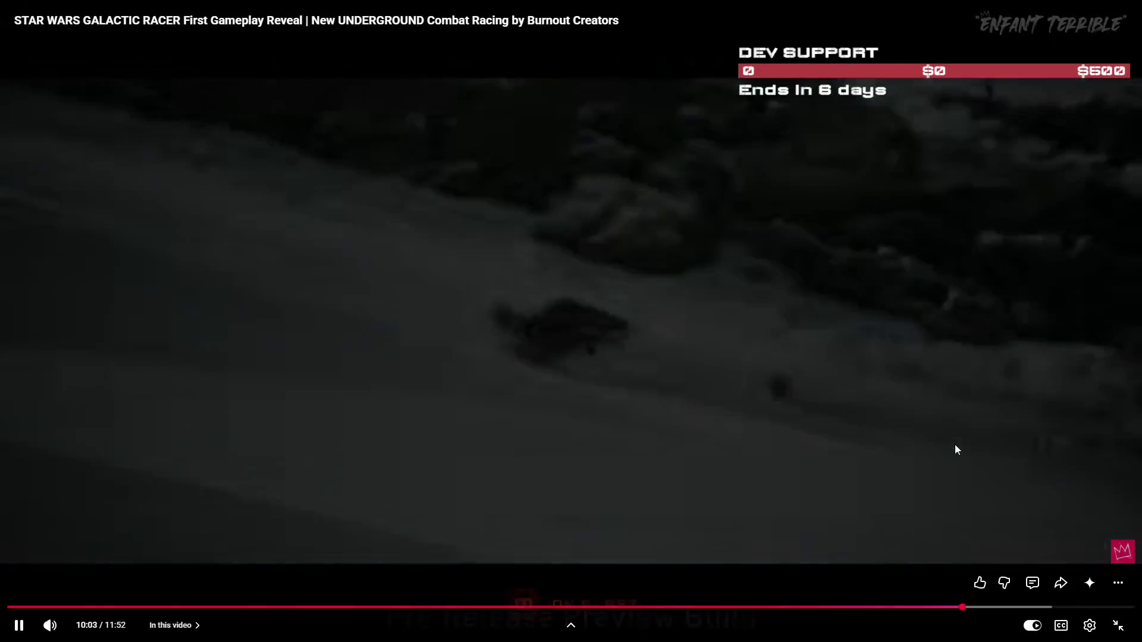
pyautogui.click(940, 482)
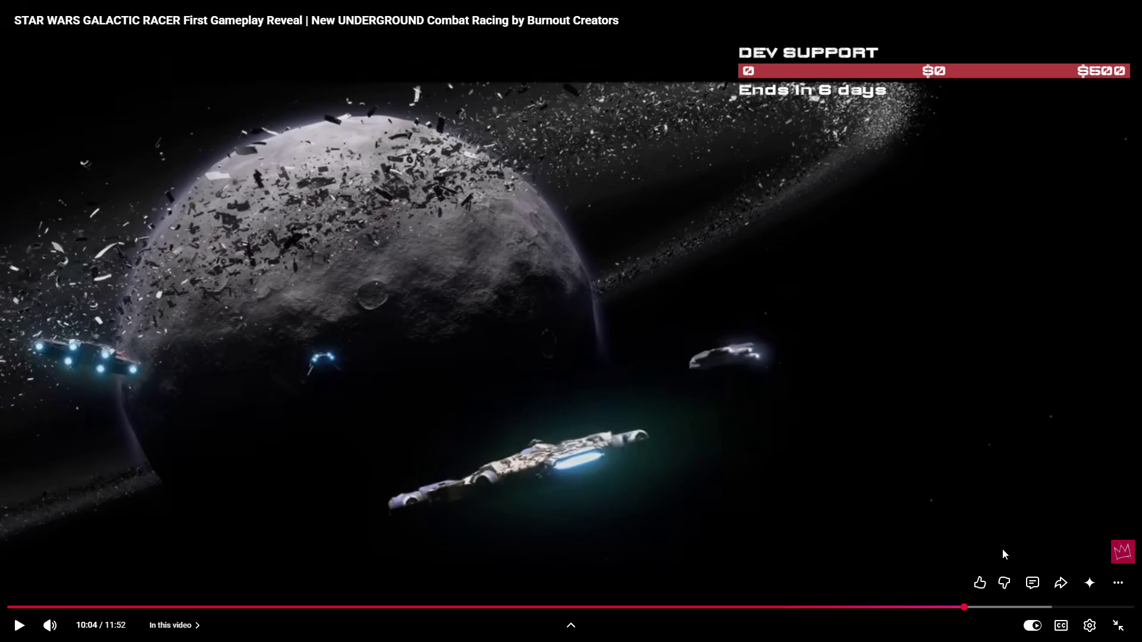
pyautogui.press('Escape')
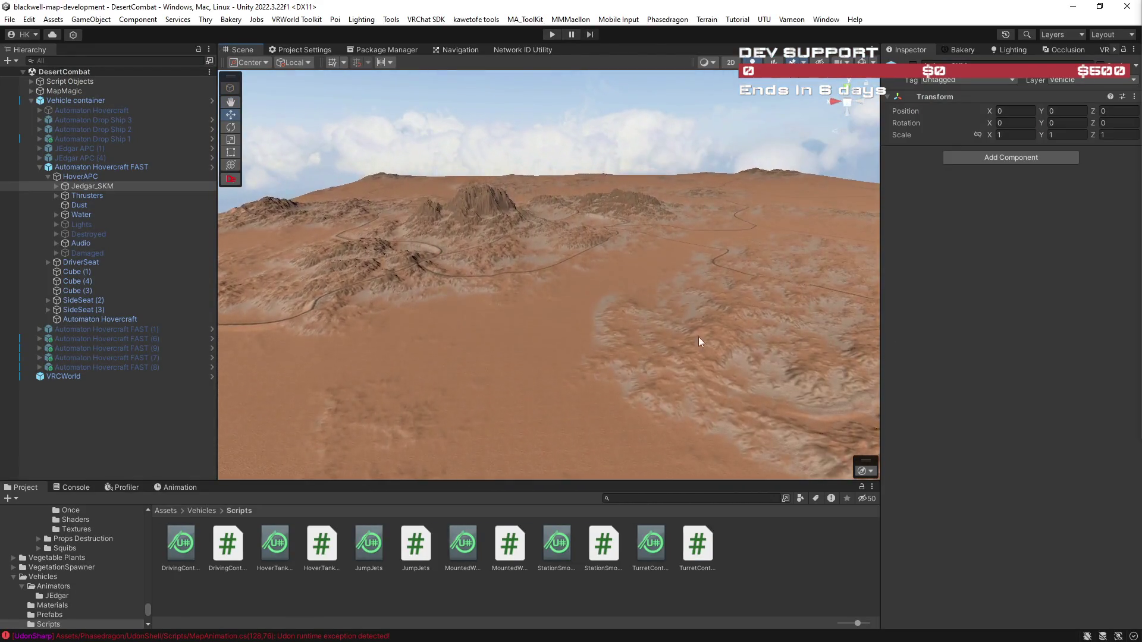
# Select the MapMagic terrain, tick its Map Magic Object component, and turn on Pin New Tile.
pyautogui.click(688, 335)
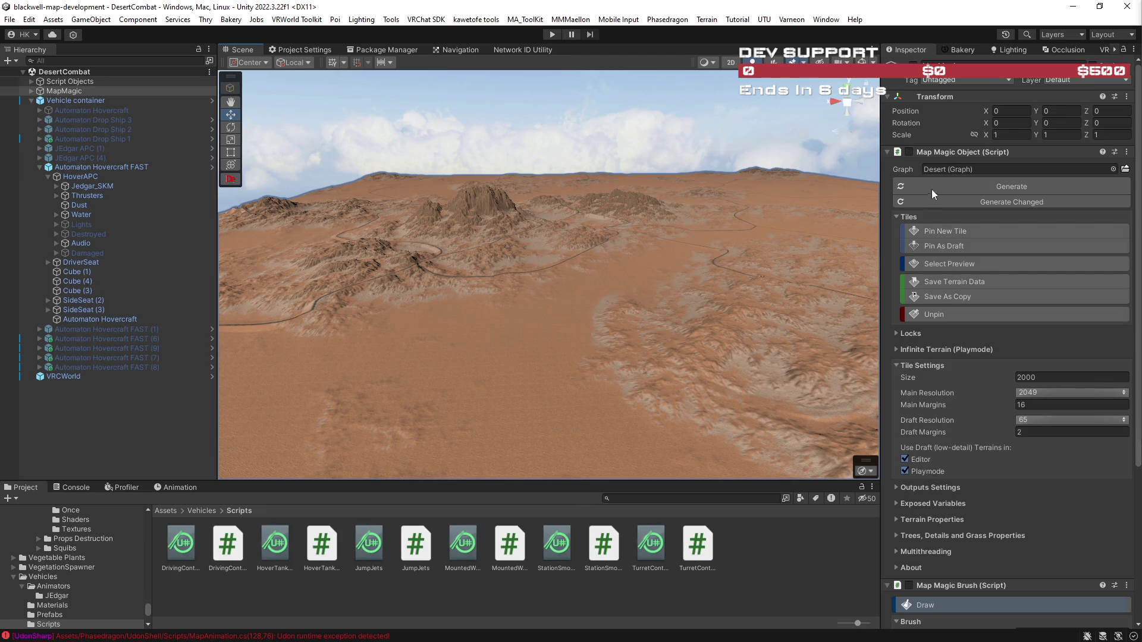
pyautogui.click(910, 153)
pyautogui.click(938, 231)
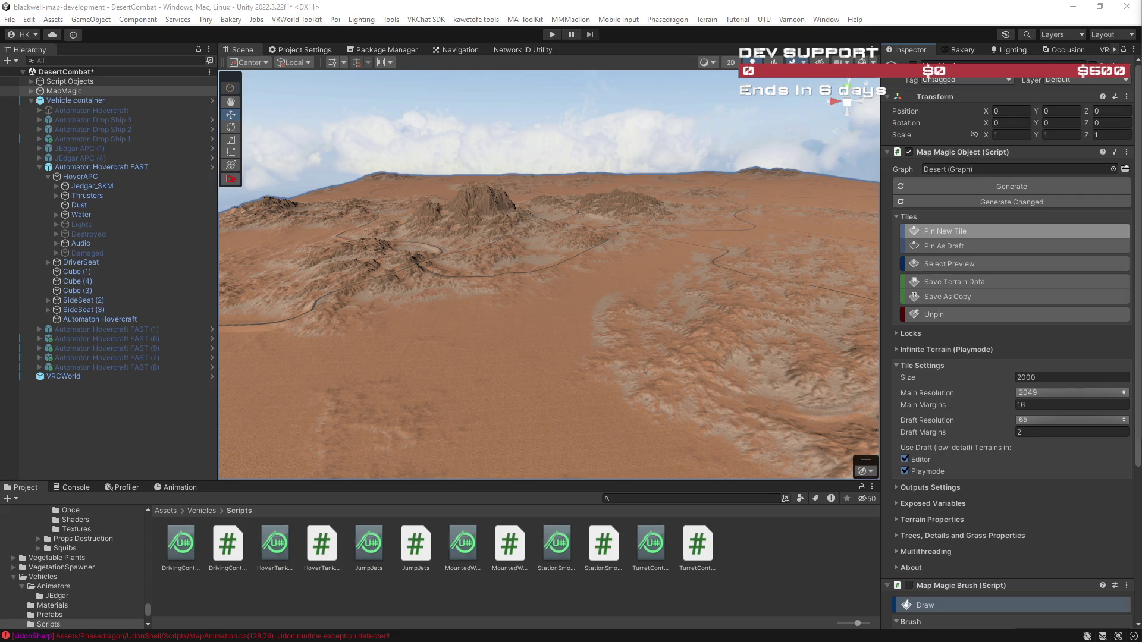
pyautogui.moveTo(727, 348)
pyautogui.mouseDown()
pyautogui.moveTo(903, 368)
pyautogui.moveTo(1134, 363)
pyautogui.moveTo(135, 388)
pyautogui.moveTo(1136, 417)
pyautogui.moveTo(1030, 395)
pyautogui.moveTo(999, 367)
pyautogui.moveTo(652, 277)
pyautogui.moveTo(877, 270)
pyautogui.moveTo(926, 286)
pyautogui.mouseUp()
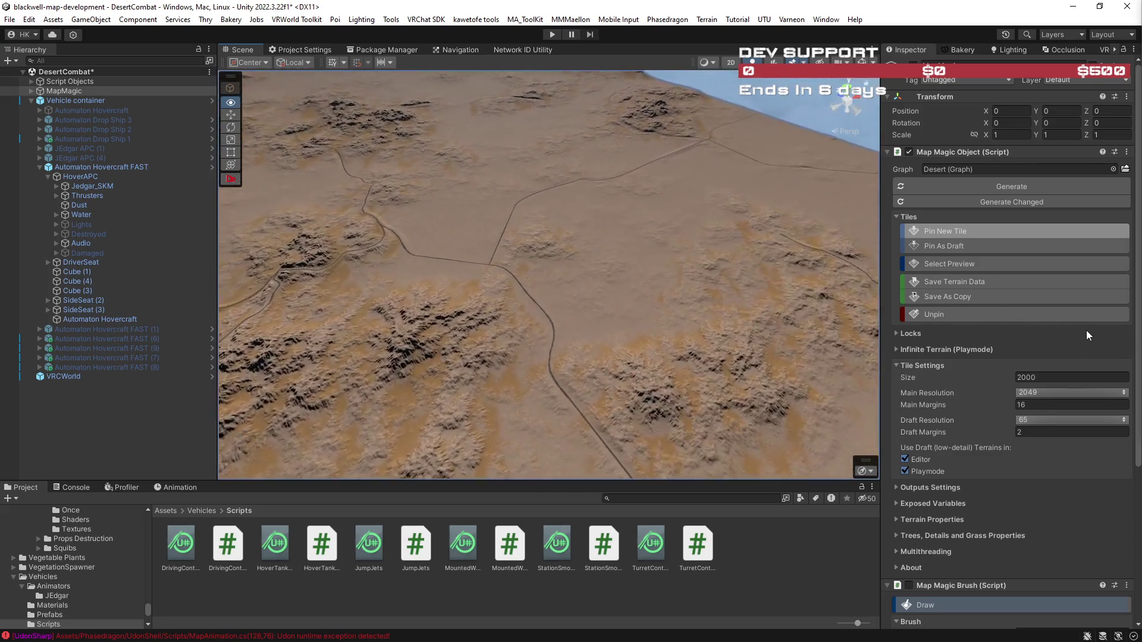
pyautogui.moveTo(719, 256)
pyautogui.mouseDown()
pyautogui.moveTo(718, 246)
pyautogui.moveTo(718, 256)
pyautogui.moveTo(503, 241)
pyautogui.moveTo(543, 292)
pyautogui.mouseUp()
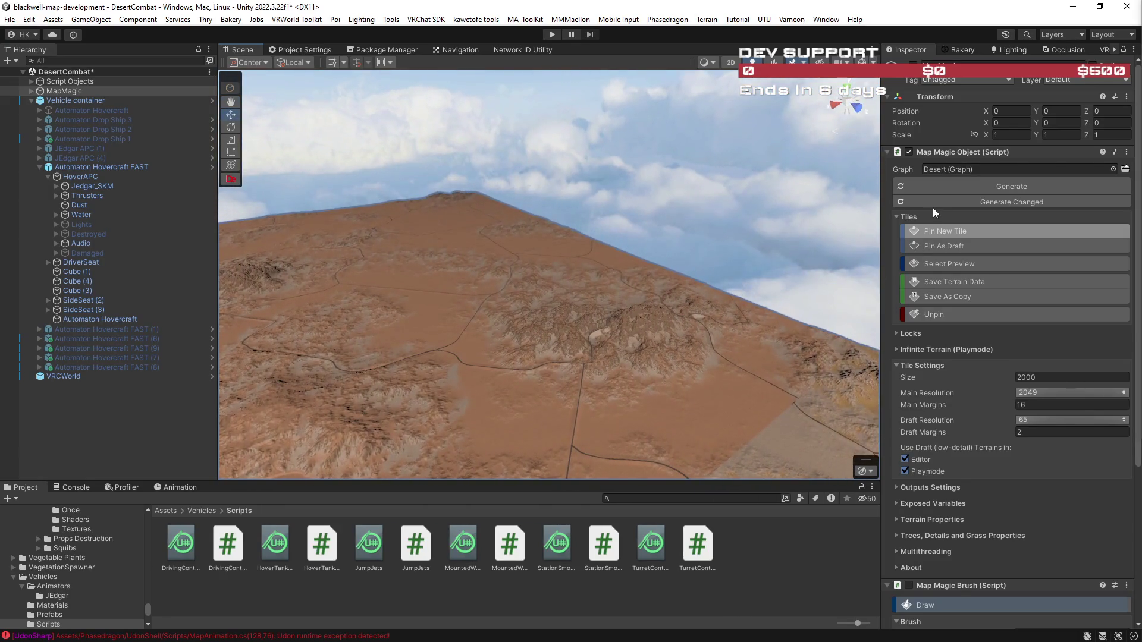
pyautogui.moveTo(653, 262)
pyautogui.mouseDown()
pyautogui.moveTo(511, 289)
pyautogui.moveTo(582, 291)
pyautogui.mouseUp()
pyautogui.click(672, 197)
pyautogui.moveTo(815, 238); pyautogui.dragTo(863, 206)
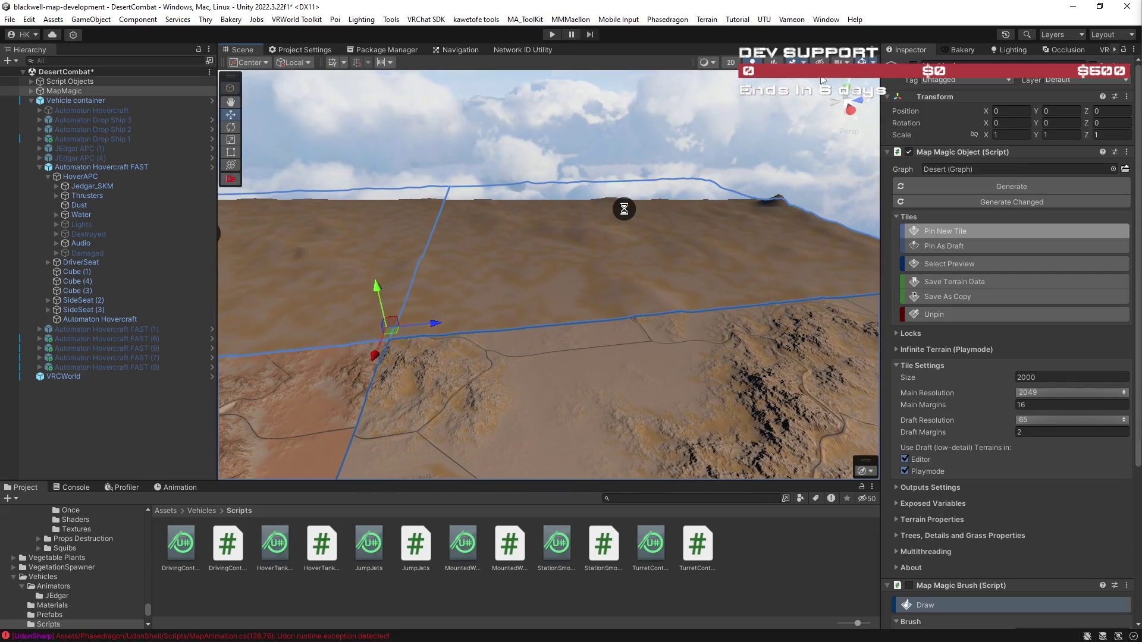
pyautogui.click(843, 60)
# Set the Scene camera's far clipping plane to 20000, then open the Occlusion culling window.
pyautogui.click(917, 123)
pyautogui.write('20000')
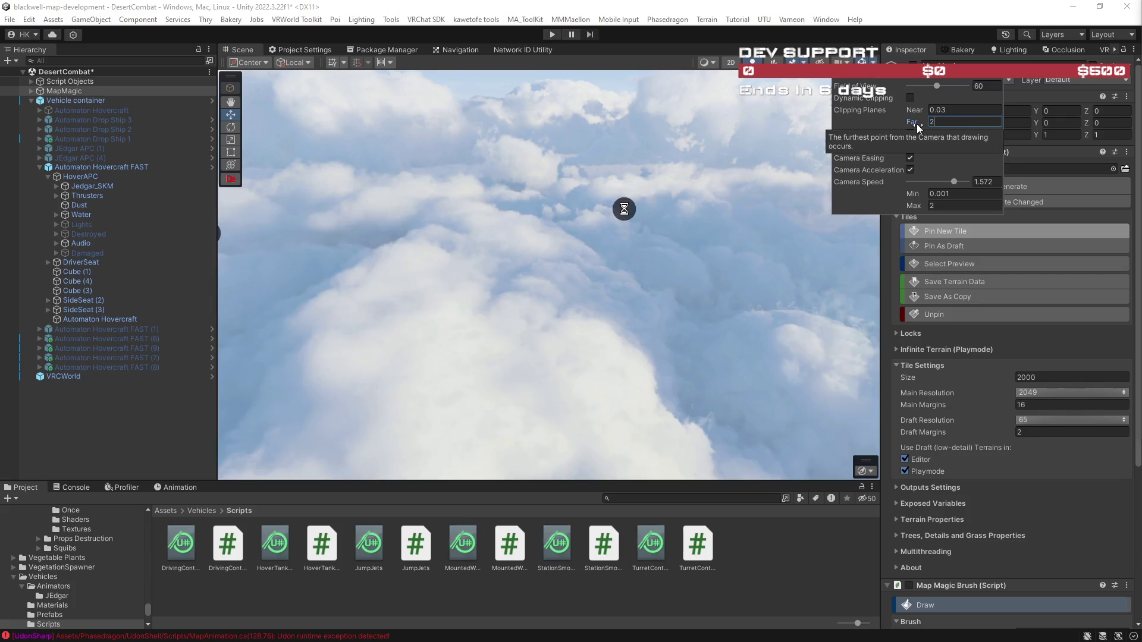
pyautogui.moveTo(627, 252)
pyautogui.mouseDown()
pyautogui.moveTo(758, 238)
pyautogui.moveTo(721, 236)
pyautogui.mouseUp()
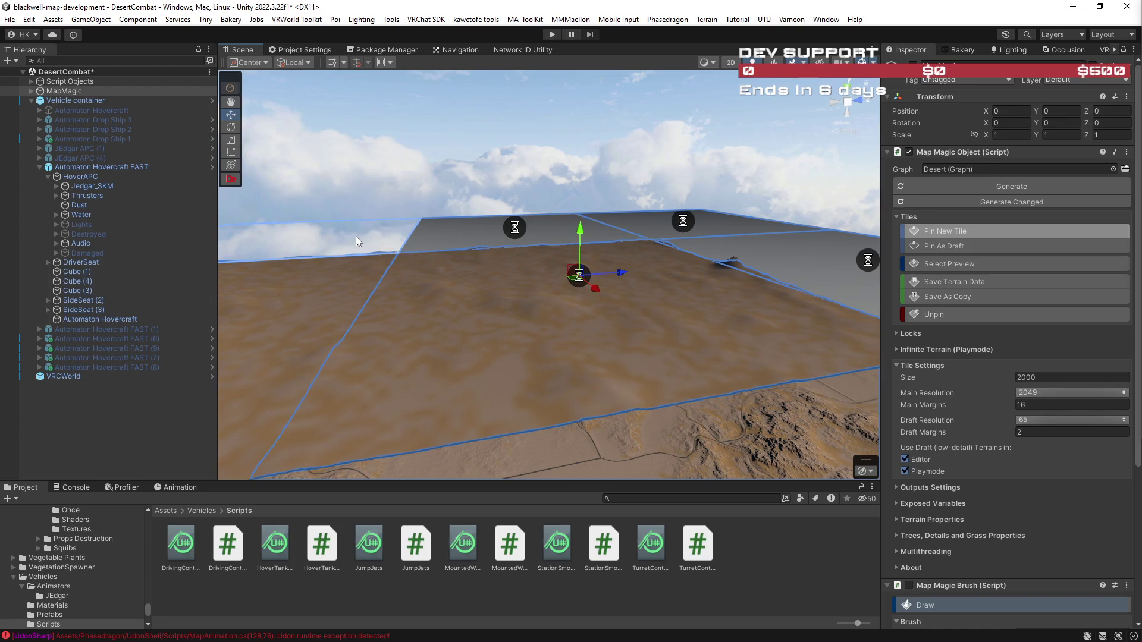
pyautogui.moveTo(640, 287)
pyautogui.mouseDown()
pyautogui.moveTo(349, 285)
pyautogui.moveTo(447, 298)
pyautogui.moveTo(694, 280)
pyautogui.moveTo(737, 308)
pyautogui.moveTo(658, 316)
pyautogui.moveTo(665, 301)
pyautogui.moveTo(639, 291)
pyautogui.moveTo(528, 280)
pyautogui.moveTo(362, 313)
pyautogui.moveTo(434, 327)
pyautogui.moveTo(313, 315)
pyautogui.moveTo(644, 225)
pyautogui.mouseUp()
pyautogui.click(1068, 47)
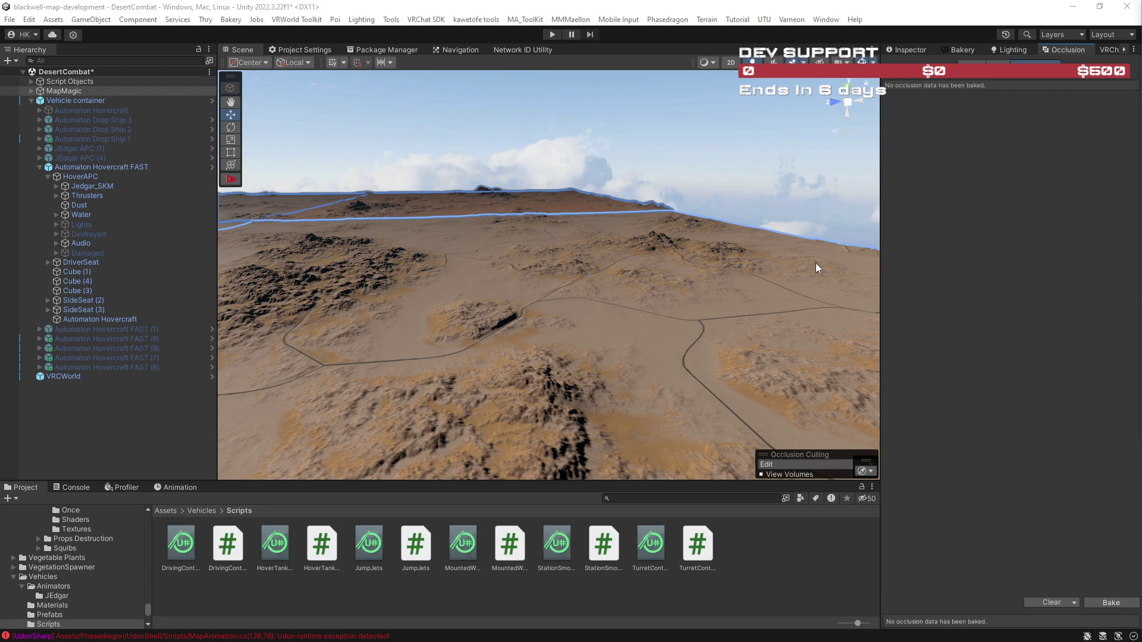
# Preview the Game view, fly the Scene camera over the desert terrain, then open Lighting settings.
pyautogui.moveTo(707, 334); pyautogui.dragTo(589, 326)
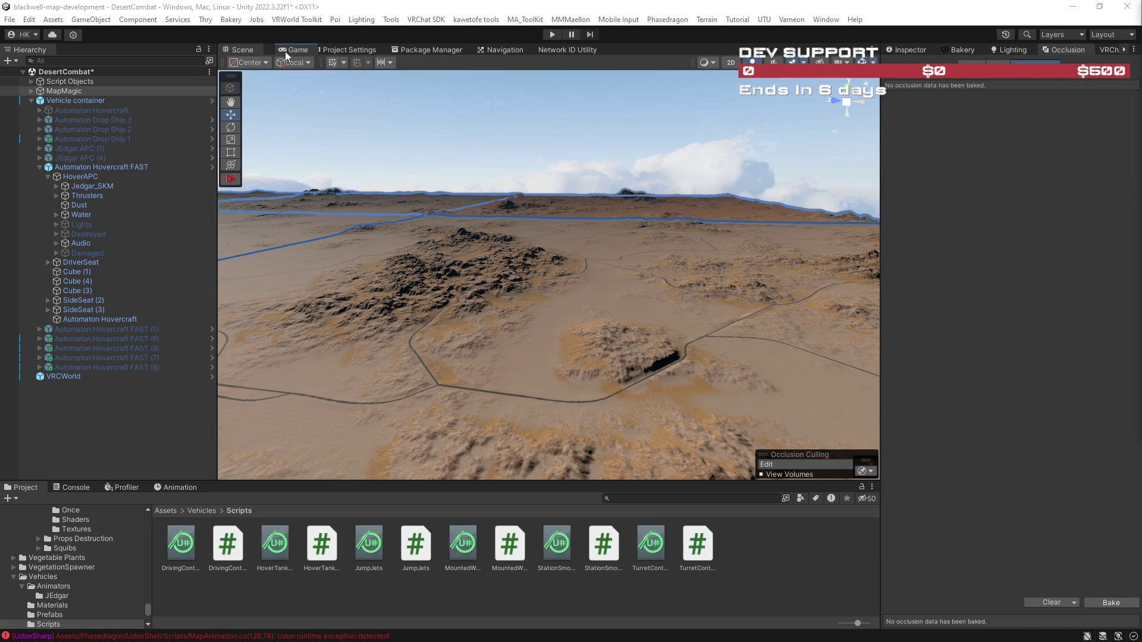
pyautogui.click(277, 47)
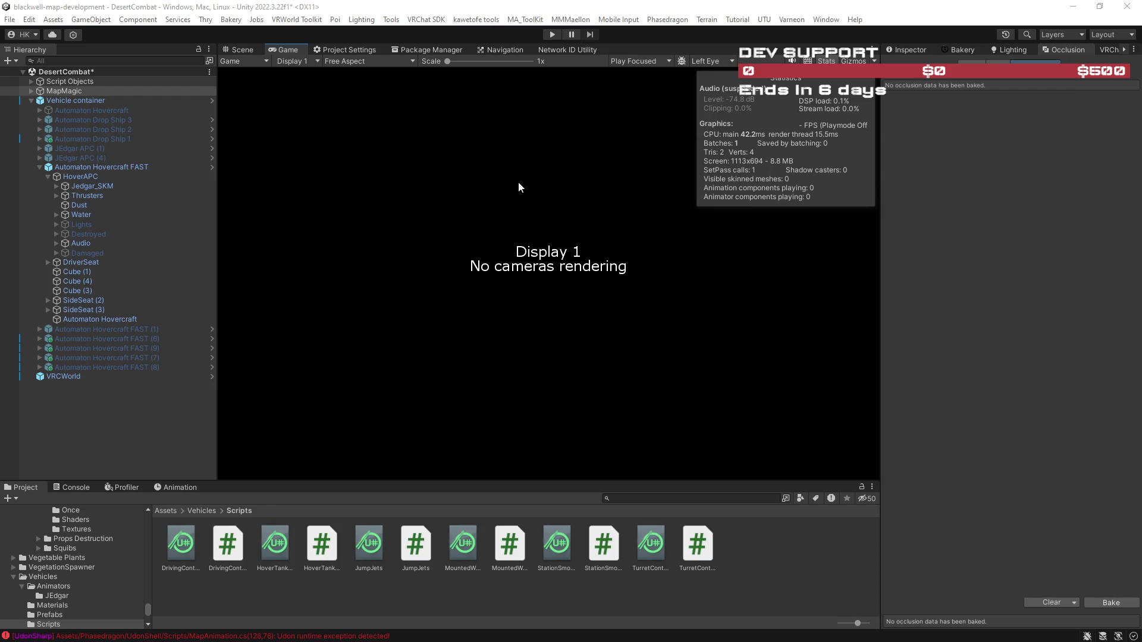
pyautogui.click(244, 50)
pyautogui.moveTo(535, 238)
pyautogui.mouseDown()
pyautogui.moveTo(564, 255)
pyautogui.moveTo(619, 248)
pyautogui.moveTo(594, 232)
pyautogui.moveTo(635, 234)
pyautogui.moveTo(581, 232)
pyautogui.moveTo(649, 226)
pyautogui.mouseUp()
pyautogui.scroll(2, 563, 253)
pyautogui.scroll(-3, 602, 232)
pyautogui.click(1009, 48)
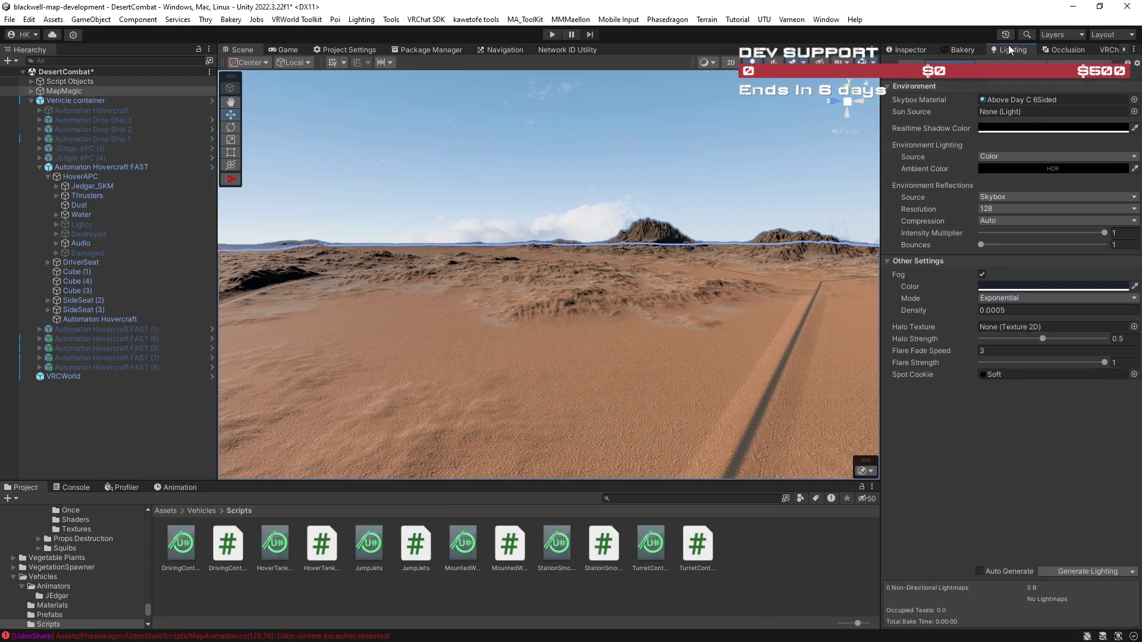
# Lighten the ambient colour from black to grey.
pyautogui.click(1022, 167)
pyautogui.moveTo(1037, 279)
pyautogui.mouseDown()
pyautogui.moveTo(1027, 232)
pyautogui.moveTo(1026, 277)
pyautogui.moveTo(969, 270)
pyautogui.mouseUp()
pyautogui.moveTo(595, 339)
pyautogui.mouseDown()
pyautogui.moveTo(472, 311)
pyautogui.moveTo(420, 339)
pyautogui.moveTo(307, 349)
pyautogui.moveTo(346, 339)
pyautogui.moveTo(338, 351)
pyautogui.mouseUp()
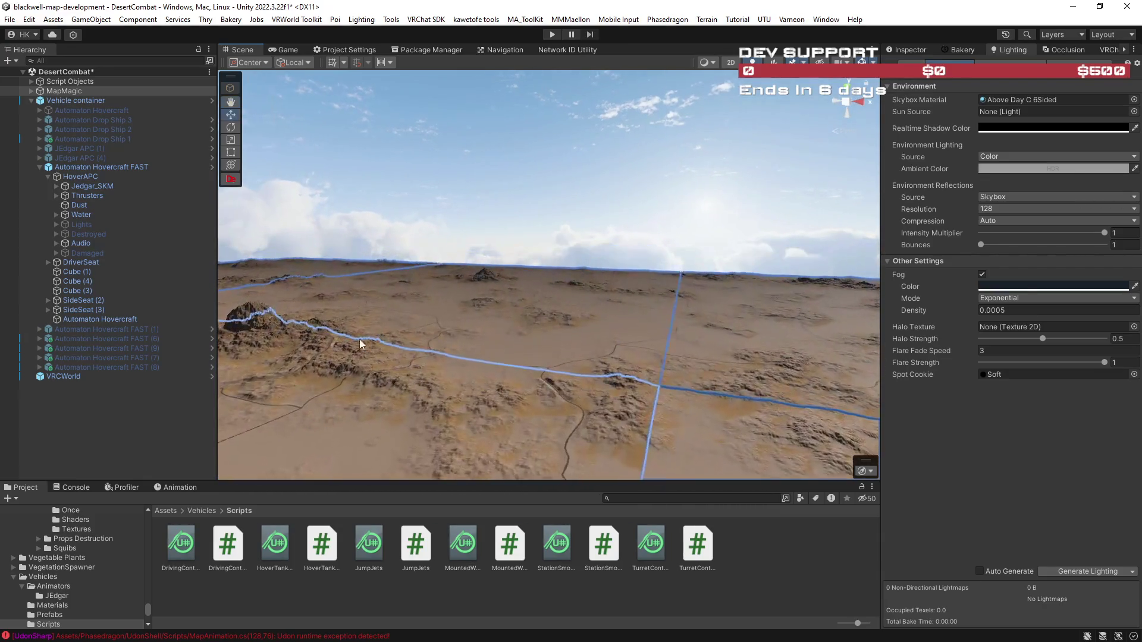
# Tint the fog colour a light sandy tan (E7B889) using an orange hue.
pyautogui.click(1022, 287)
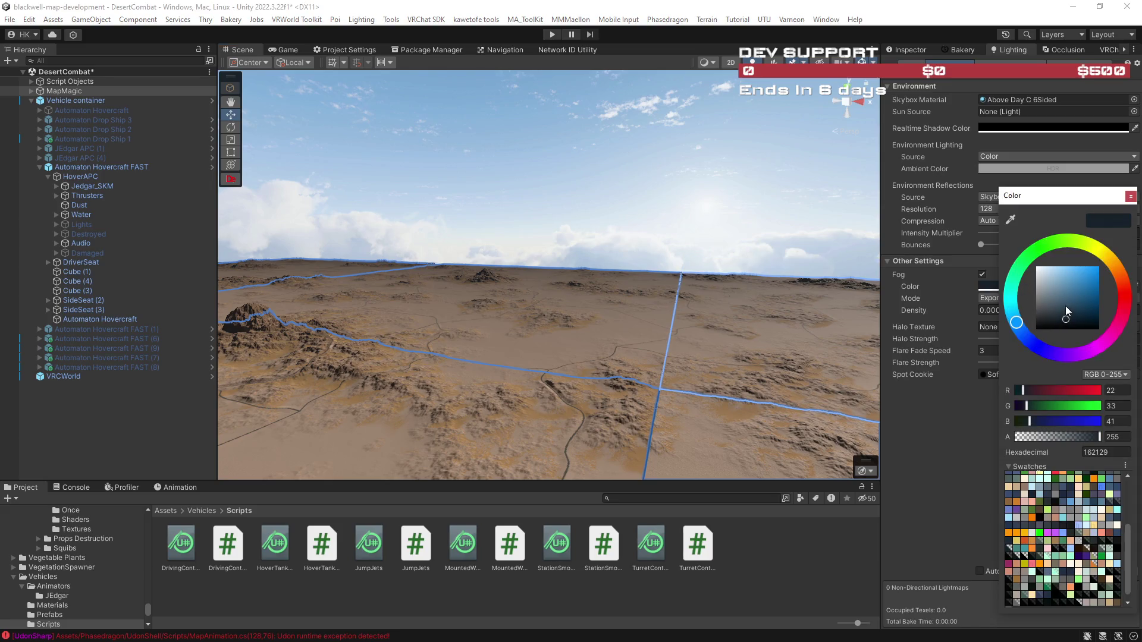
pyautogui.click(1102, 252)
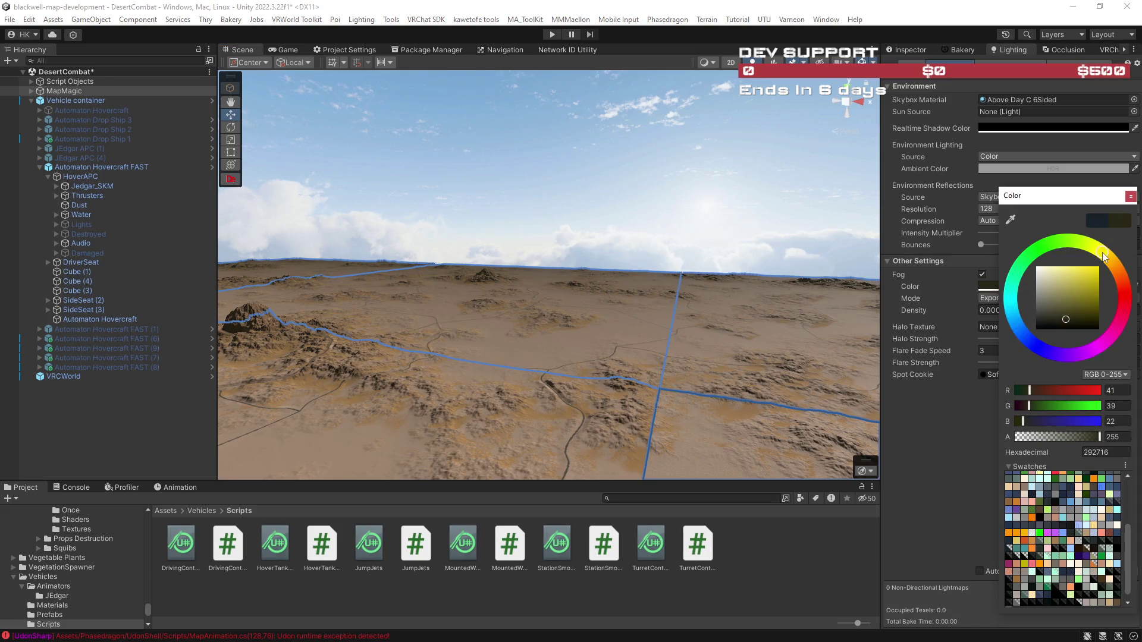
pyautogui.click(1066, 304)
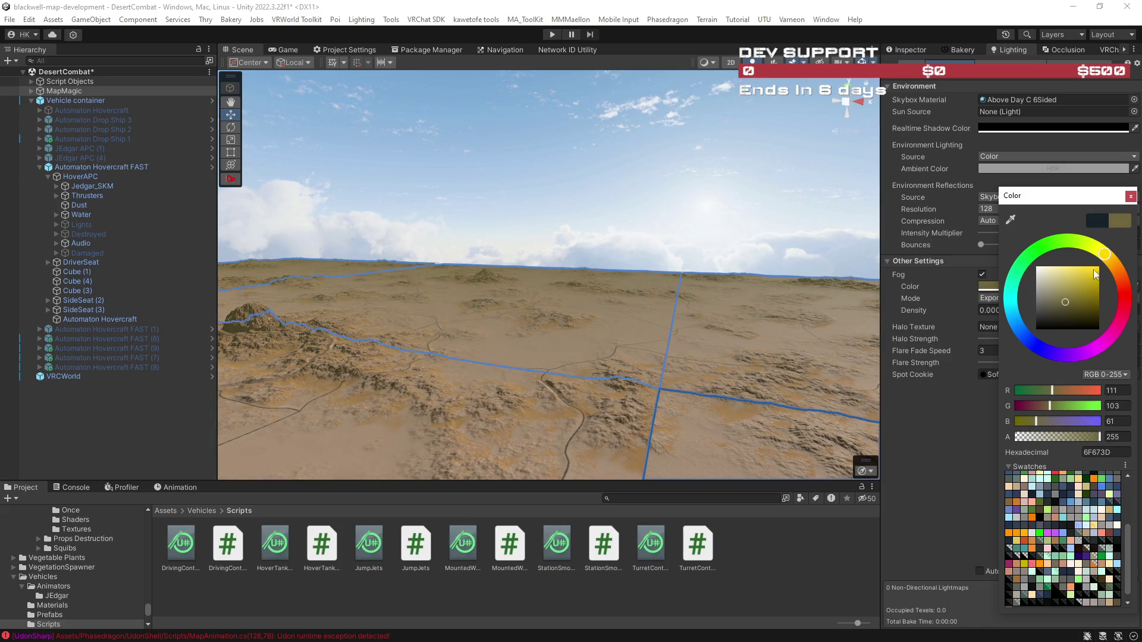
pyautogui.moveTo(1106, 257); pyautogui.dragTo(1118, 271)
pyautogui.moveTo(1065, 300); pyautogui.dragTo(1063, 272)
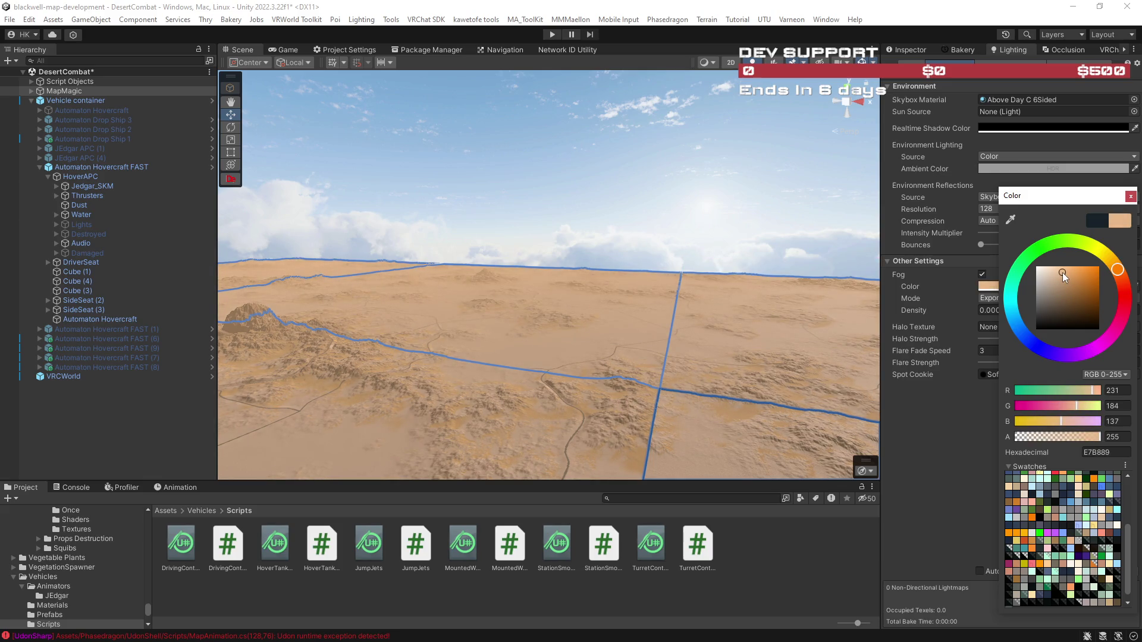
pyautogui.moveTo(535, 268)
pyautogui.mouseDown()
pyautogui.moveTo(458, 245)
pyautogui.moveTo(478, 198)
pyautogui.moveTo(548, 173)
pyautogui.moveTo(619, 258)
pyautogui.moveTo(446, 205)
pyautogui.moveTo(584, 278)
pyautogui.moveTo(473, 310)
pyautogui.mouseUp()
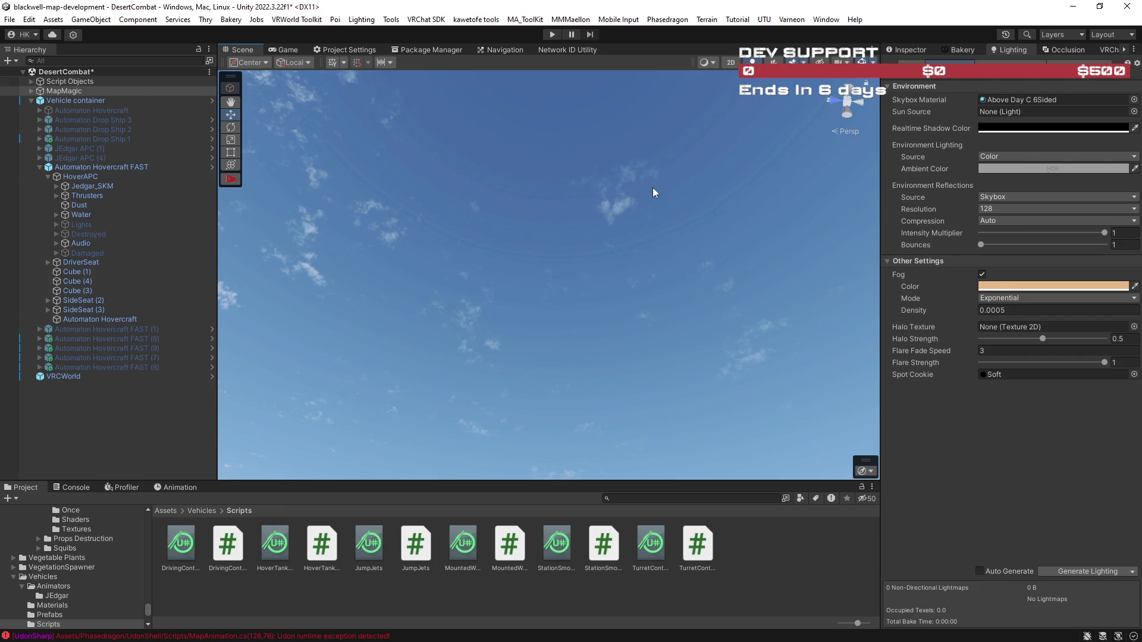
# Ping the scene's skybox material and select Above Day C 6Sided in the Project window.
pyautogui.moveTo(721, 283)
pyautogui.mouseDown()
pyautogui.moveTo(497, 296)
pyautogui.moveTo(507, 316)
pyautogui.moveTo(541, 330)
pyautogui.moveTo(581, 273)
pyautogui.moveTo(683, 201)
pyautogui.moveTo(691, 237)
pyautogui.mouseUp()
pyautogui.click(1007, 99)
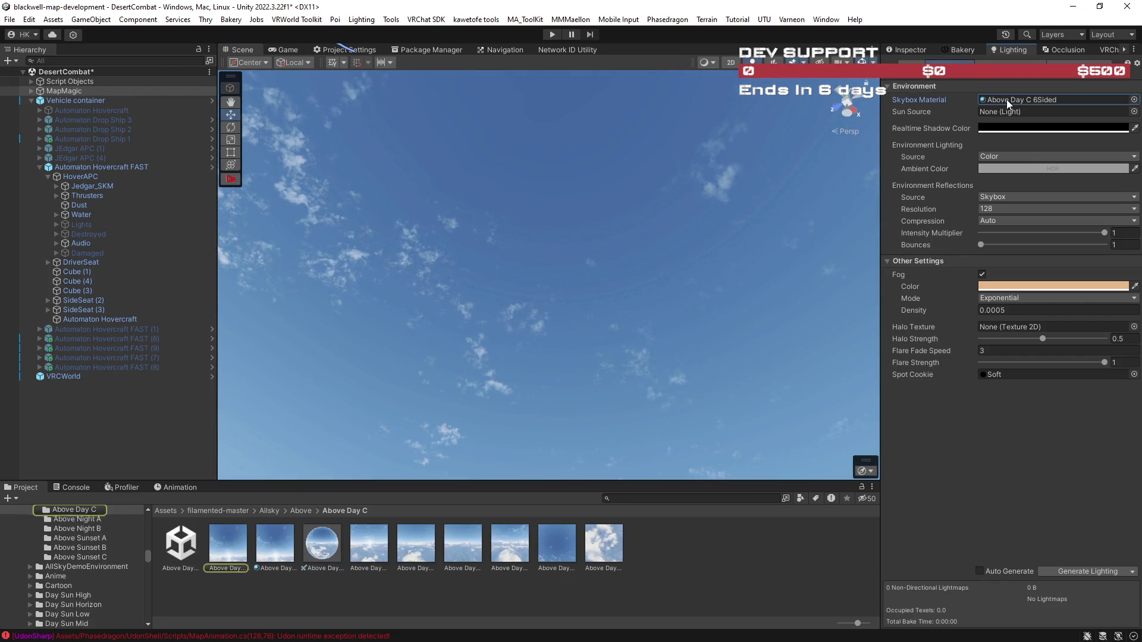
pyautogui.click(232, 552)
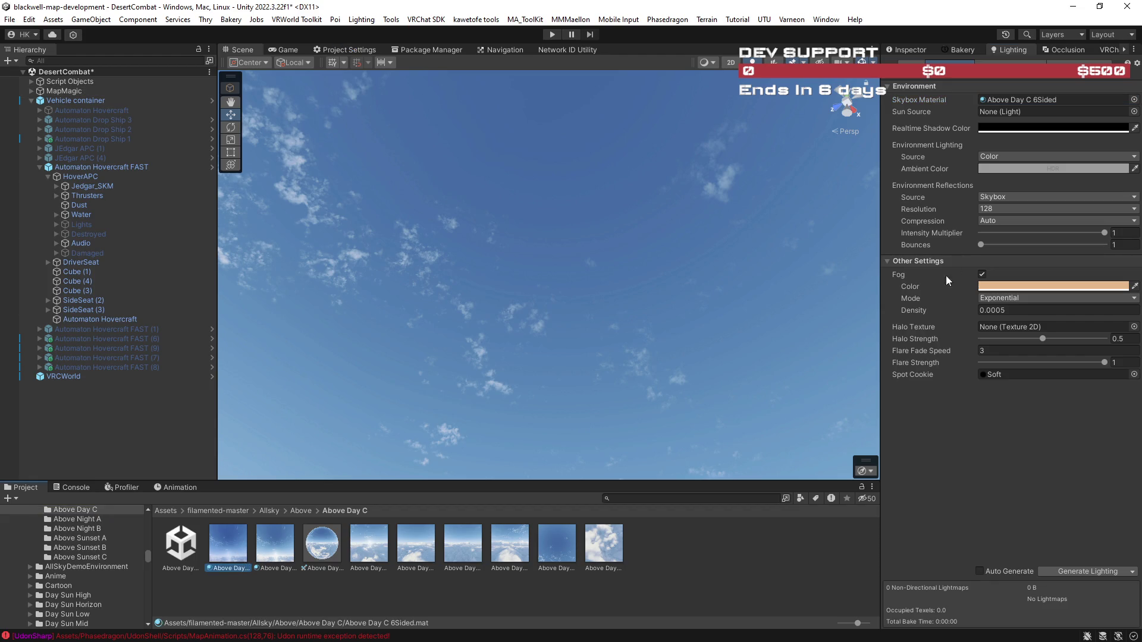
# Test Above Day C 6Sided's exposure and tint alpha, undoing the exposure back to 1.
pyautogui.click(904, 50)
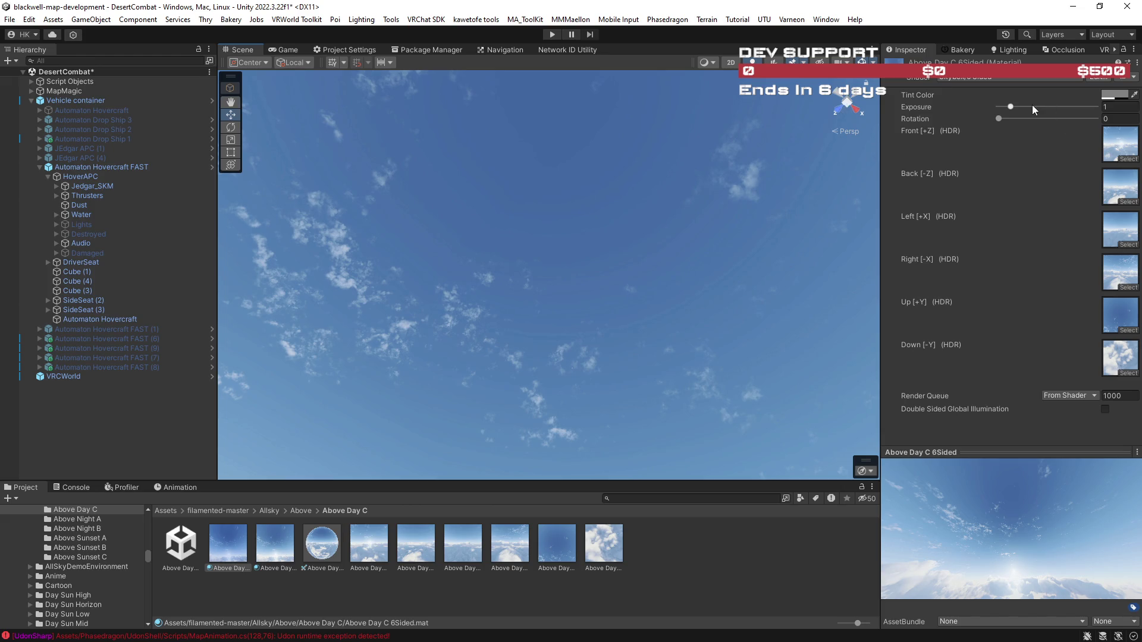
pyautogui.moveTo(1012, 108); pyautogui.dragTo(1004, 107)
pyautogui.hotkey('ctrl', 'z')
pyautogui.click(1111, 96)
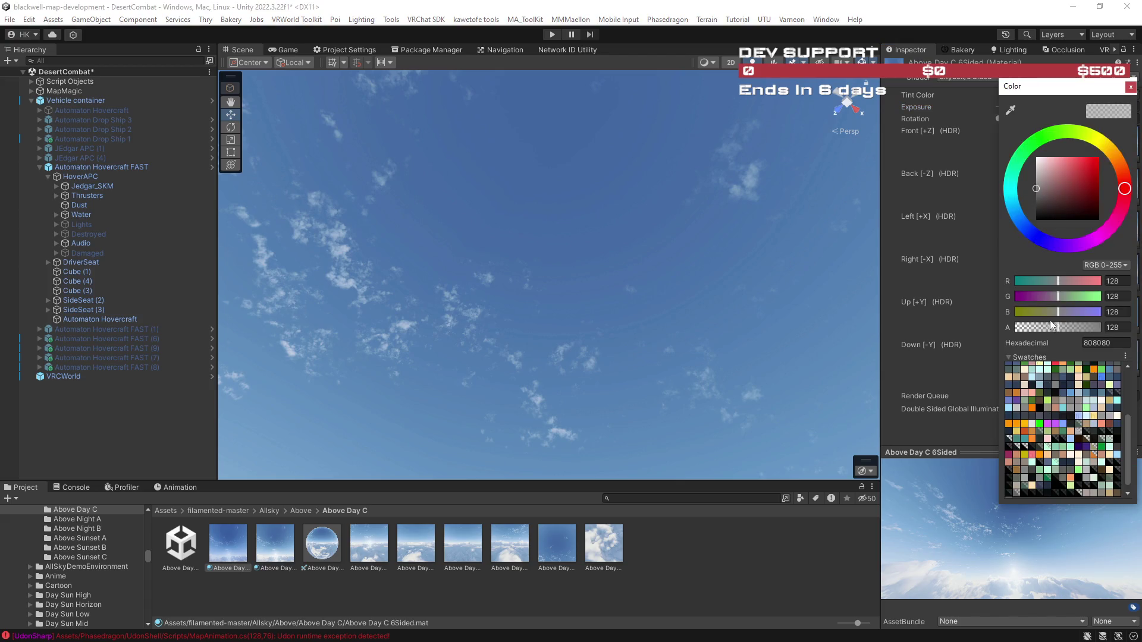
pyautogui.moveTo(1076, 326)
pyautogui.mouseDown()
pyautogui.moveTo(979, 329)
pyautogui.moveTo(1101, 337)
pyautogui.moveTo(1081, 334)
pyautogui.mouseUp()
pyautogui.moveTo(1062, 334); pyautogui.dragTo(1060, 333)
pyautogui.moveTo(760, 352)
pyautogui.mouseDown()
pyautogui.moveTo(509, 333)
pyautogui.moveTo(478, 296)
pyautogui.moveTo(464, 309)
pyautogui.mouseUp()
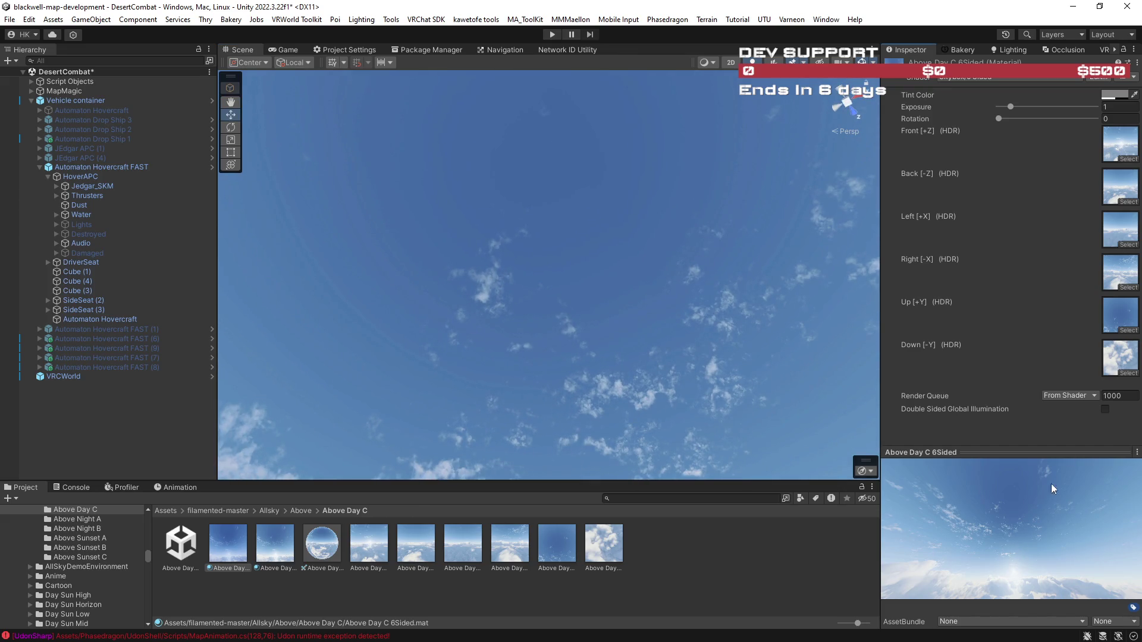
# Find and select the Above Day C_Cam_1_Back-Z texture to show its import settings (Max Size 2048, Clamp).
pyautogui.click(1122, 152)
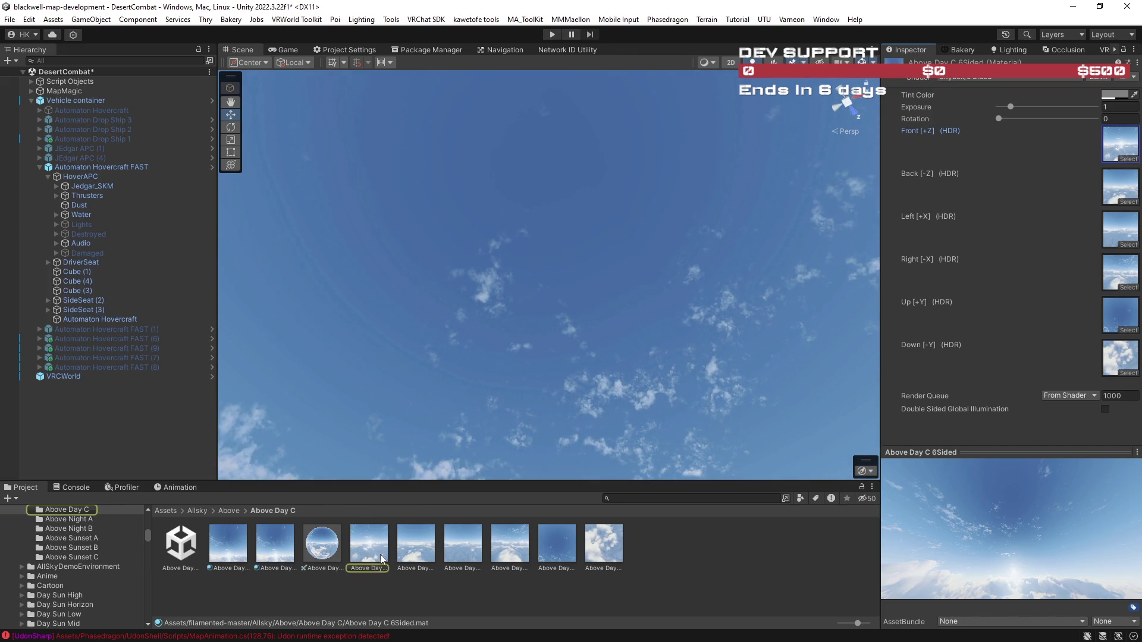
pyautogui.click(279, 548)
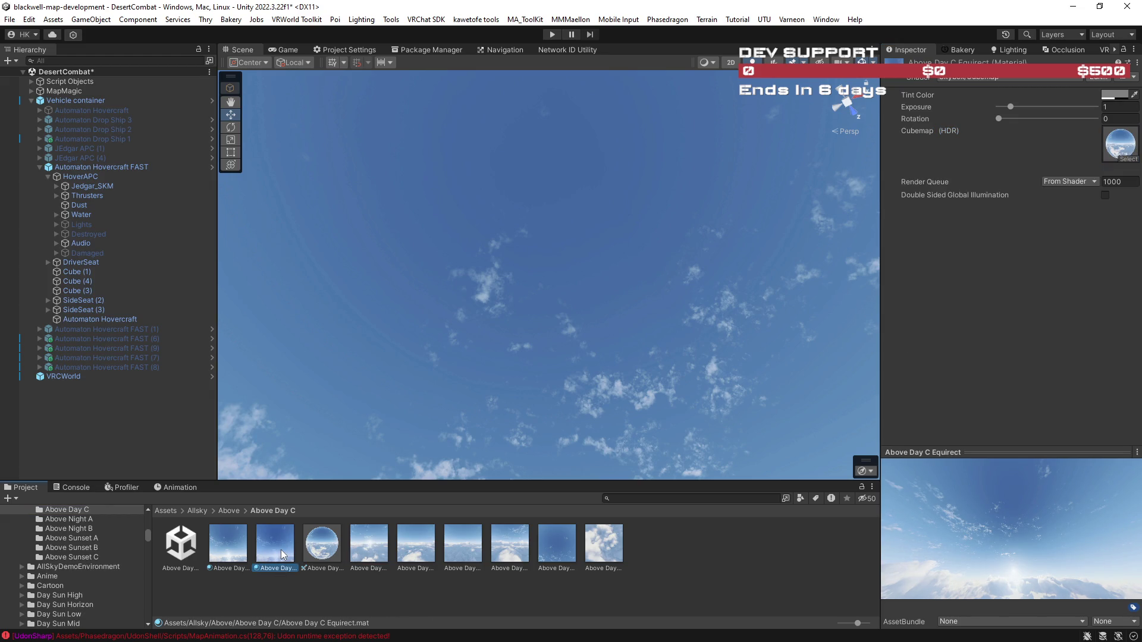
pyautogui.click(380, 550)
pyautogui.click(413, 552)
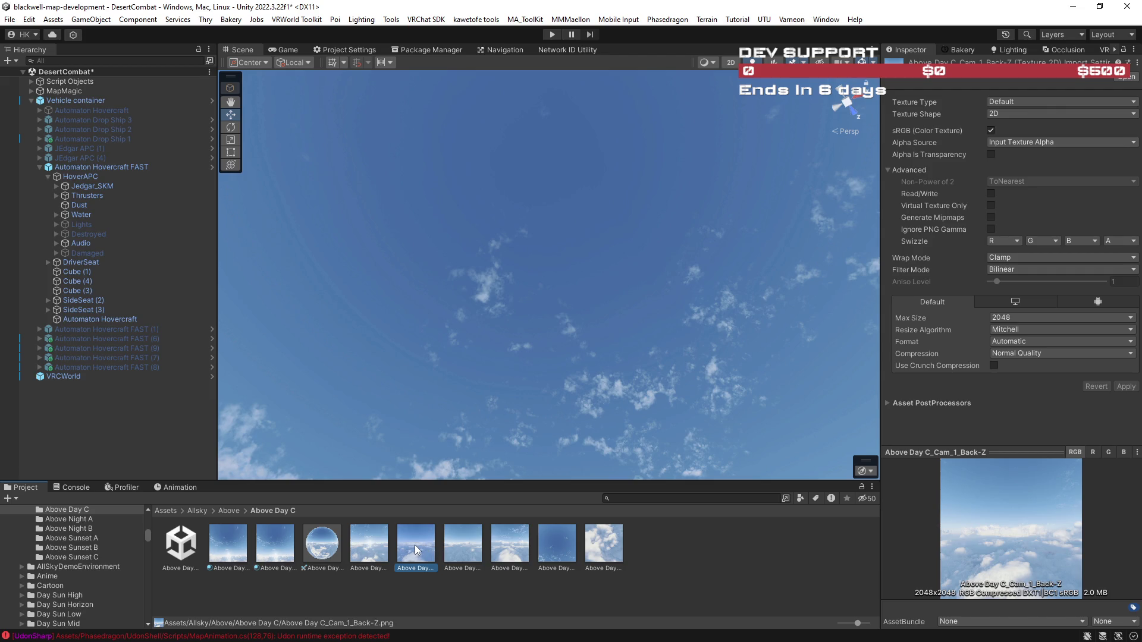
pyautogui.doubleClick(416, 545)
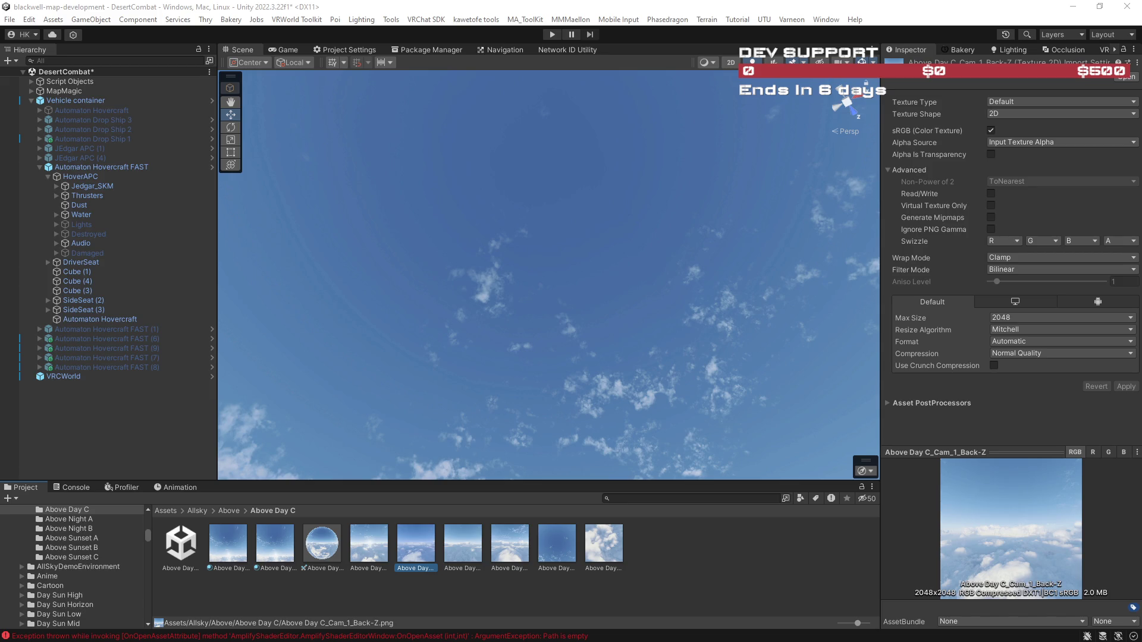
pyautogui.scroll(3, 663, 197)
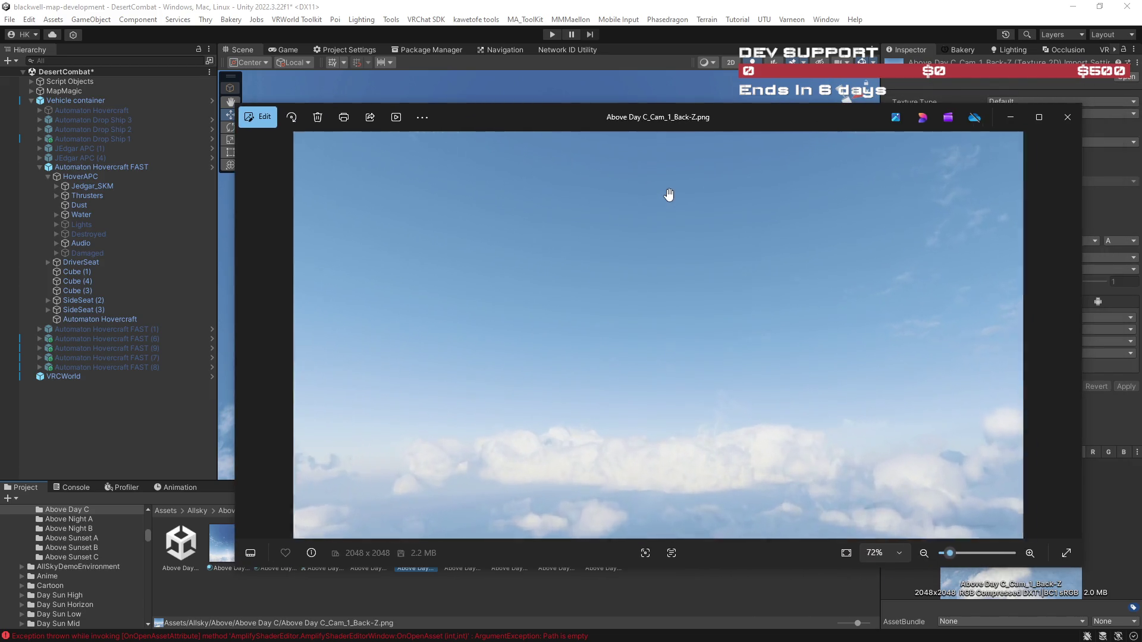
pyautogui.scroll(-2, 720, 286)
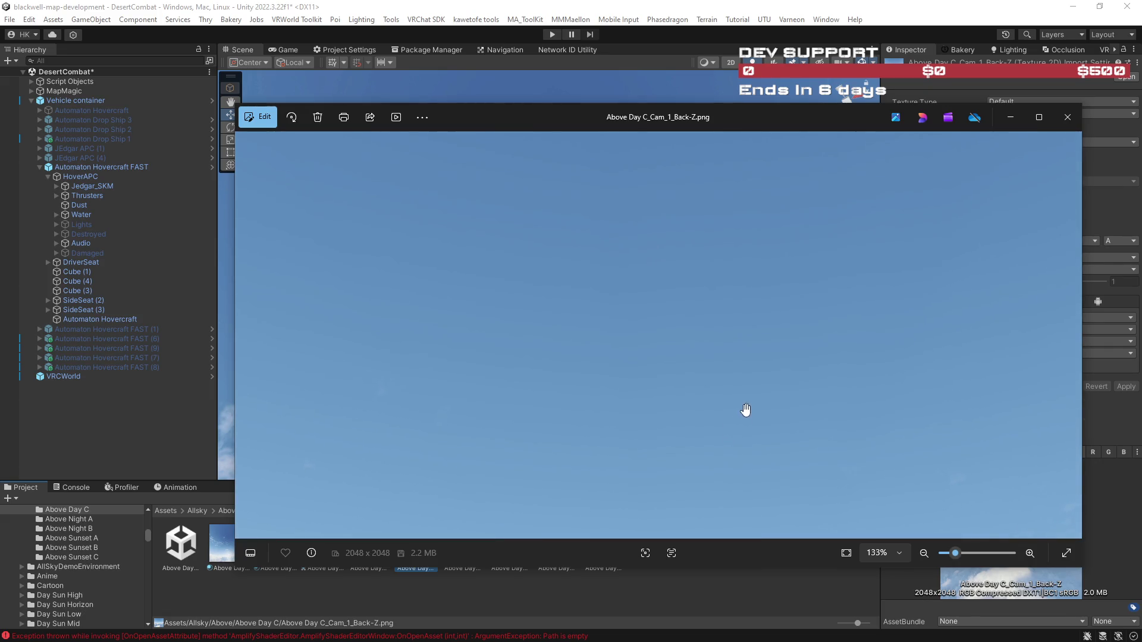
pyautogui.scroll(-4, 738, 391)
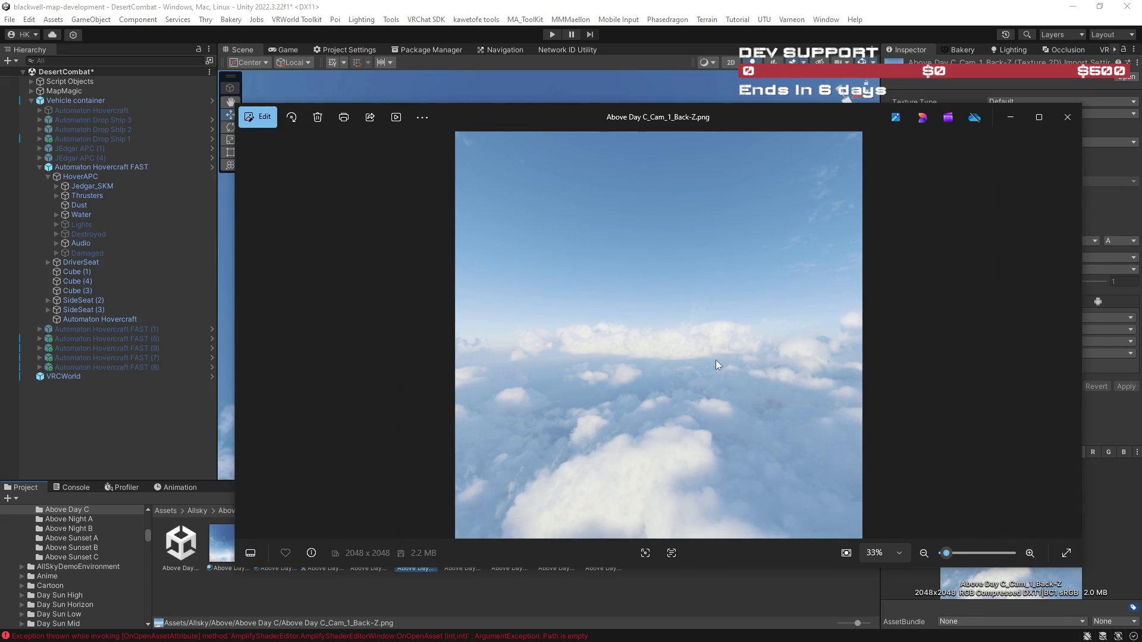
pyautogui.click(1075, 118)
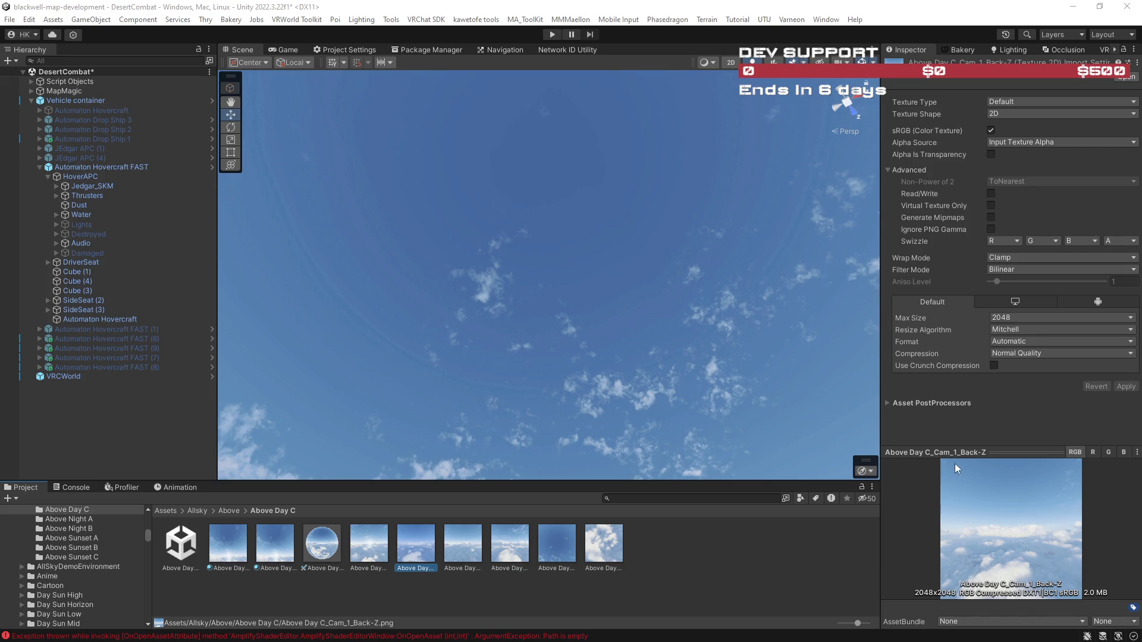
pyautogui.moveTo(569, 350)
pyautogui.mouseDown()
pyautogui.moveTo(553, 301)
pyautogui.moveTo(510, 288)
pyautogui.moveTo(517, 319)
pyautogui.moveTo(591, 324)
pyautogui.moveTo(590, 347)
pyautogui.moveTo(614, 365)
pyautogui.moveTo(613, 434)
pyautogui.moveTo(612, 280)
pyautogui.moveTo(463, 203)
pyautogui.moveTo(401, 204)
pyautogui.moveTo(559, 242)
pyautogui.moveTo(530, 286)
pyautogui.moveTo(579, 331)
pyautogui.moveTo(586, 357)
pyautogui.mouseUp()
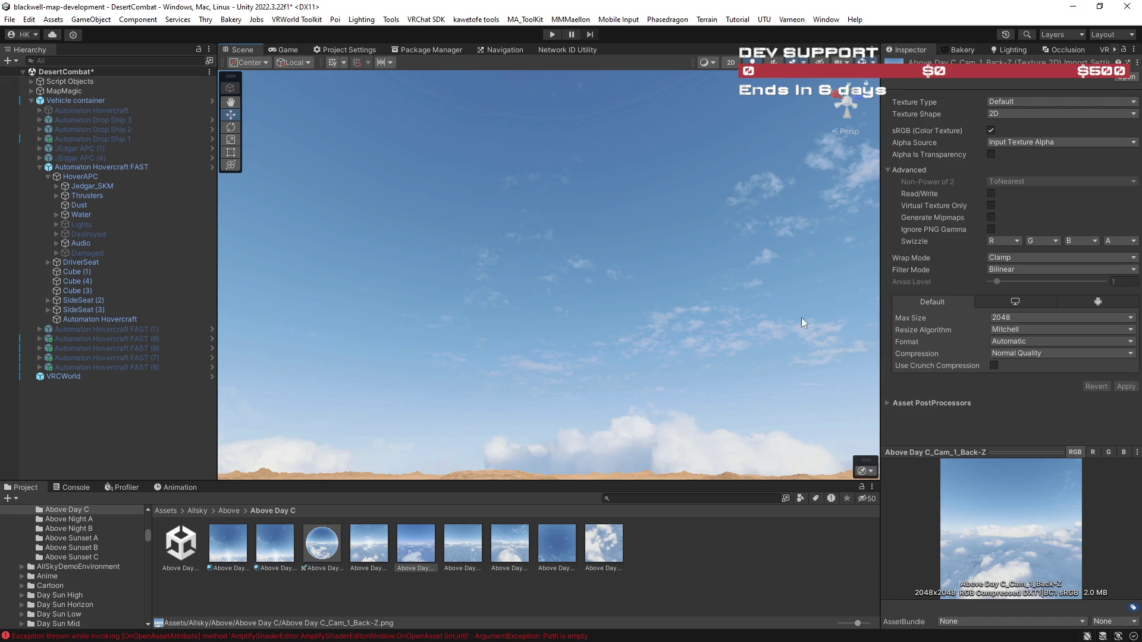
pyautogui.moveTo(674, 329); pyautogui.dragTo(676, 298)
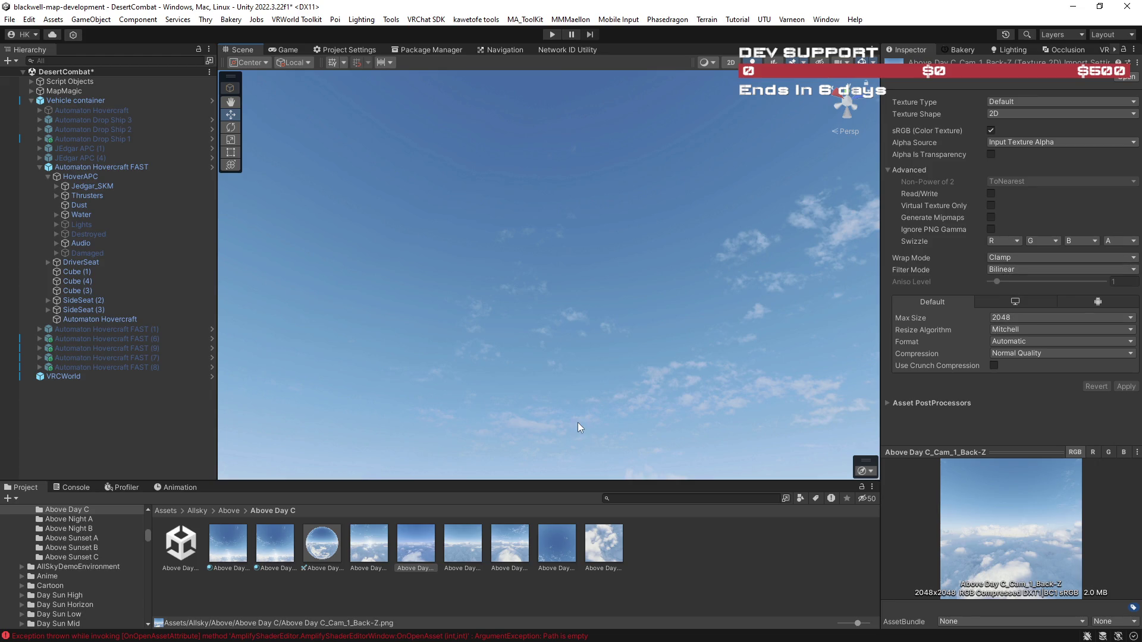
pyautogui.click(377, 538)
# Select all six sky face textures, set their Max Size to 4096 and apply.
pyautogui.keyDown('shift'); pyautogui.click(602, 548); pyautogui.keyUp('shift')
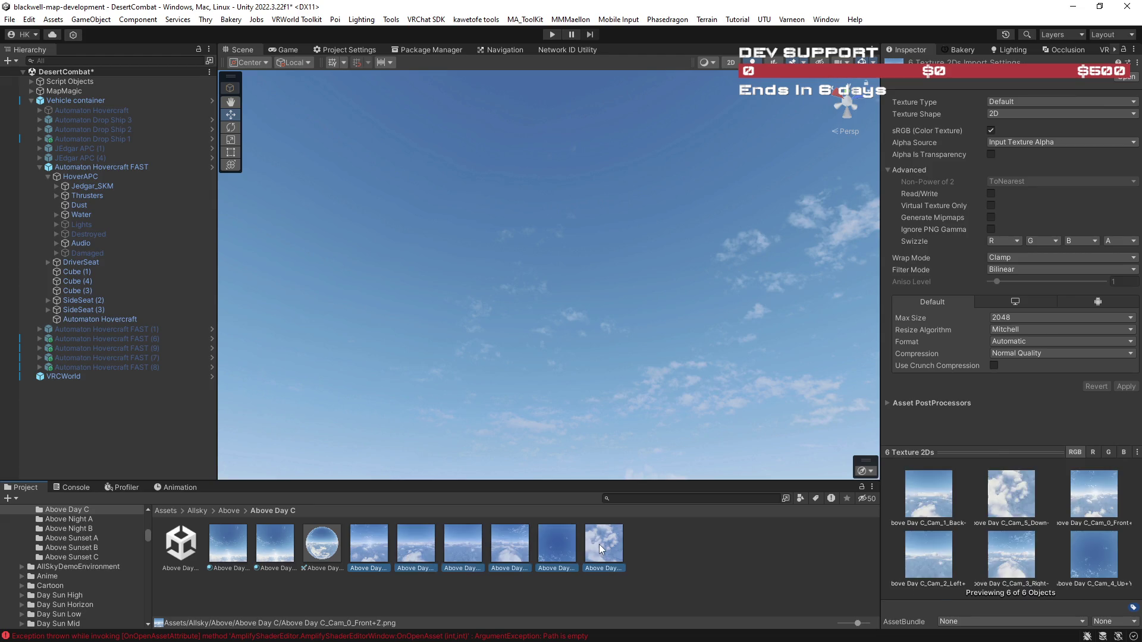
pyautogui.click(1003, 320)
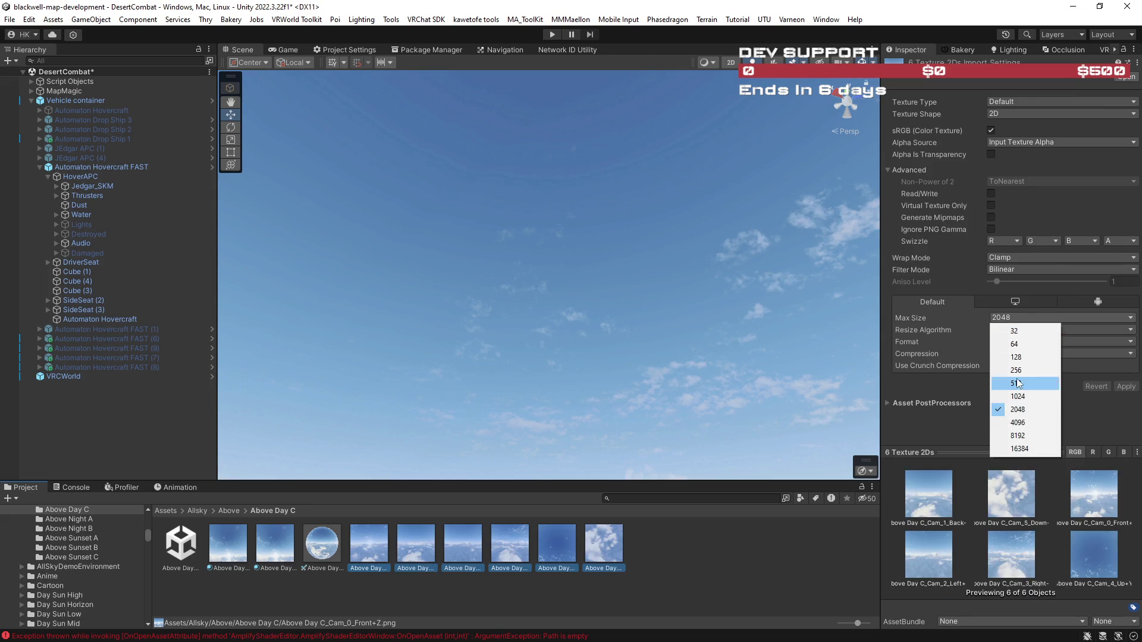
pyautogui.click(1019, 422)
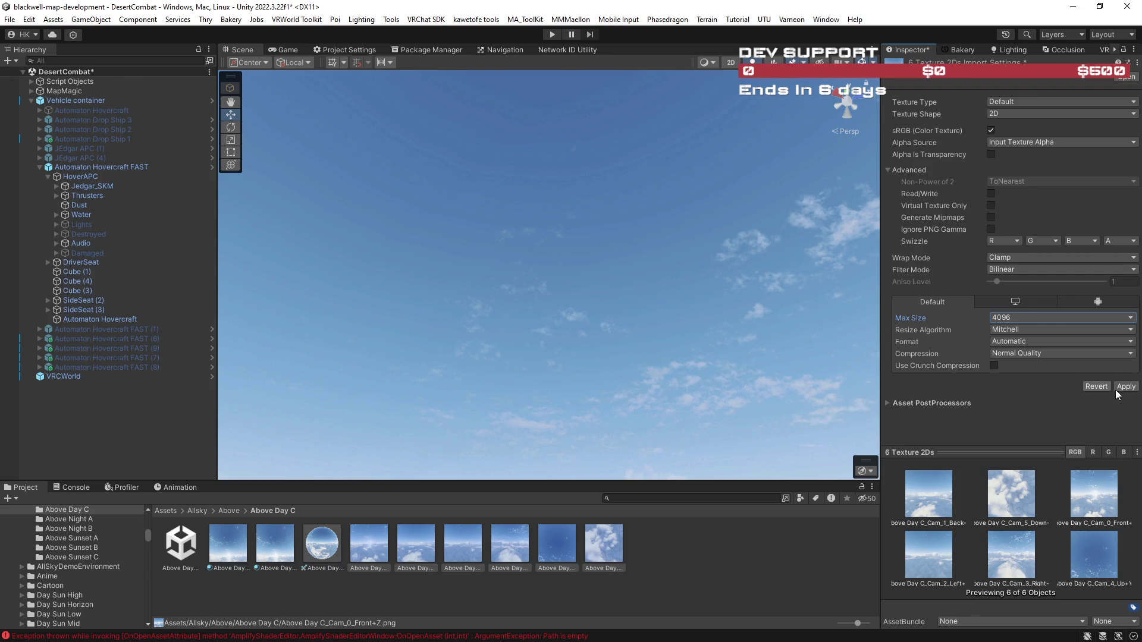
pyautogui.click(1123, 388)
# Inspect the Above Day C 6Sided material preview and the Front+Z texture's platform override settings.
pyautogui.click(241, 551)
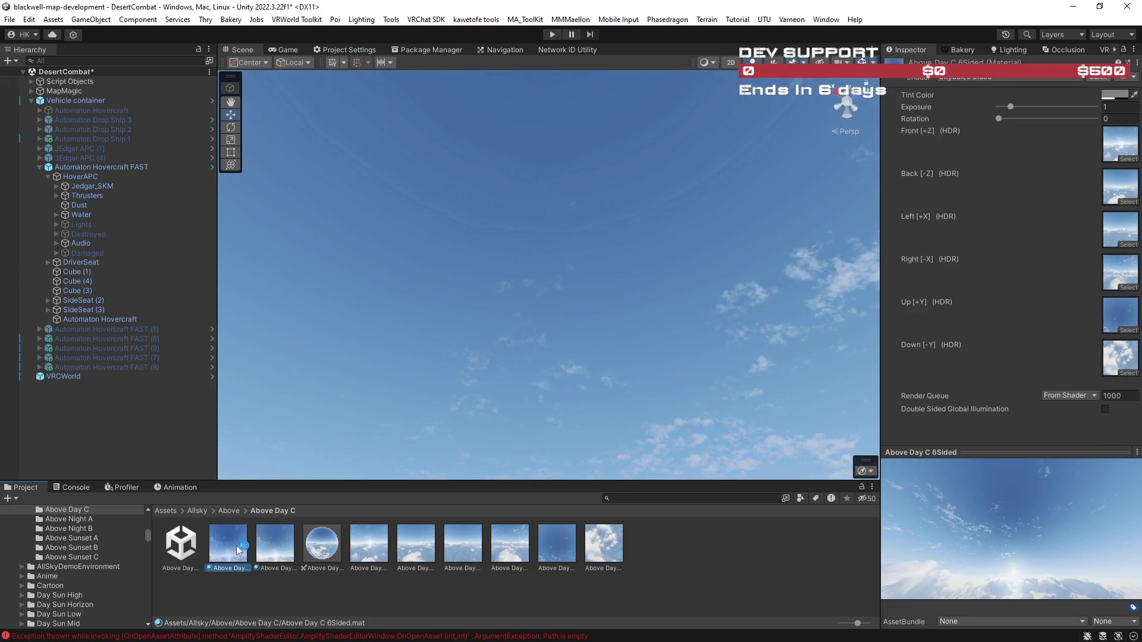
pyautogui.moveTo(995, 523); pyautogui.dragTo(993, 517)
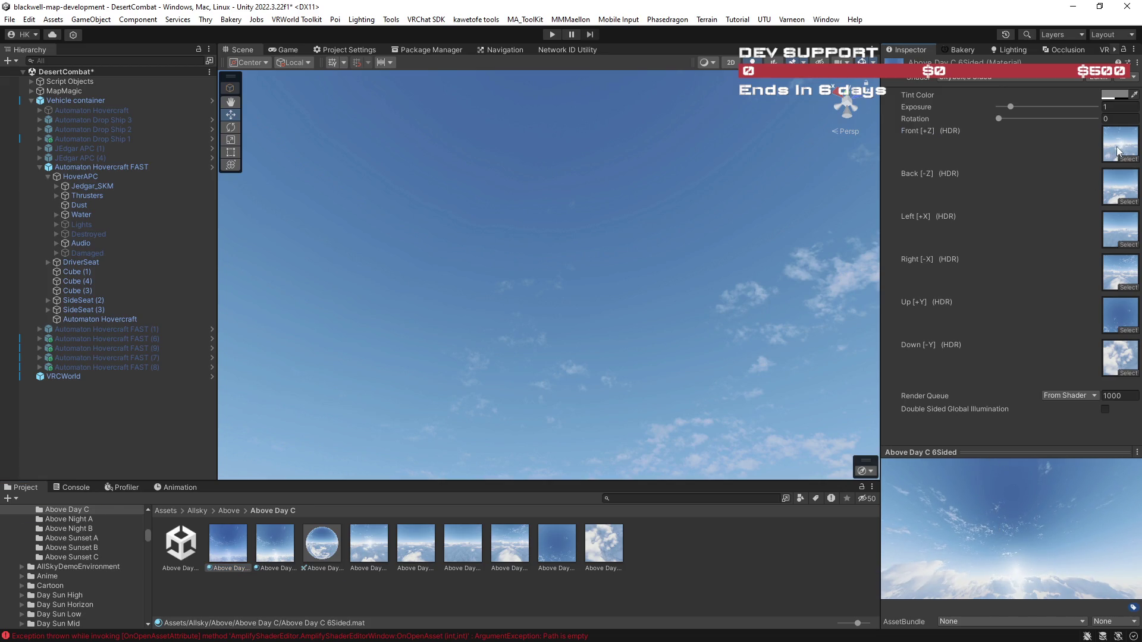
pyautogui.click(379, 544)
pyautogui.click(1017, 302)
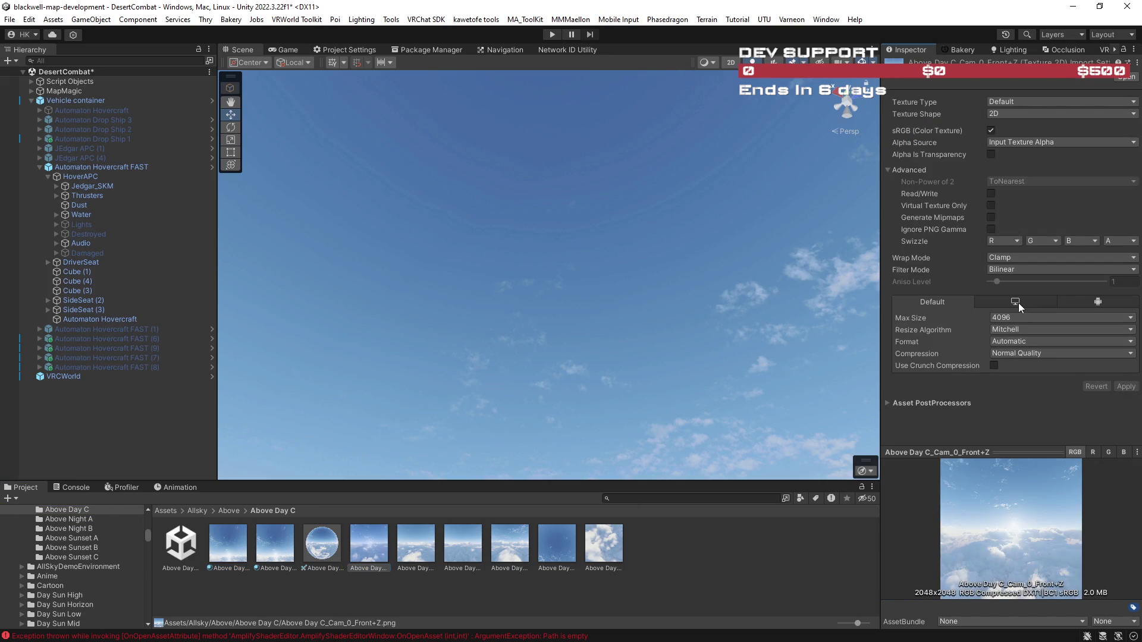
pyautogui.click(923, 302)
pyautogui.moveTo(658, 308)
pyautogui.mouseDown()
pyautogui.moveTo(537, 217)
pyautogui.moveTo(607, 243)
pyautogui.moveTo(499, 247)
pyautogui.moveTo(548, 255)
pyautogui.moveTo(684, 331)
pyautogui.moveTo(701, 429)
pyautogui.moveTo(759, 420)
pyautogui.moveTo(666, 419)
pyautogui.mouseUp()
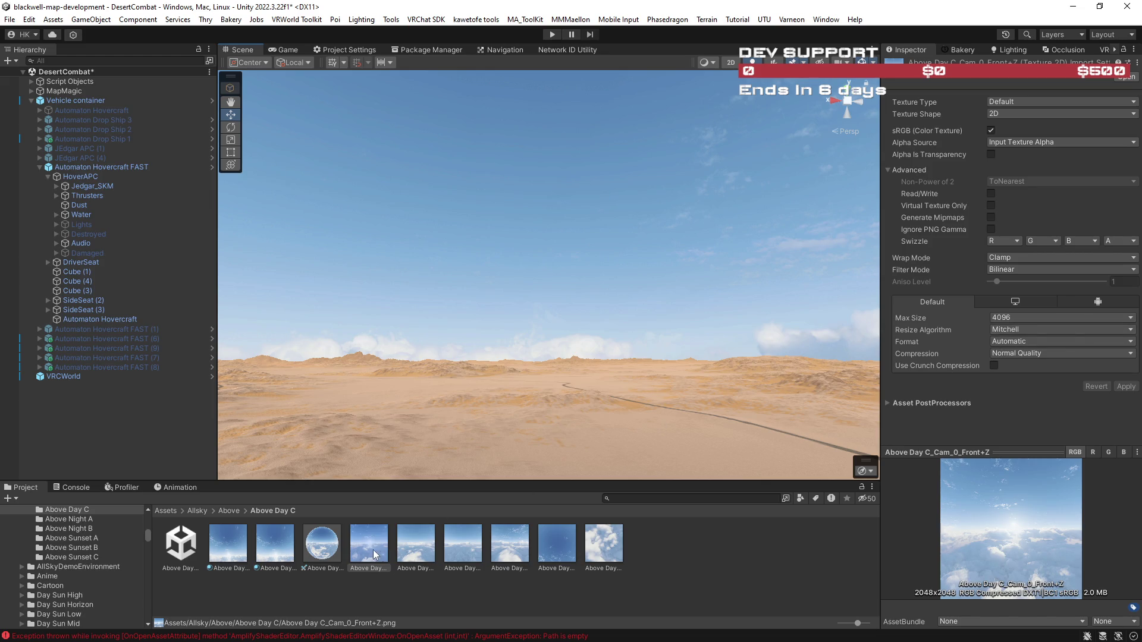
# Reselect the six sky face textures, set Max Size to 2048 and apply.
pyautogui.keyDown('shift'); pyautogui.click(616, 536); pyautogui.keyUp('shift')
pyautogui.click(1062, 317)
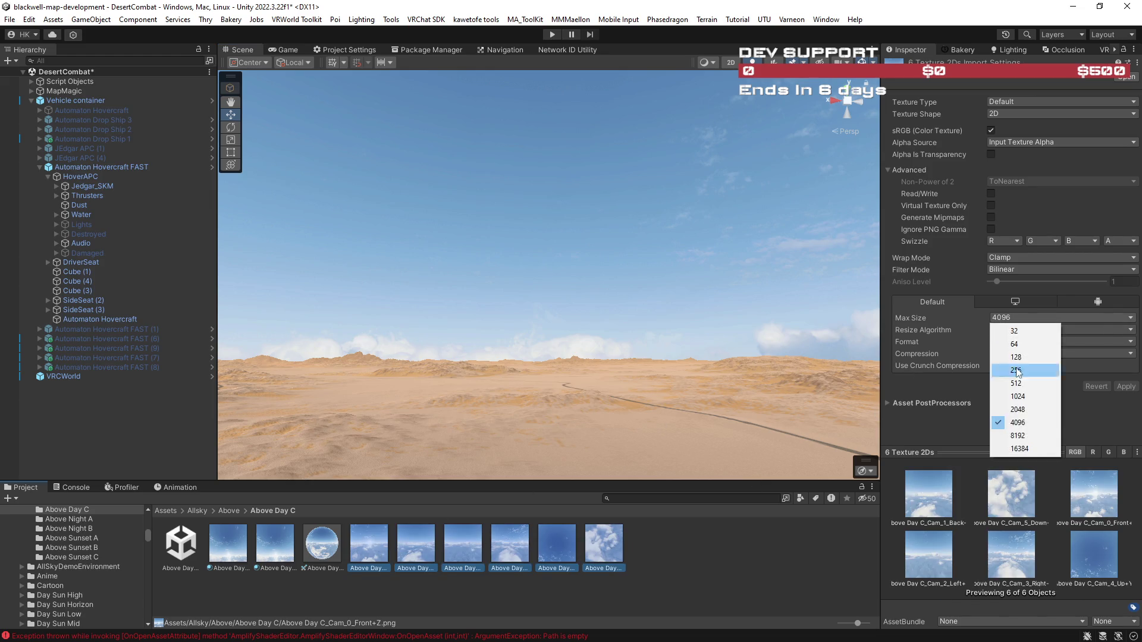
pyautogui.click(1024, 410)
pyautogui.click(1124, 387)
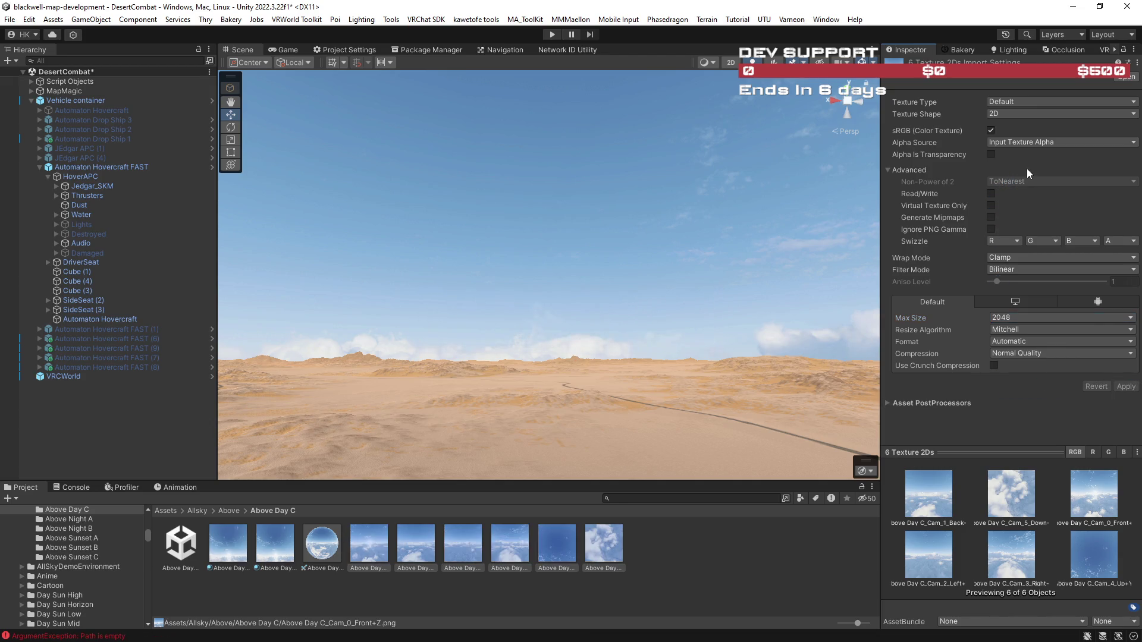
# Assign the Above Day C Equirect material as the Skybox Material in the Lighting settings.
pyautogui.click(961, 51)
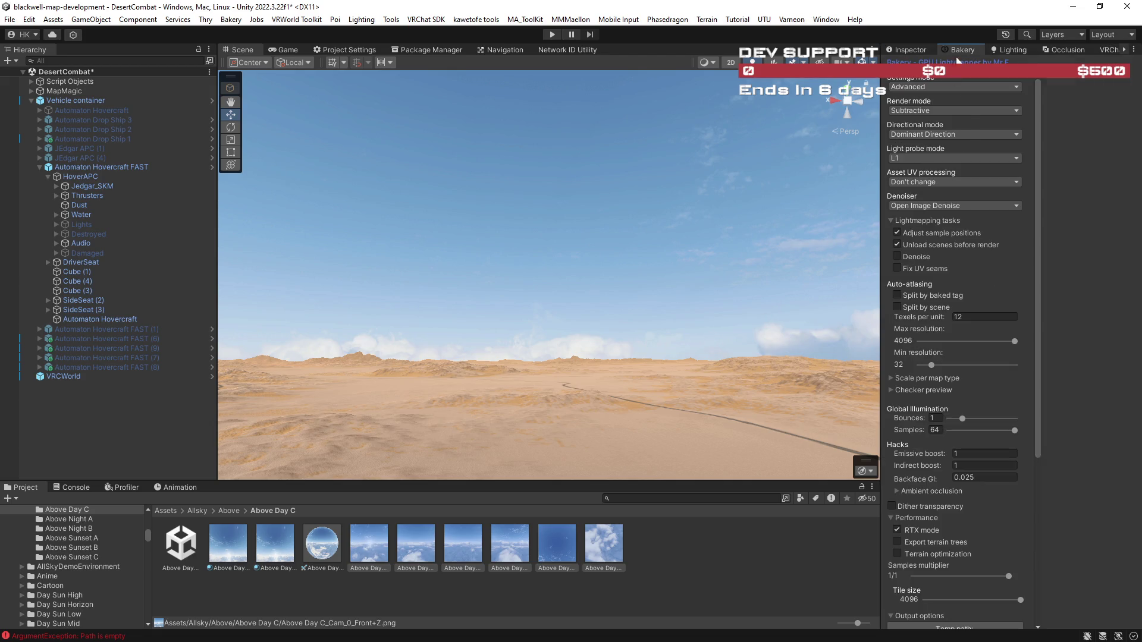
pyautogui.click(1001, 49)
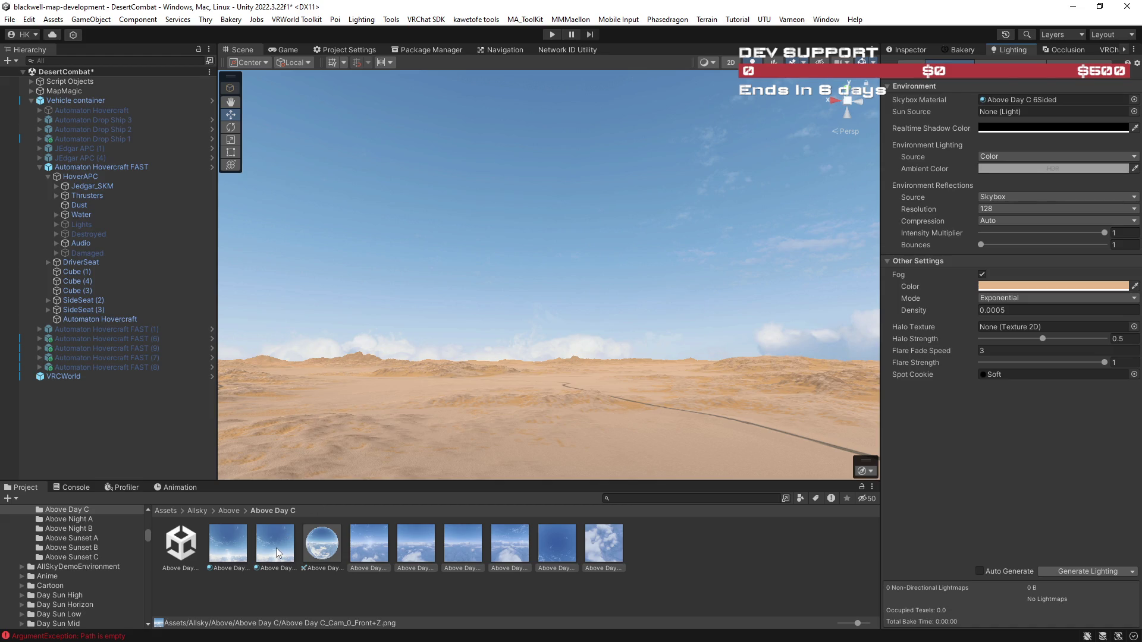
pyautogui.moveTo(330, 548)
pyautogui.mouseDown()
pyautogui.moveTo(986, 128)
pyautogui.moveTo(1010, 100)
pyautogui.moveTo(995, 234)
pyautogui.moveTo(1005, 100)
pyautogui.mouseUp()
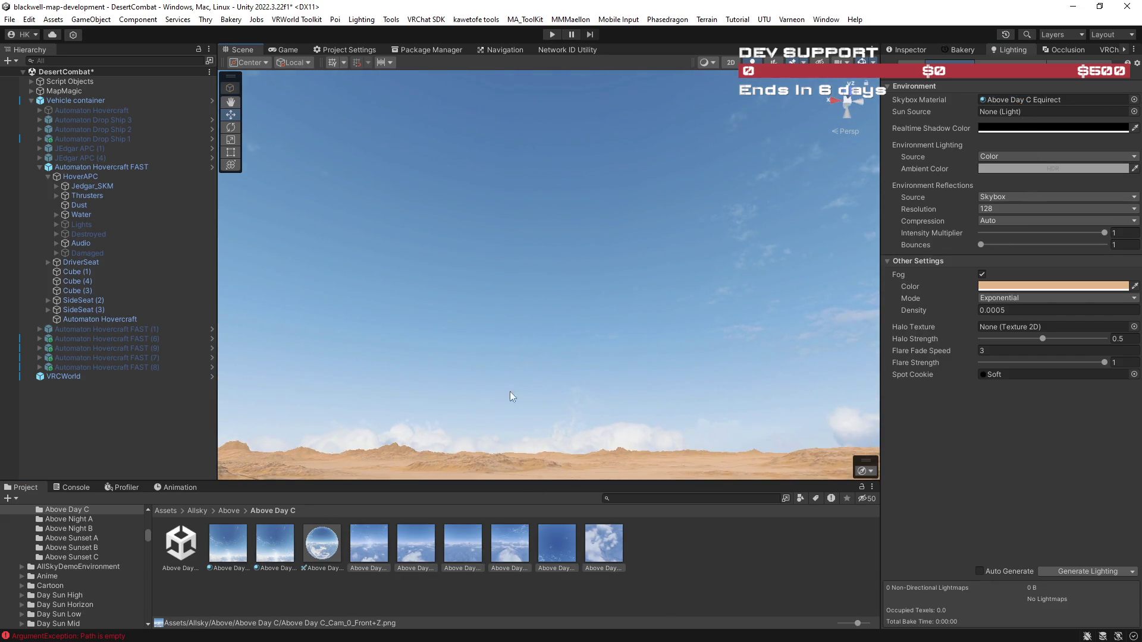
# Select Above Day C Equirect.mat in the Project panel and view its Inspector settings.
pyautogui.click(322, 550)
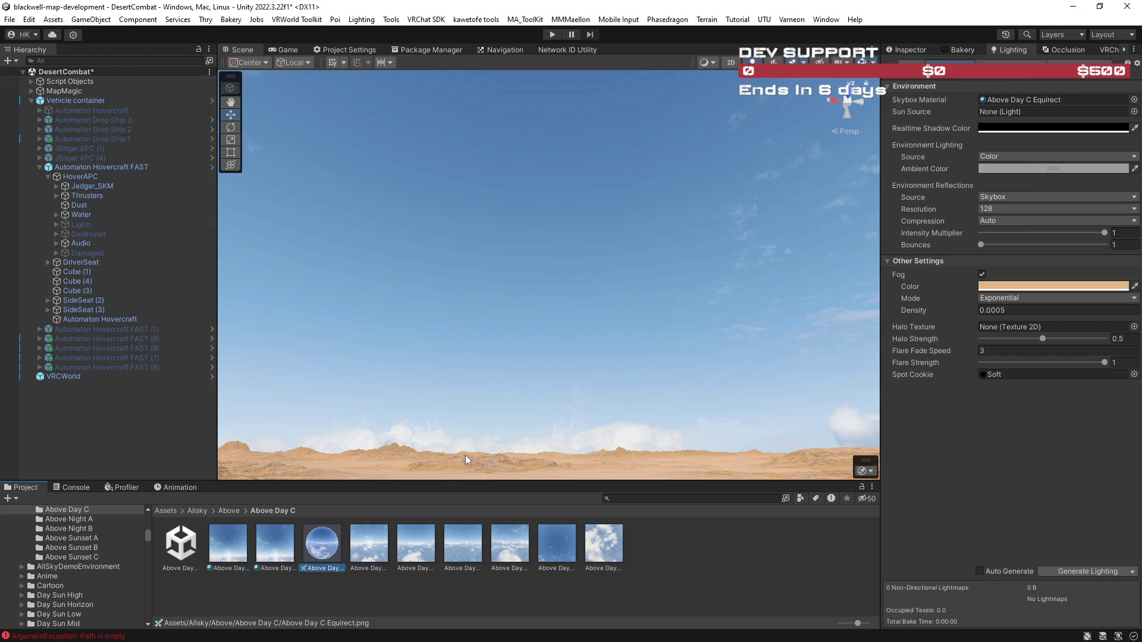
pyautogui.click(284, 554)
pyautogui.click(235, 552)
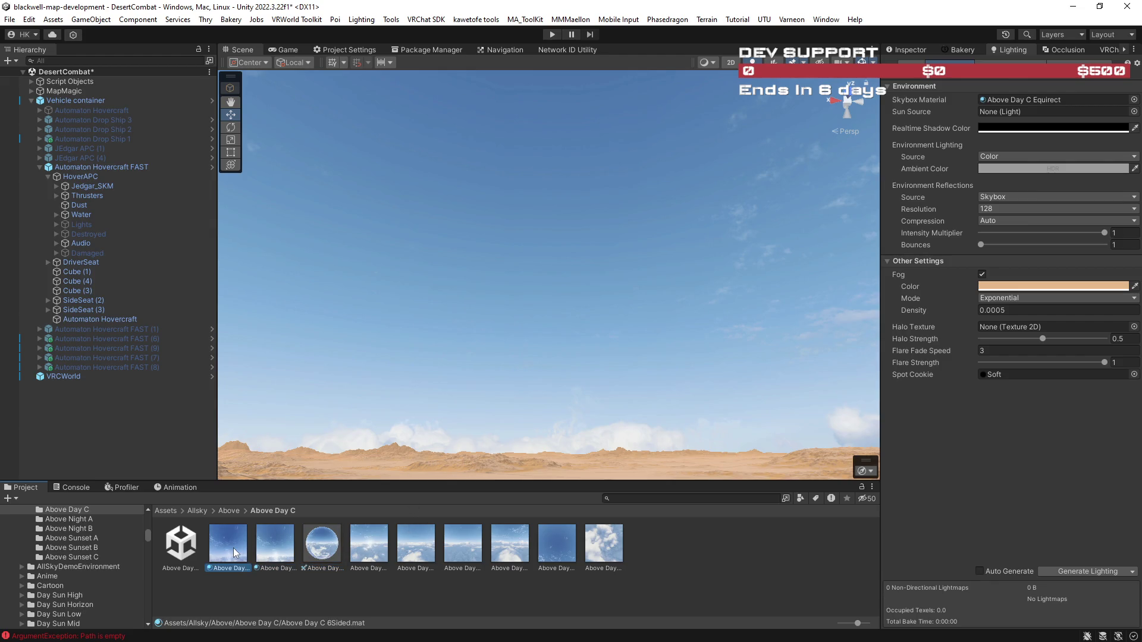
pyautogui.click(269, 552)
pyautogui.click(912, 52)
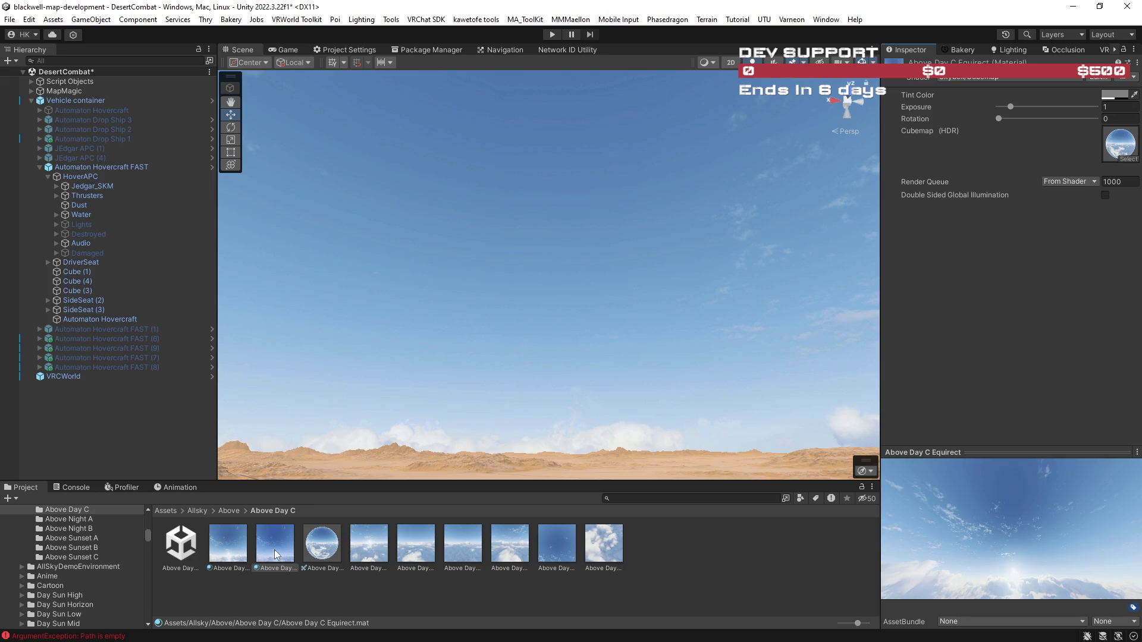
# Duplicate the Equirect material as Above Day C Equirect 1 and switch it to a fog-enabled skybox shader.
pyautogui.click(276, 555)
pyautogui.hotkey('ctrl', 'd')
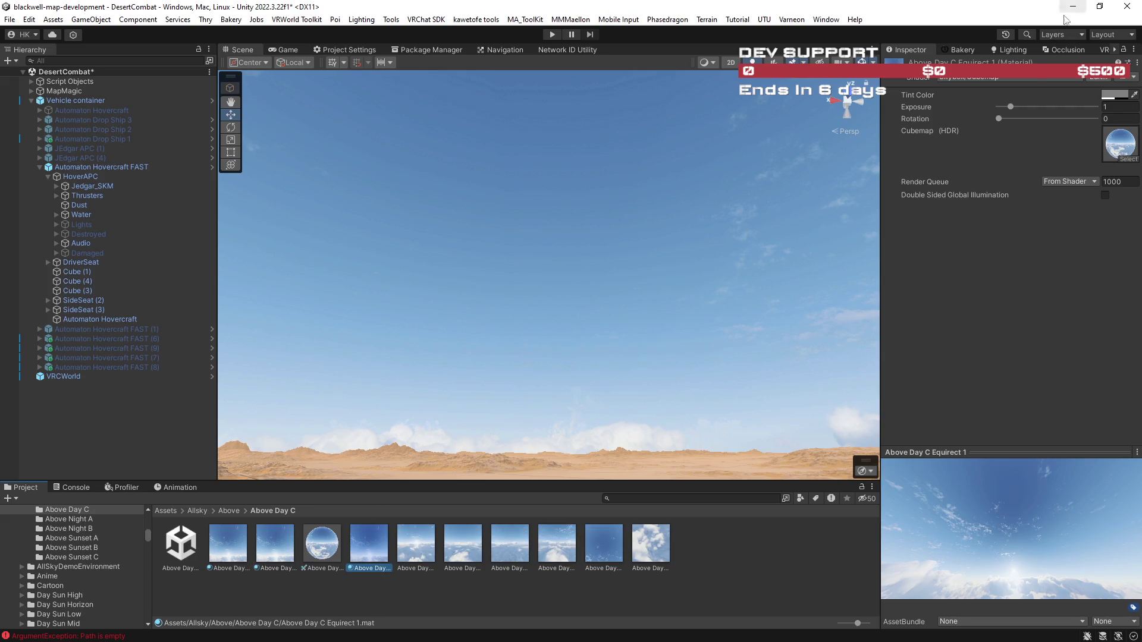
pyautogui.click(1023, 78)
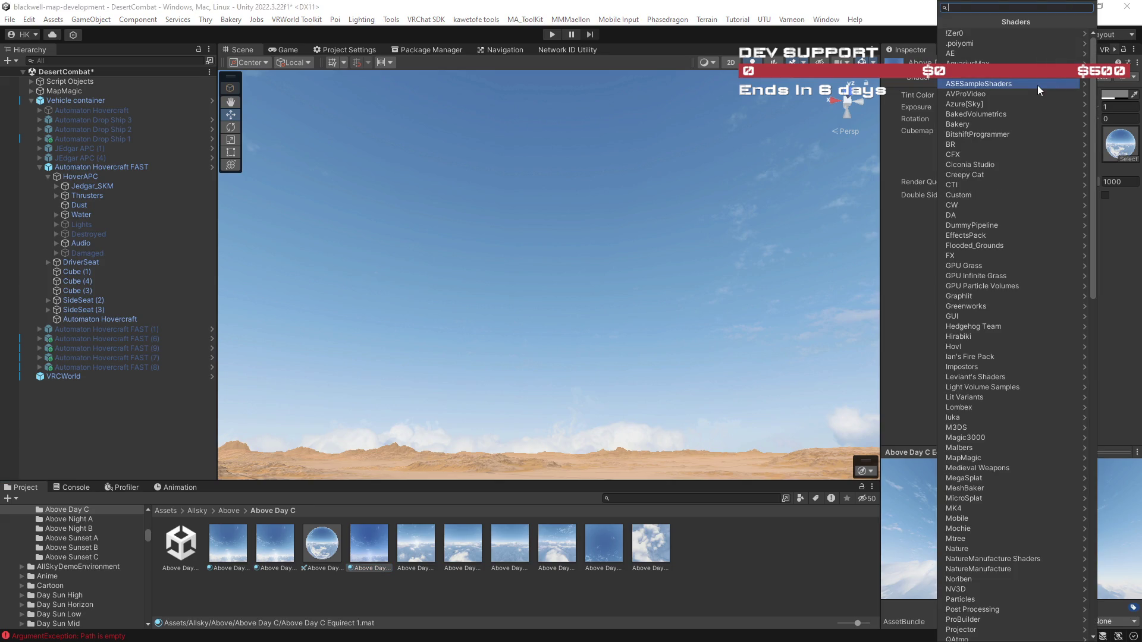
pyautogui.scroll(-10, 1038, 85)
pyautogui.press('Escape')
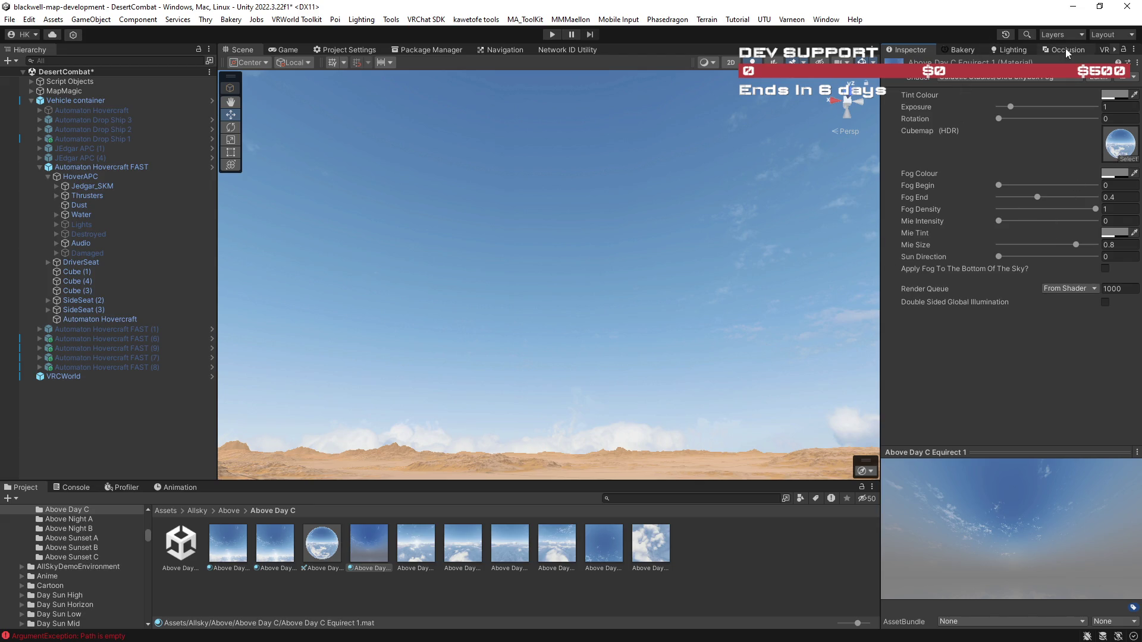
# Save the scene's sandy fog colour as a swatch in the colour picker.
pyautogui.click(1022, 52)
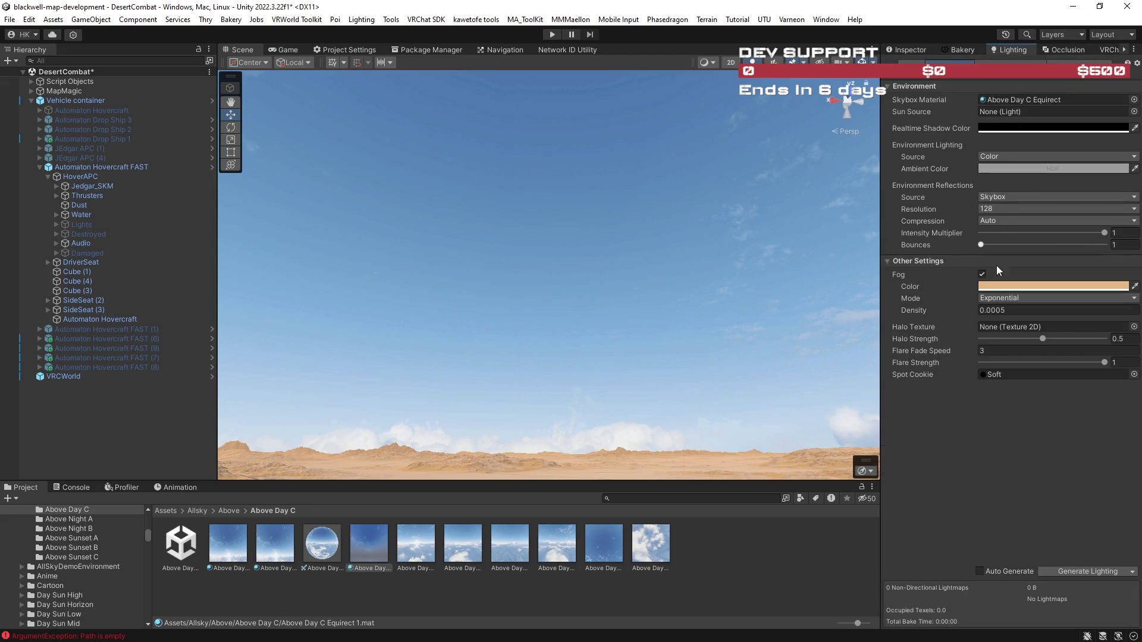
pyautogui.click(992, 286)
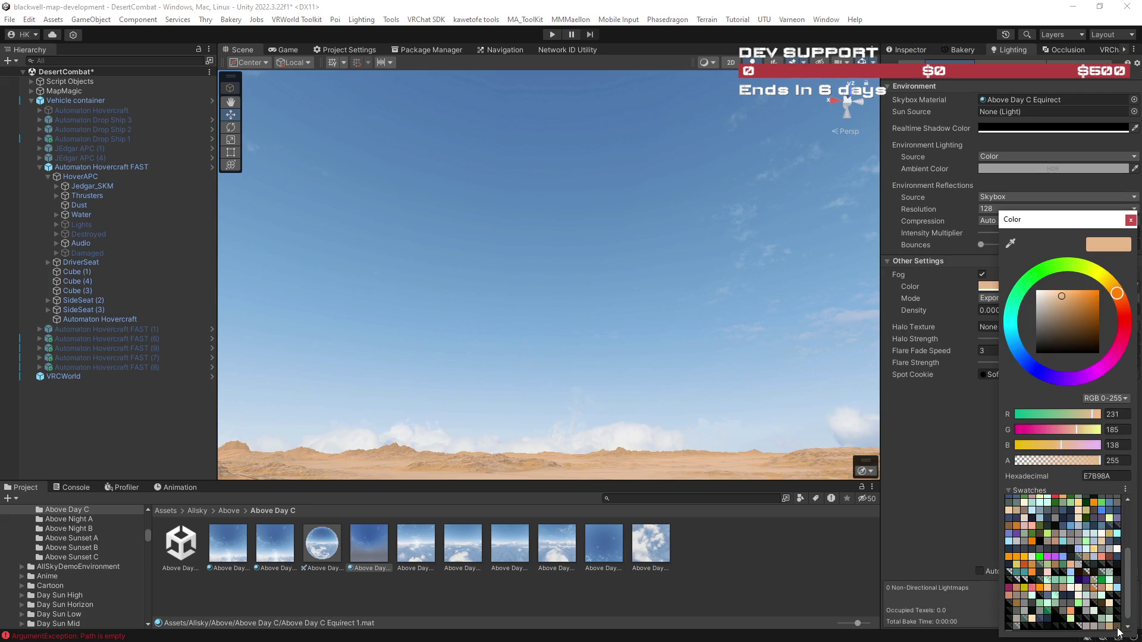
pyautogui.scroll(-1, 1114, 626)
pyautogui.click(1008, 627)
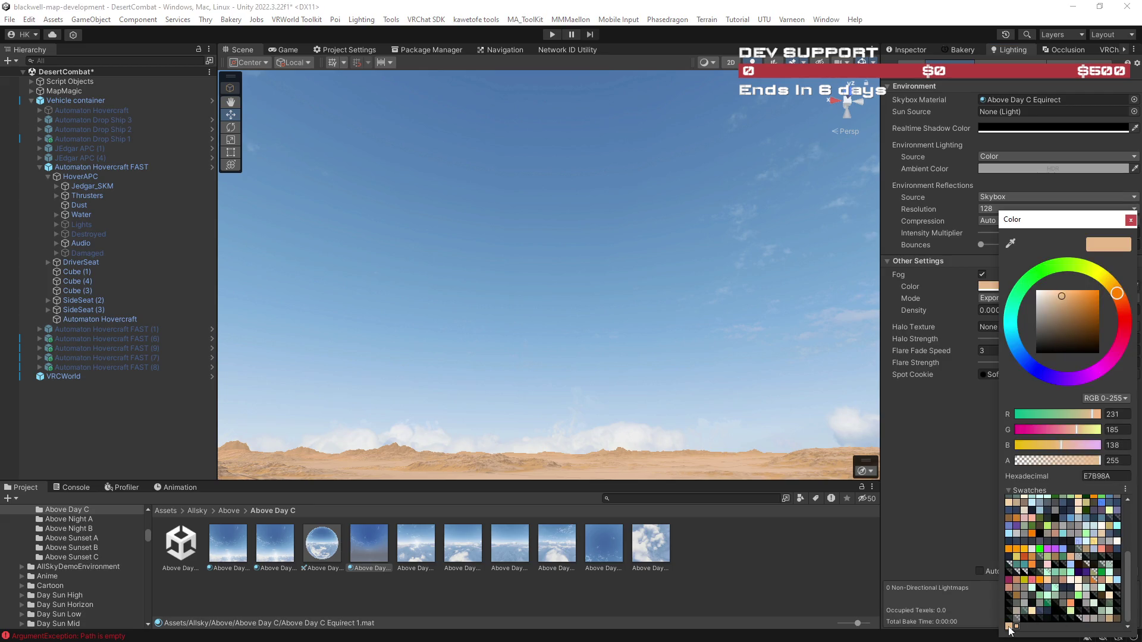
pyautogui.click(1132, 220)
# Try thicker Fog Density values such as 0.01 in the Lighting settings.
pyautogui.click(1008, 310)
pyautogui.write('1')
pyautogui.moveTo(656, 347)
pyautogui.mouseDown()
pyautogui.moveTo(616, 364)
pyautogui.moveTo(573, 420)
pyautogui.mouseUp()
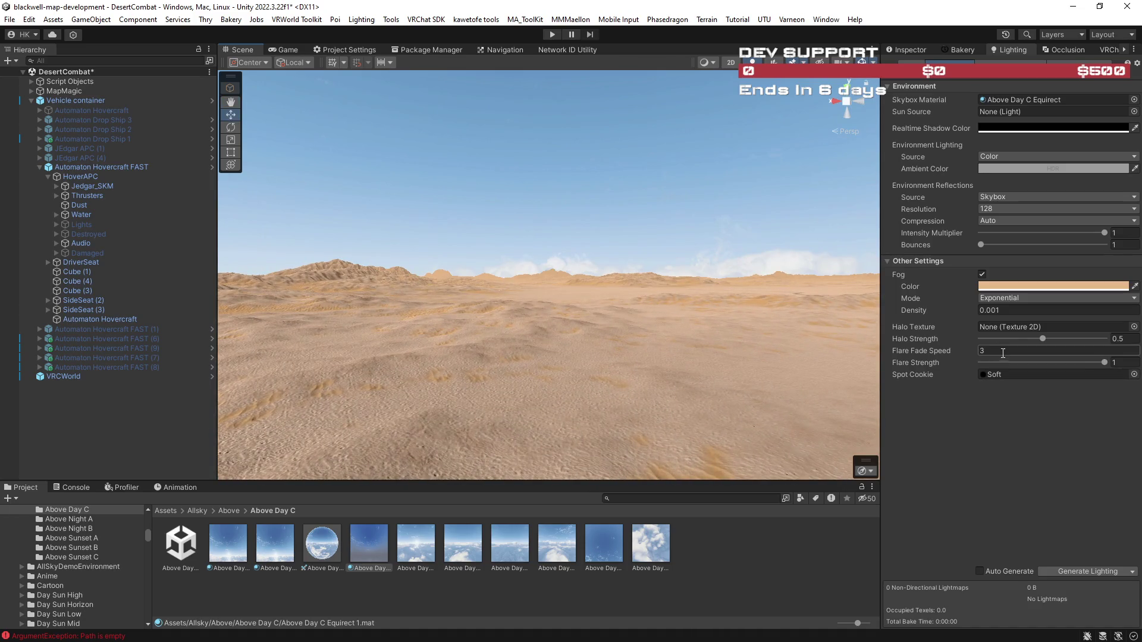
pyautogui.click(996, 310)
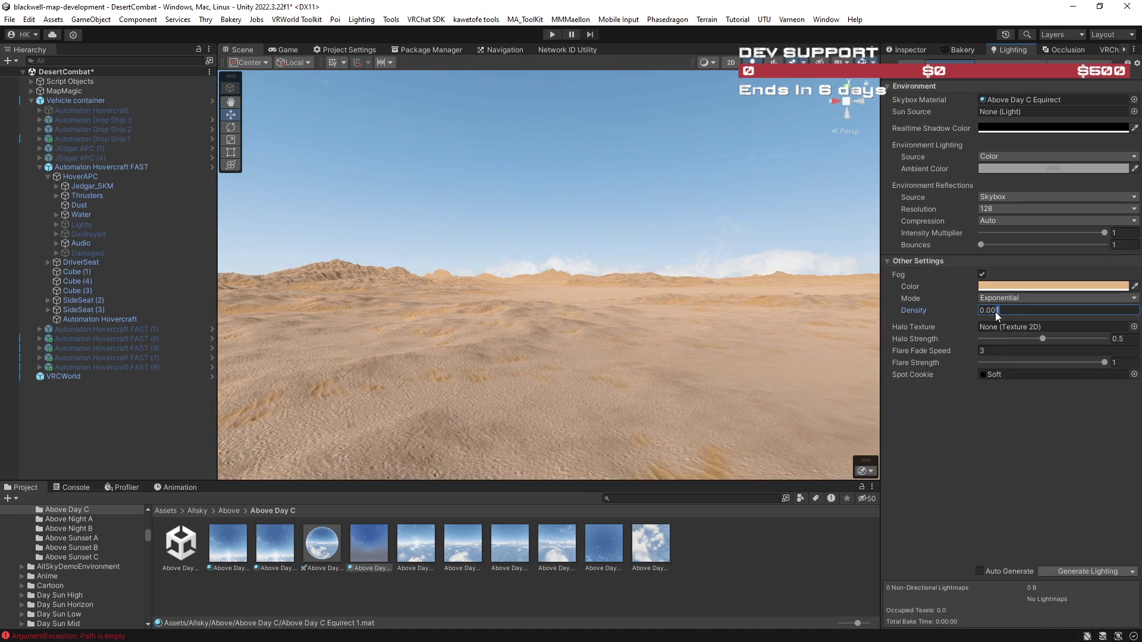
pyautogui.press('BackSpace')
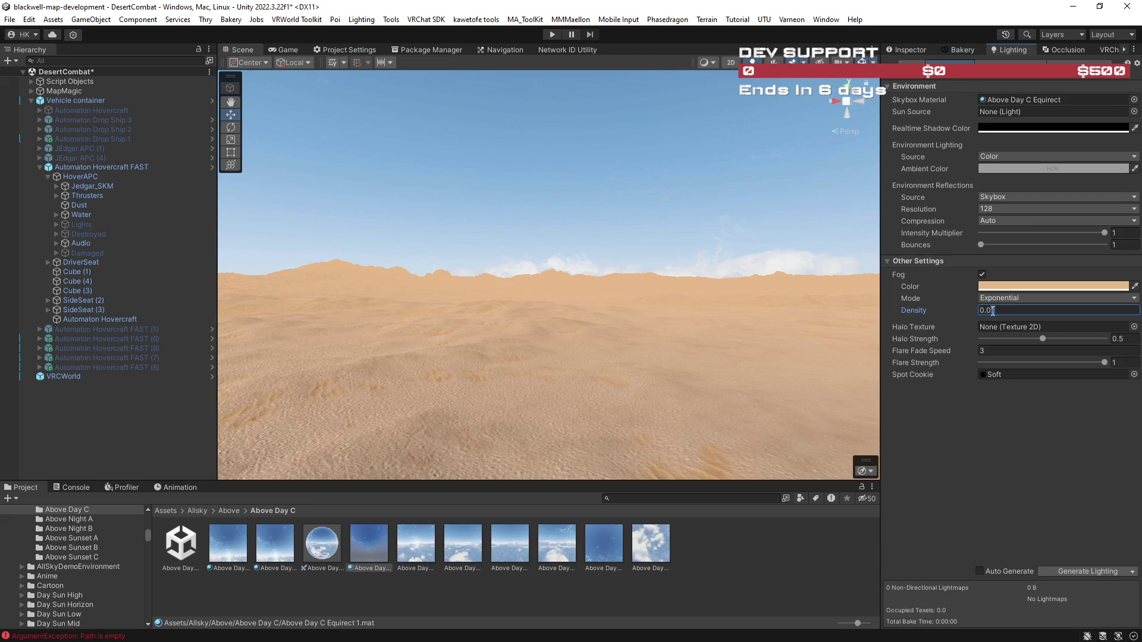
pyautogui.write('0')
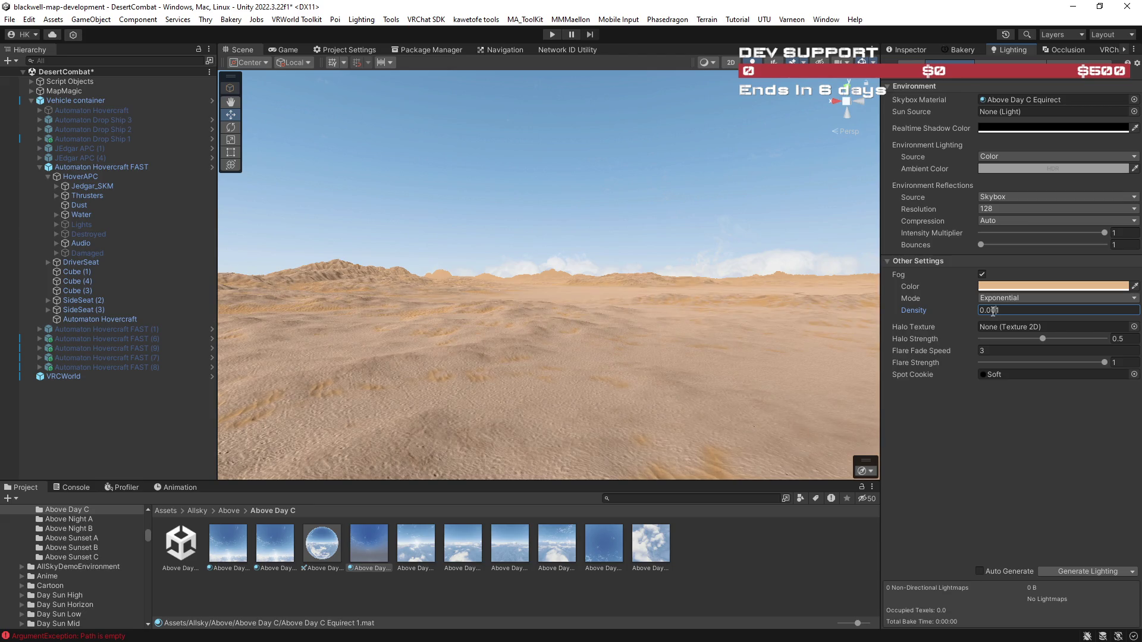
# Retype Fog Density through several values, settling on 0.001.
pyautogui.press('BackSpace')
pyautogui.write('5')
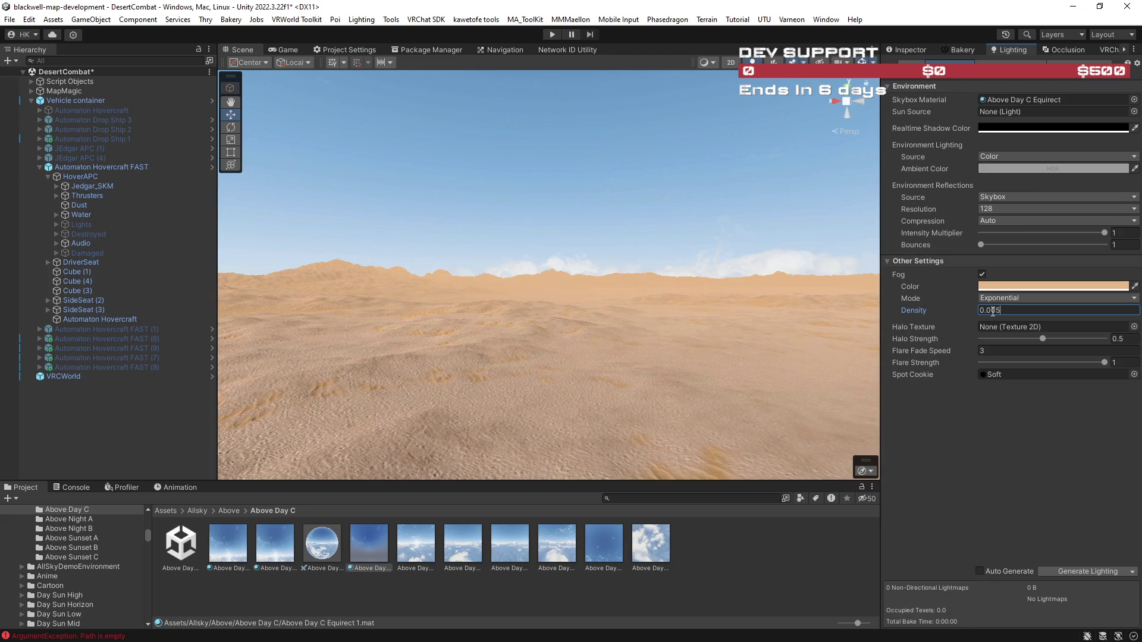
pyautogui.press('BackSpace')
pyautogui.write('3')
pyautogui.press('BackSpace')
pyautogui.write('2')
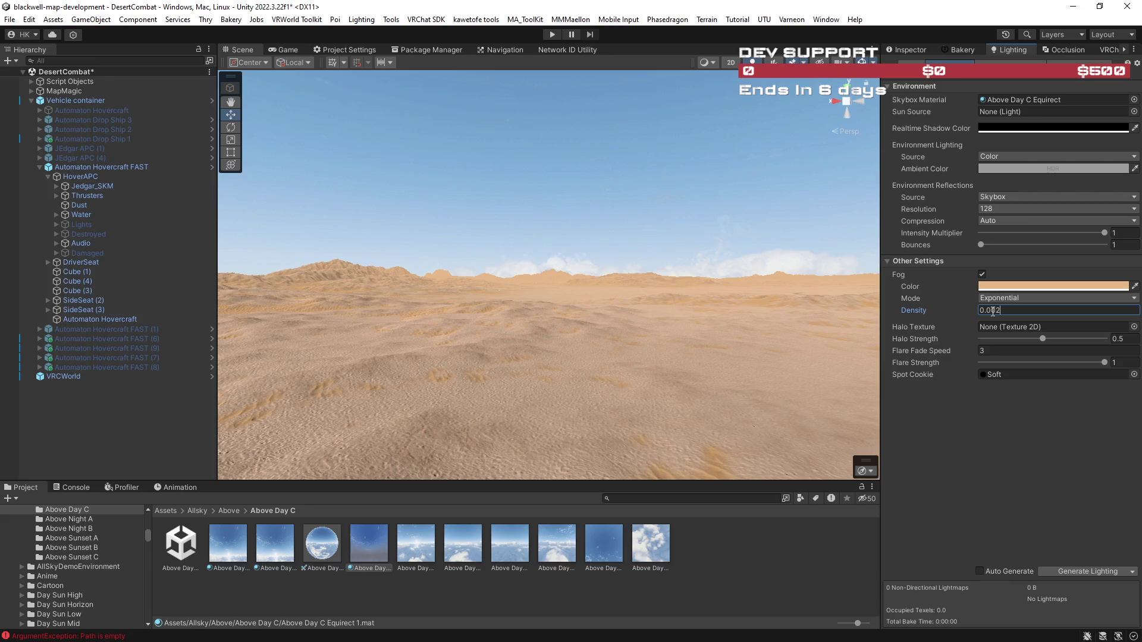
pyautogui.press('BackSpace')
pyautogui.write('1')
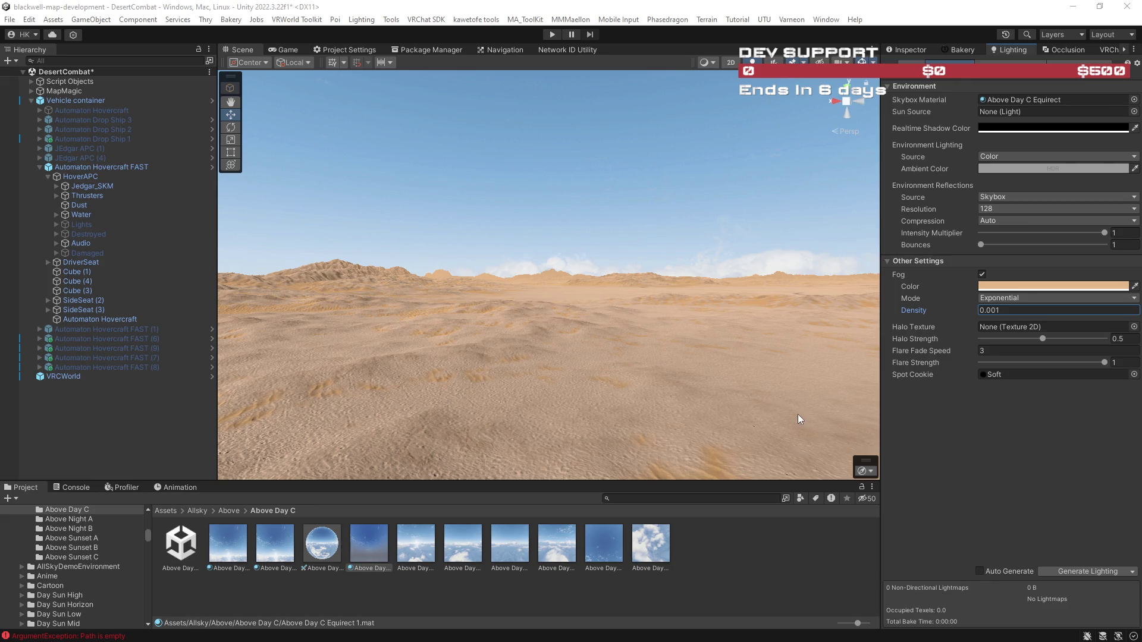
pyautogui.moveTo(649, 336); pyautogui.dragTo(760, 332)
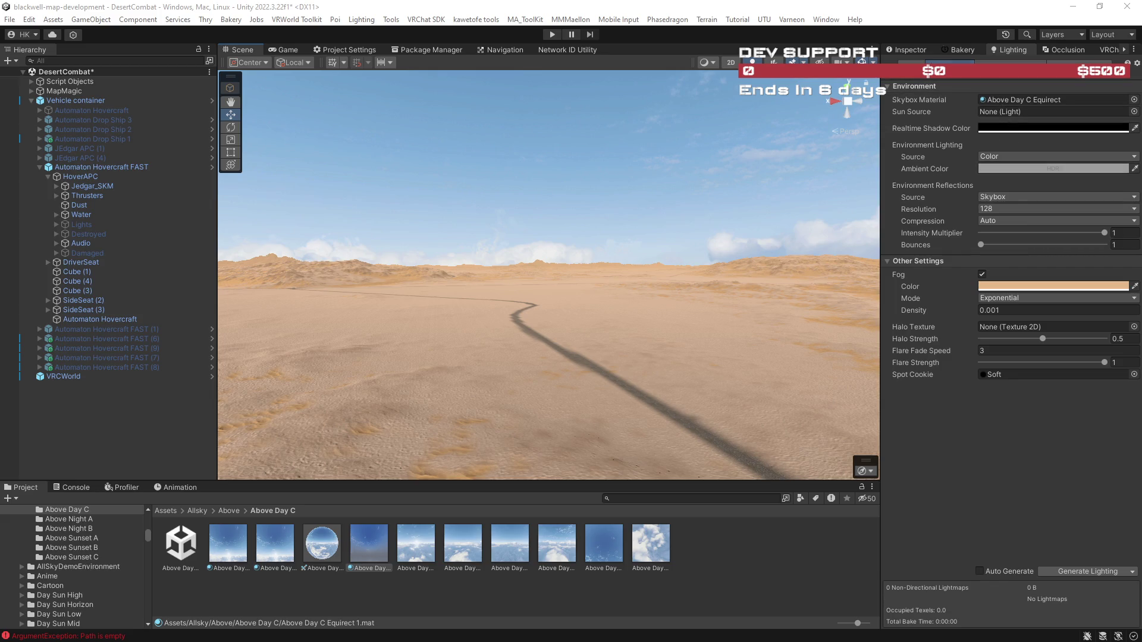
# Give Above Day C Equirect 1 the saved sandy fog colour E7B98A and set Fog End to 0.223.
pyautogui.click(1050, 285)
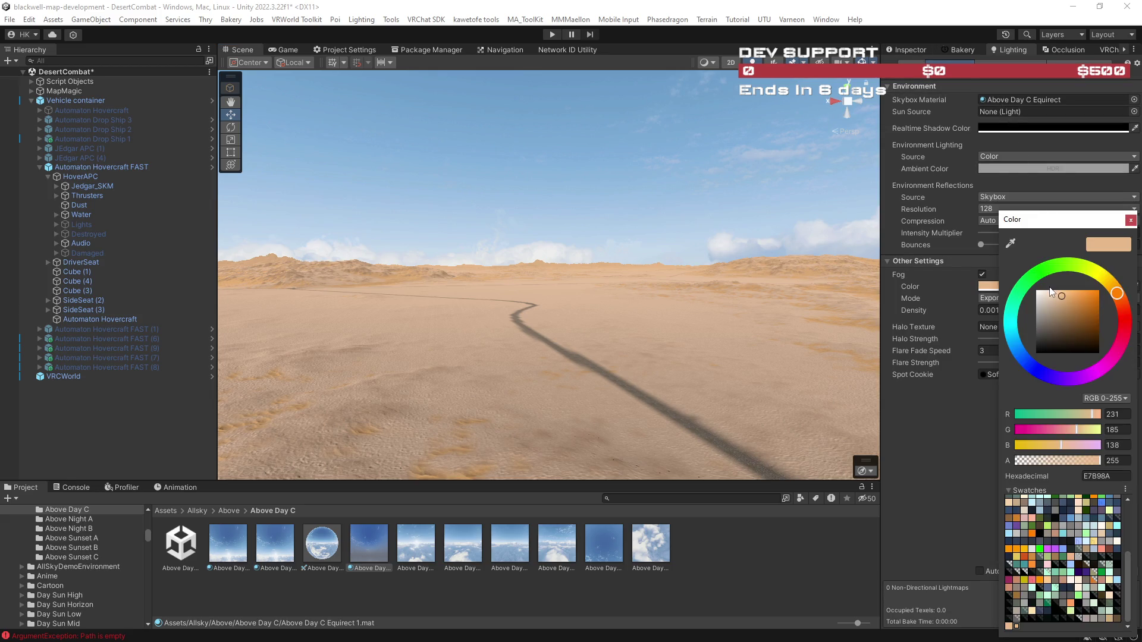
pyautogui.click(905, 51)
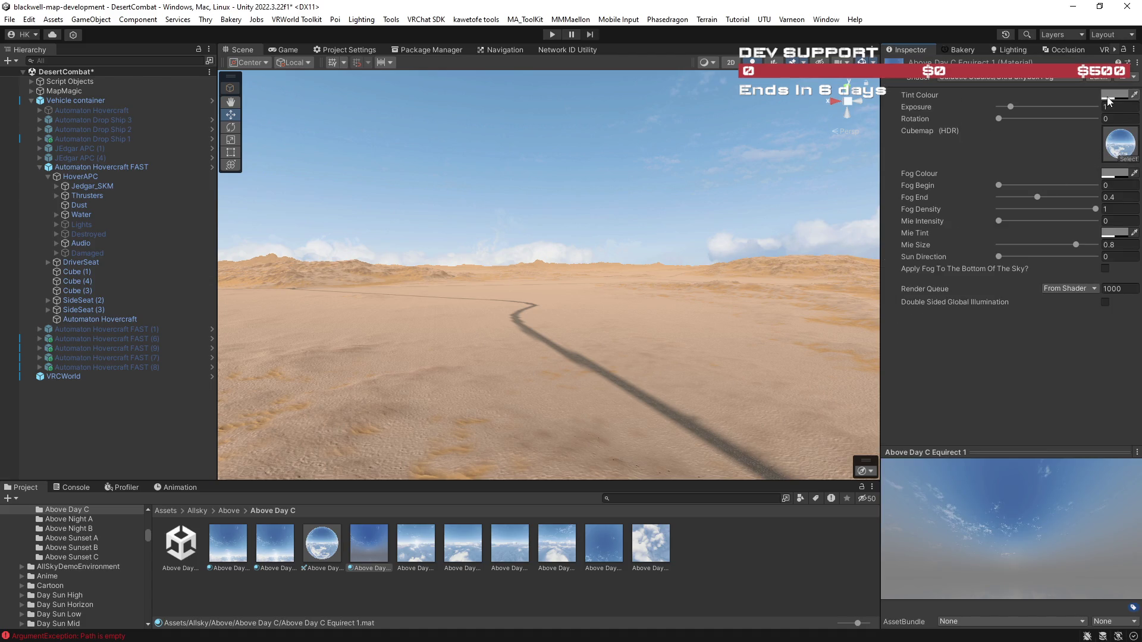
pyautogui.click(1112, 177)
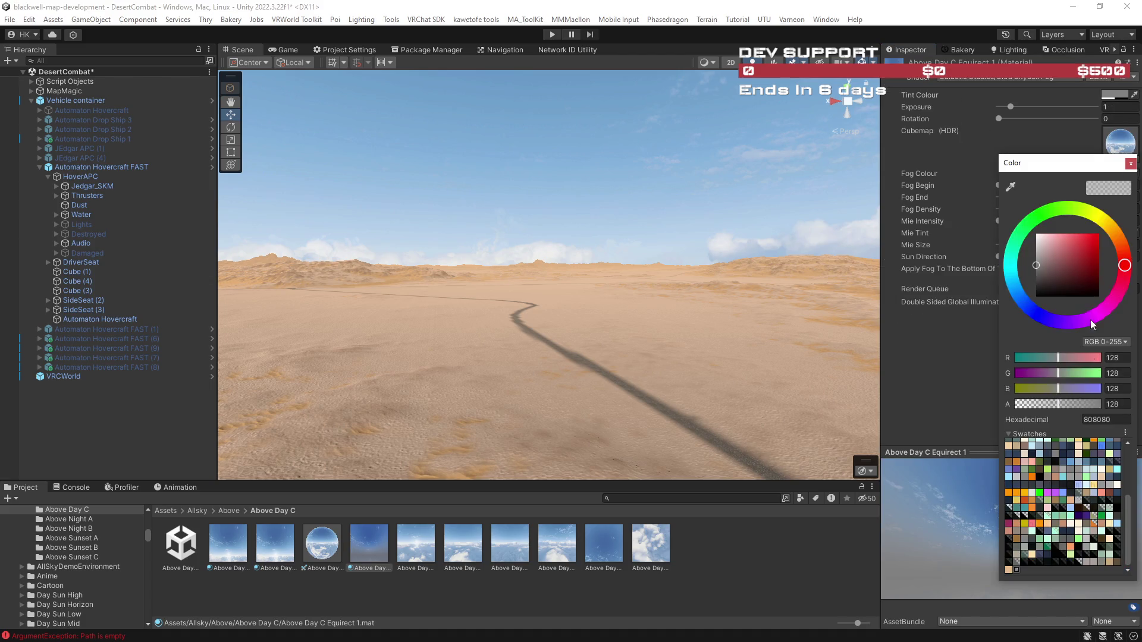
pyautogui.click(1009, 570)
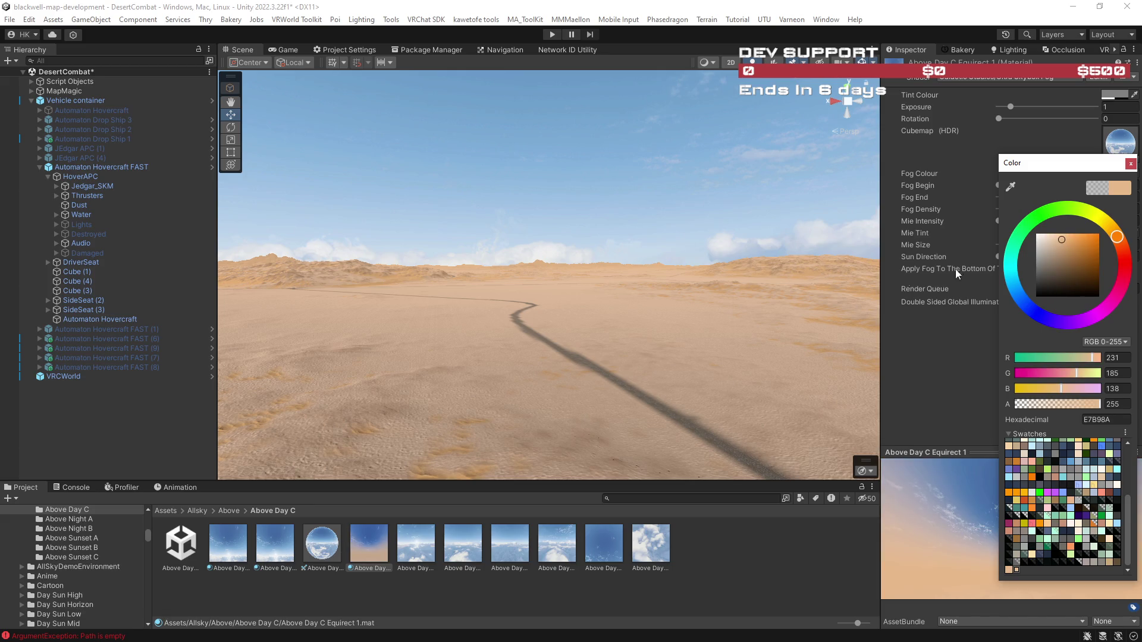
pyautogui.click(1131, 163)
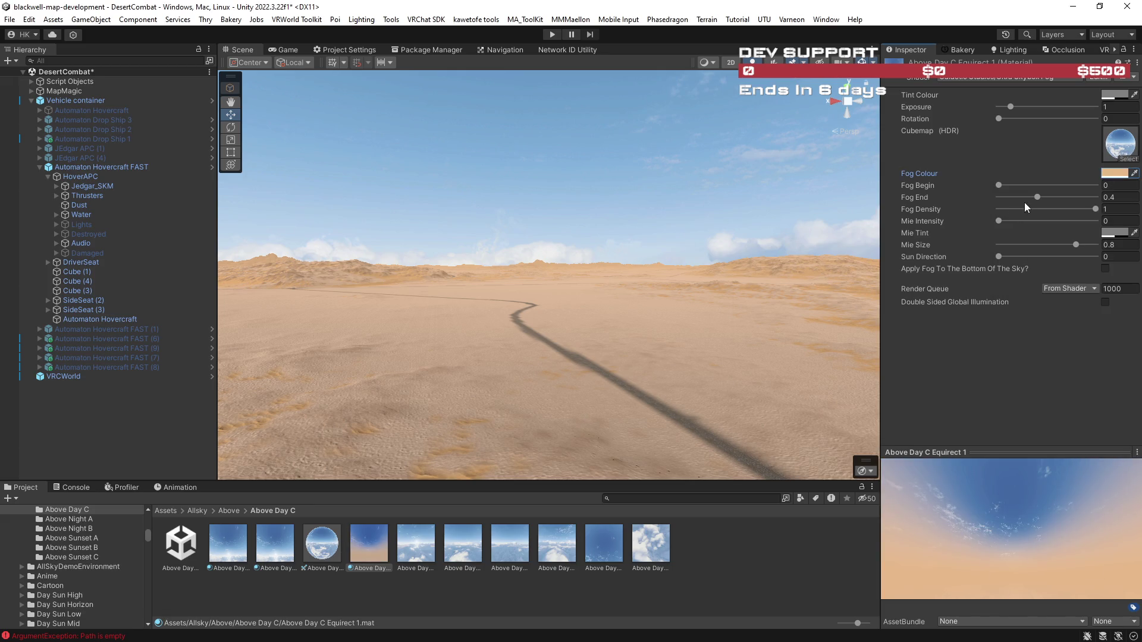
pyautogui.moveTo(1038, 197); pyautogui.dragTo(1022, 198)
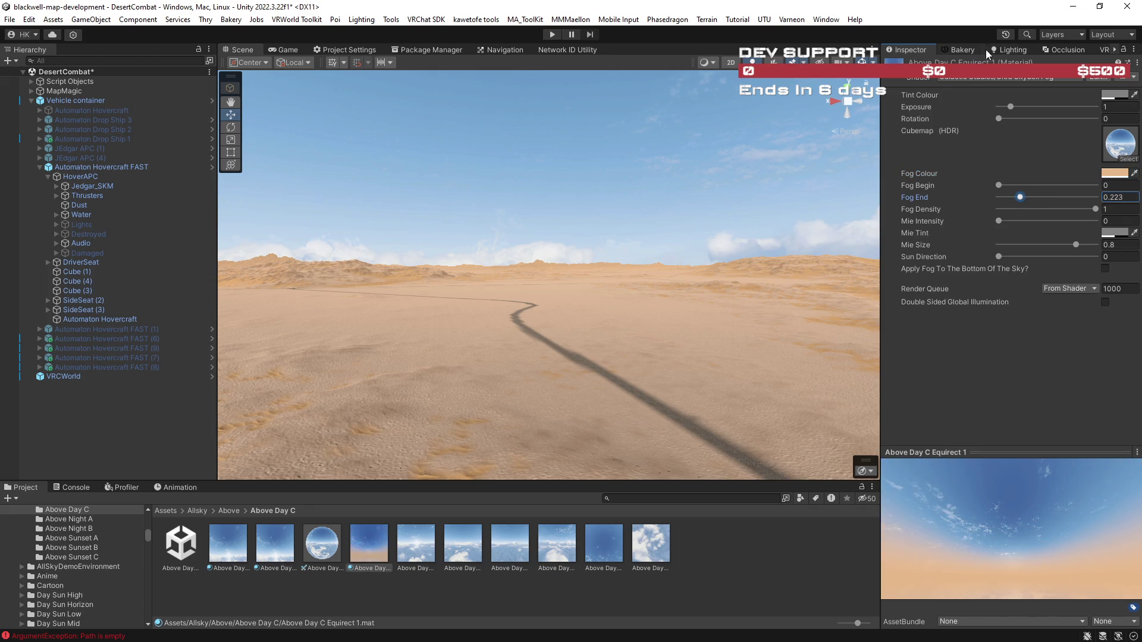
pyautogui.click(994, 51)
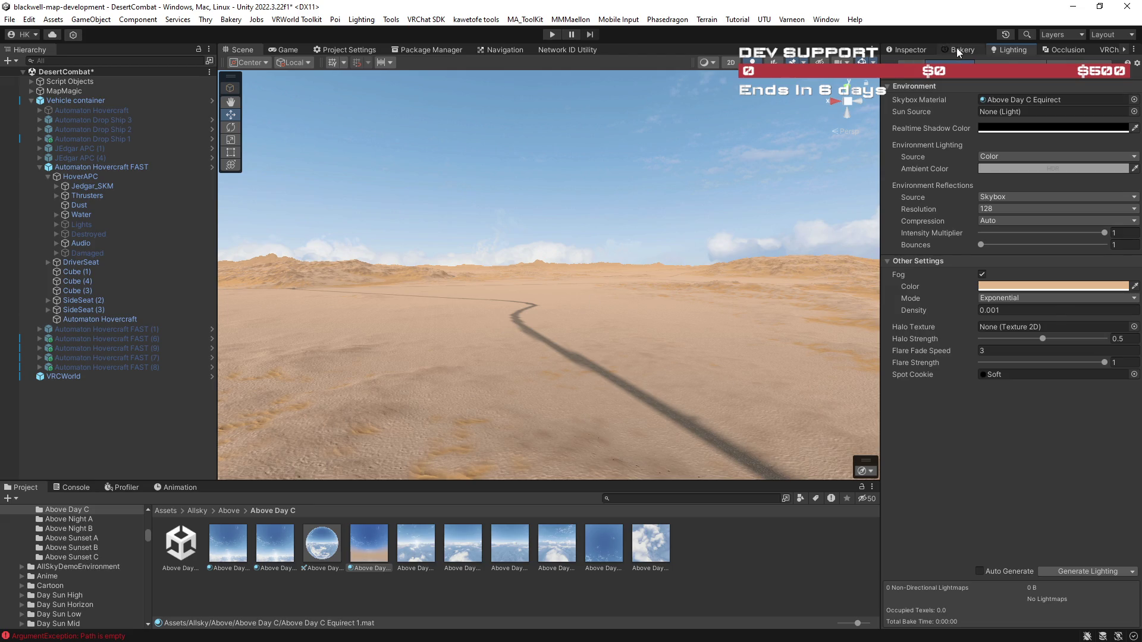
pyautogui.moveTo(957, 49); pyautogui.dragTo(1027, 50)
pyautogui.click(1070, 48)
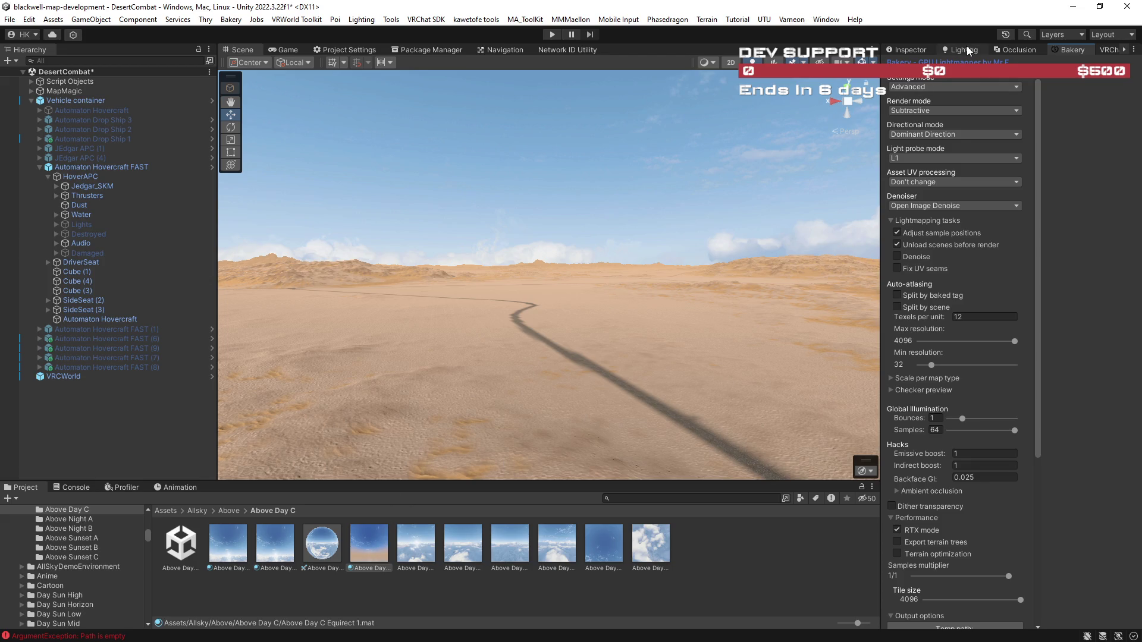
pyautogui.click(969, 50)
pyautogui.moveTo(366, 550)
pyautogui.mouseDown()
pyautogui.moveTo(386, 524)
pyautogui.moveTo(1011, 129)
pyautogui.moveTo(1015, 102)
pyautogui.mouseUp()
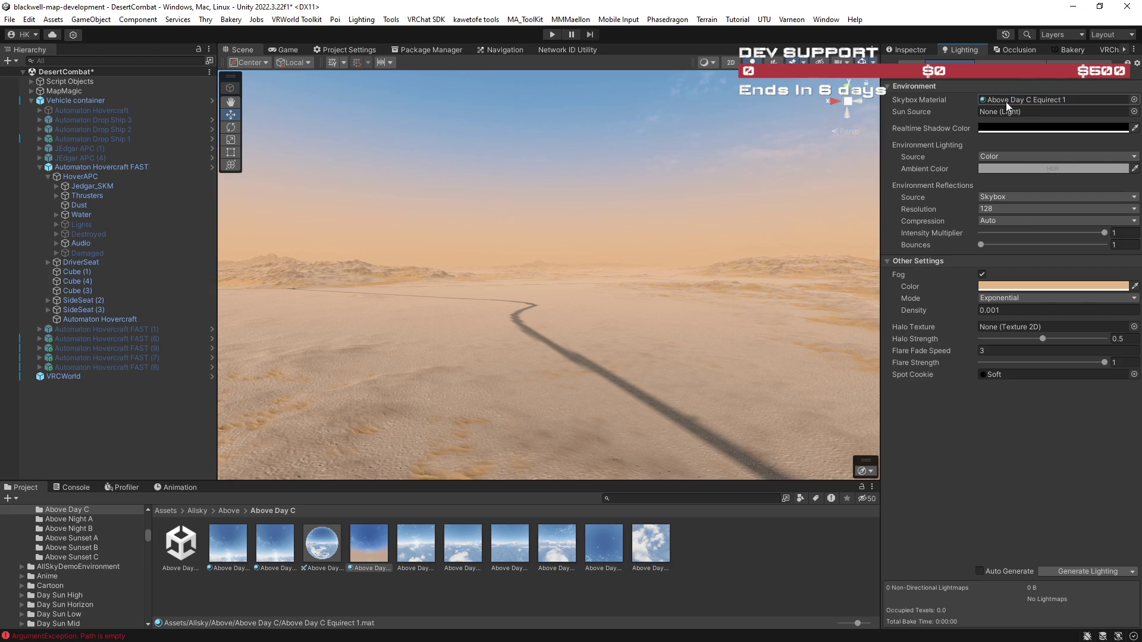
pyautogui.moveTo(663, 289)
pyautogui.mouseDown()
pyautogui.moveTo(344, 276)
pyautogui.moveTo(466, 252)
pyautogui.moveTo(426, 258)
pyautogui.moveTo(432, 284)
pyautogui.moveTo(493, 272)
pyautogui.moveTo(503, 289)
pyautogui.moveTo(726, 319)
pyautogui.moveTo(1130, 326)
pyautogui.moveTo(125, 336)
pyautogui.moveTo(132, 351)
pyautogui.moveTo(36, 351)
pyautogui.moveTo(958, 323)
pyautogui.moveTo(694, 332)
pyautogui.moveTo(533, 284)
pyautogui.moveTo(579, 359)
pyautogui.moveTo(605, 328)
pyautogui.mouseUp()
# Select Tile 0,0's Main Terrain under MapMagic and orbit around the foggy desert terrain.
pyautogui.click(579, 360)
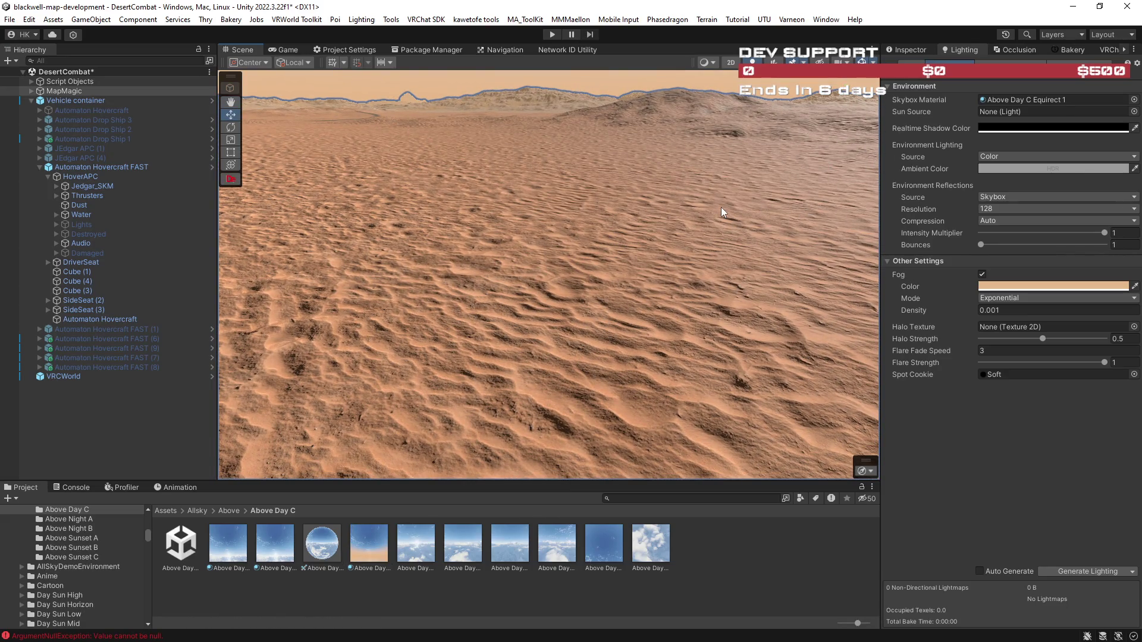
pyautogui.click(647, 217)
pyautogui.moveTo(665, 232)
pyautogui.mouseDown()
pyautogui.moveTo(668, 255)
pyautogui.moveTo(255, 310)
pyautogui.moveTo(278, 278)
pyautogui.moveTo(71, 166)
pyautogui.mouseUp()
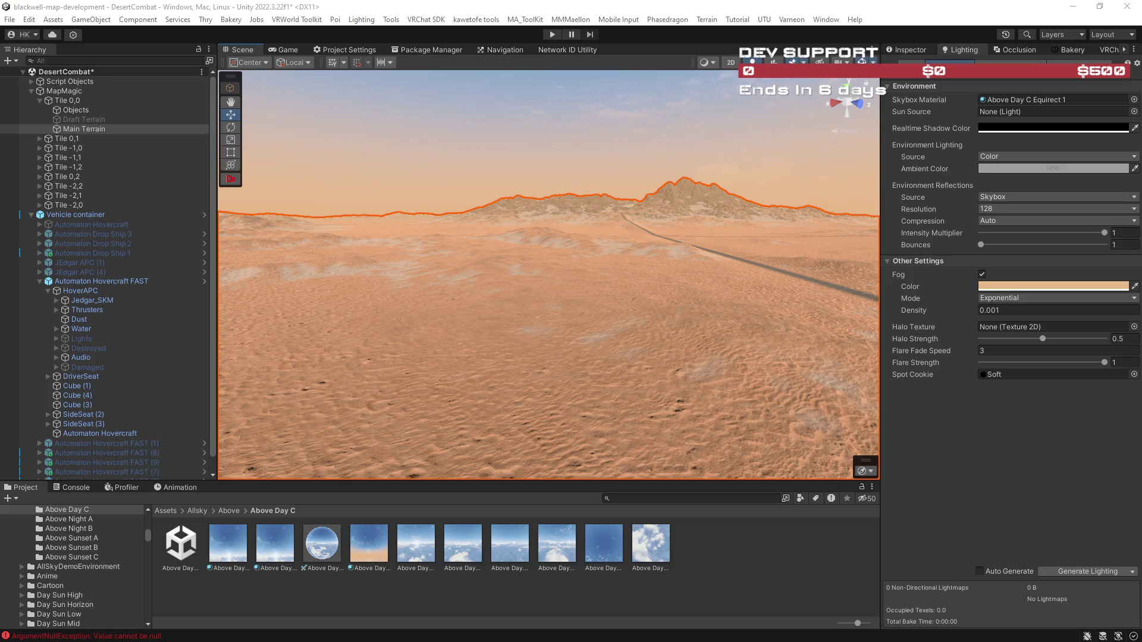
pyautogui.moveTo(547, 274)
pyautogui.mouseDown()
pyautogui.moveTo(894, 281)
pyautogui.moveTo(755, 316)
pyautogui.mouseUp()
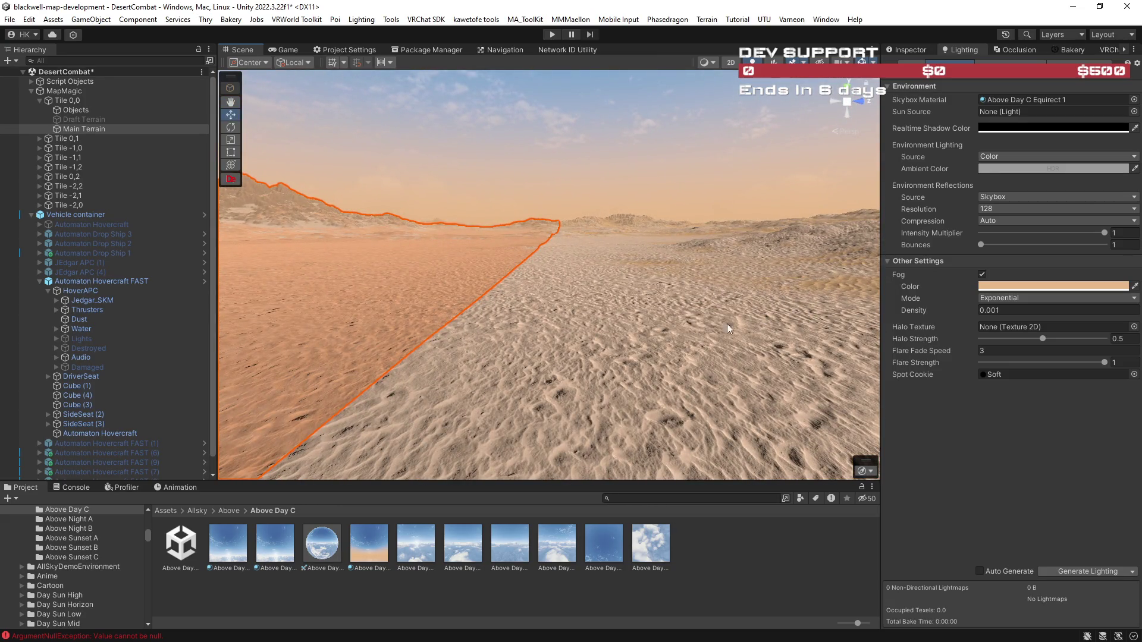
# Reselect Main Terrain, switch to the Paint Terrain tool, and scroll to its five-layer palette.
pyautogui.click(911, 50)
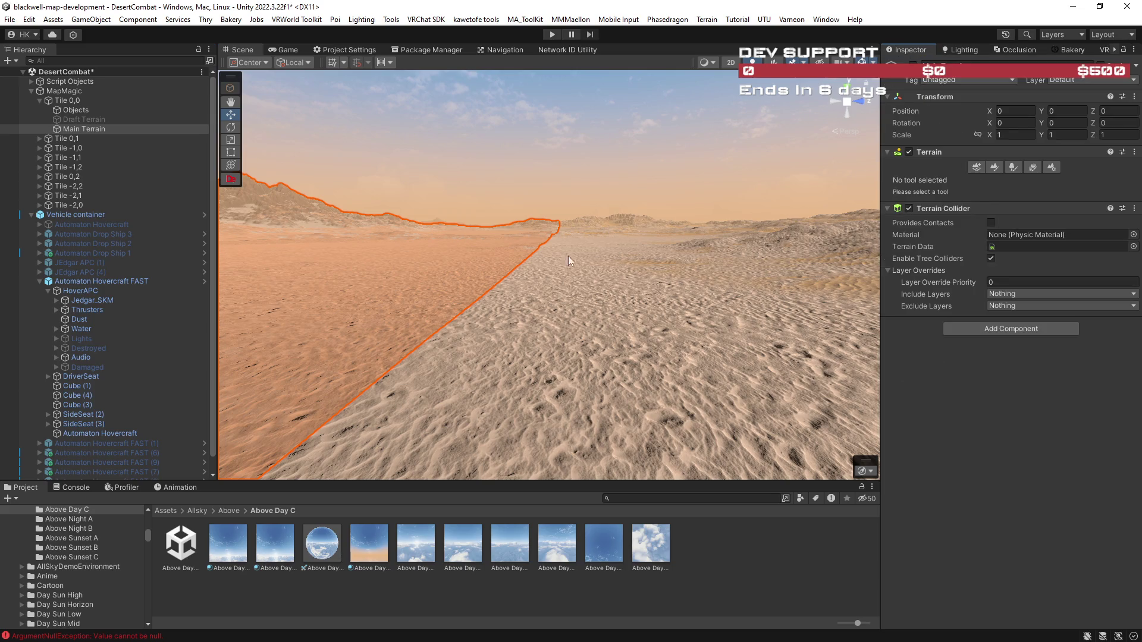
pyautogui.click(442, 302)
pyautogui.click(406, 278)
pyautogui.moveTo(405, 277)
pyautogui.mouseDown()
pyautogui.moveTo(505, 296)
pyautogui.moveTo(518, 311)
pyautogui.moveTo(826, 290)
pyautogui.mouseUp()
pyautogui.click(994, 167)
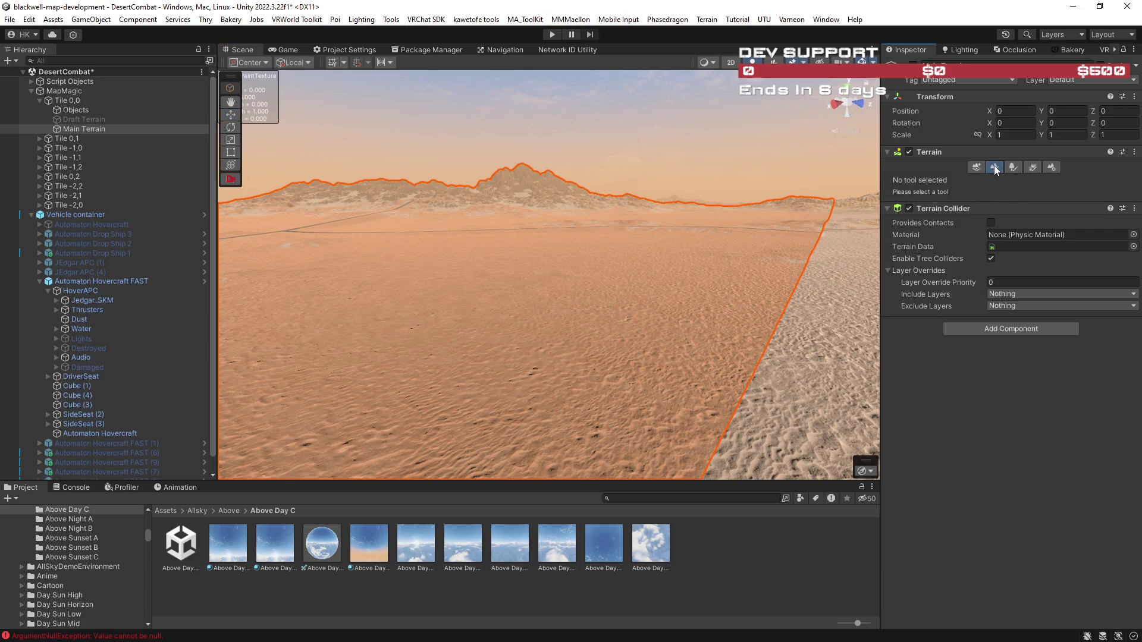
pyautogui.scroll(-5, 972, 366)
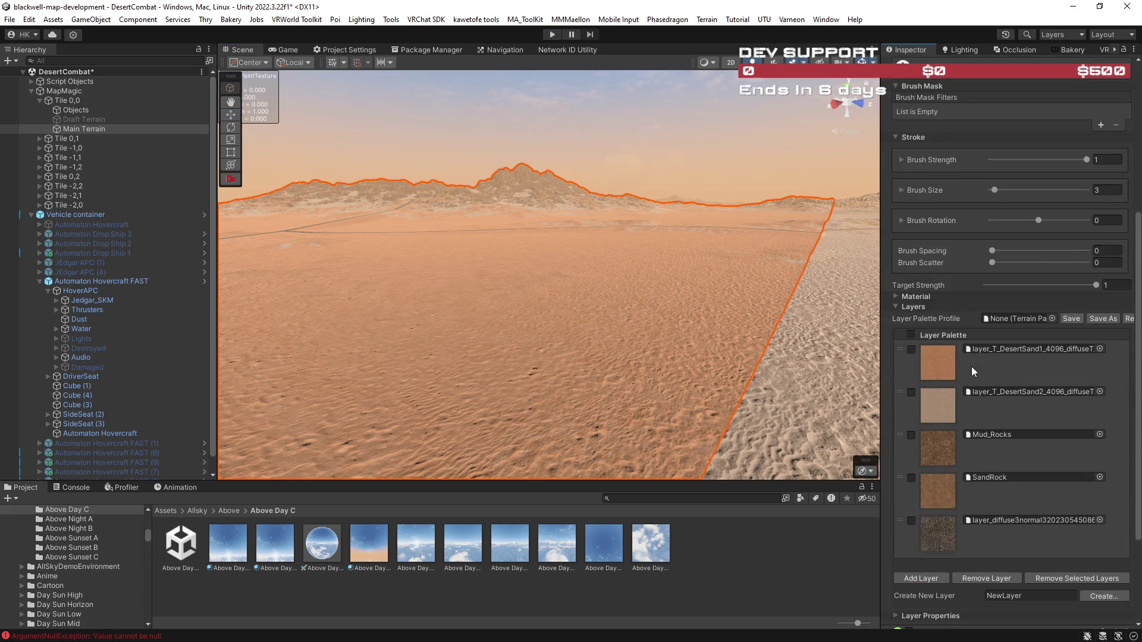
pyautogui.moveTo(727, 339); pyautogui.dragTo(748, 349)
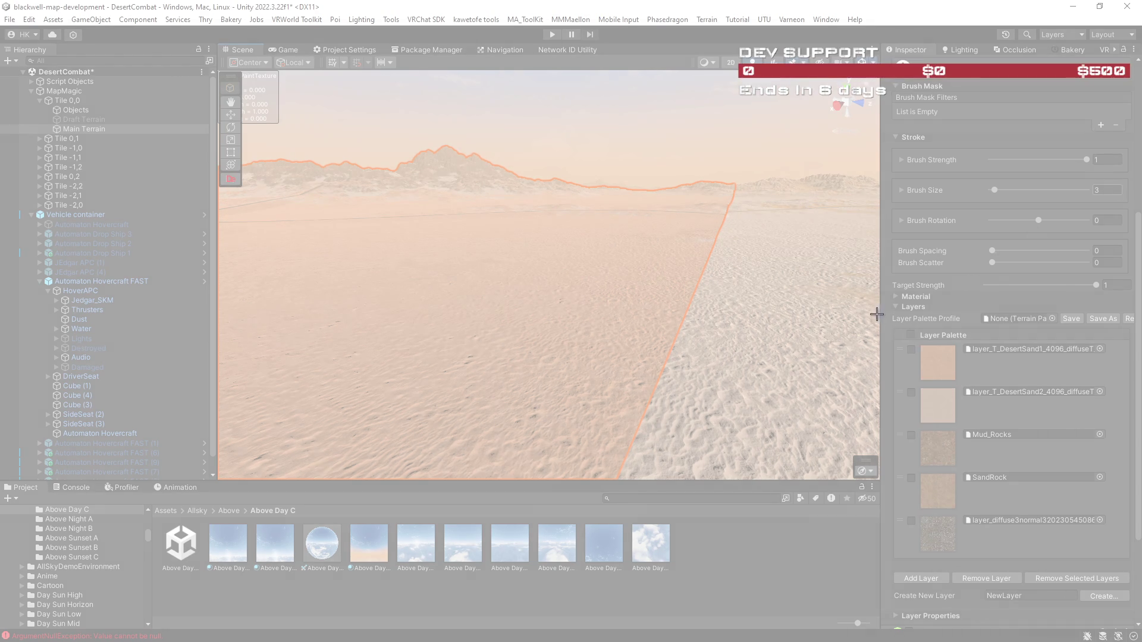
pyautogui.moveTo(877, 315)
pyautogui.mouseDown()
pyautogui.moveTo(1119, 551)
pyautogui.moveTo(1137, 588)
pyautogui.mouseUp()
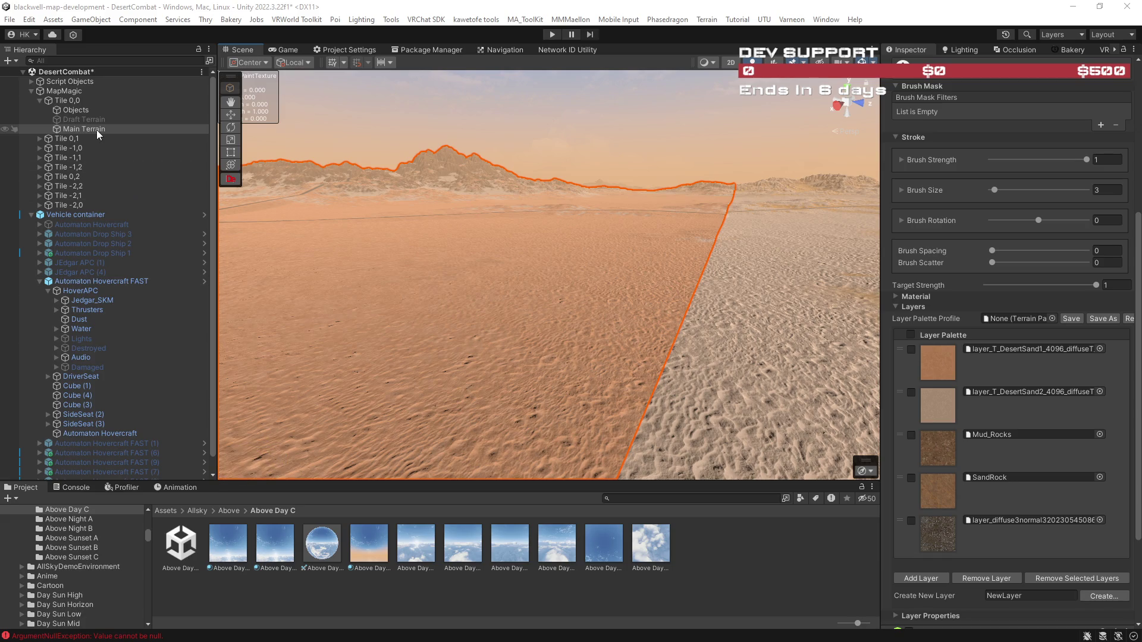
# Select MapMagic and open its Desert graph in the MapMagic Graph window.
pyautogui.click(69, 90)
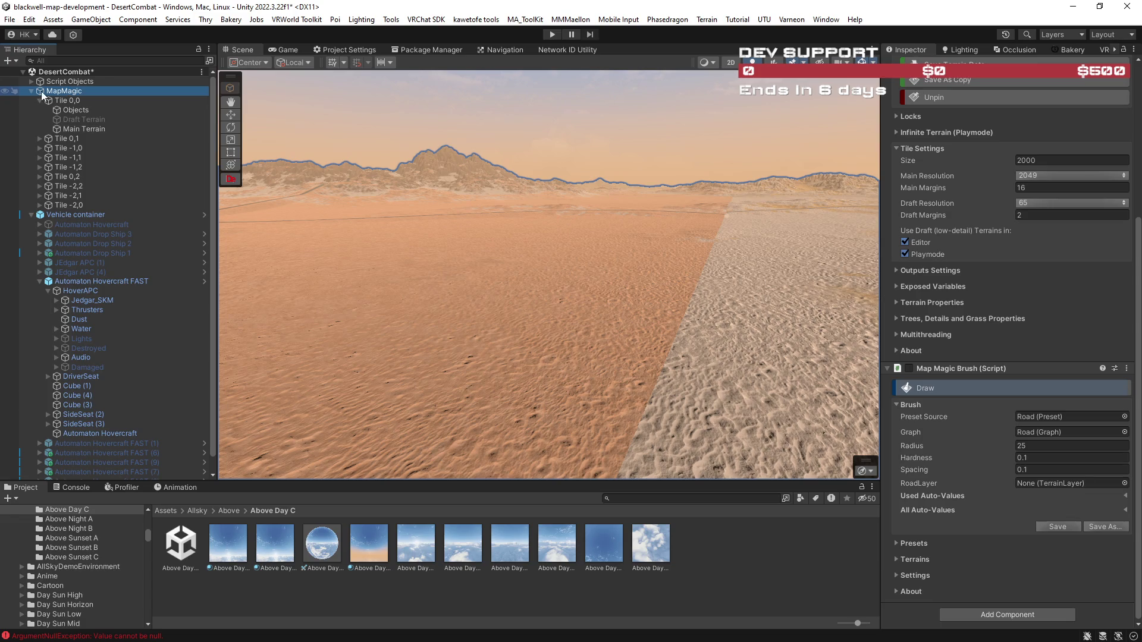
pyautogui.scroll(5, 984, 242)
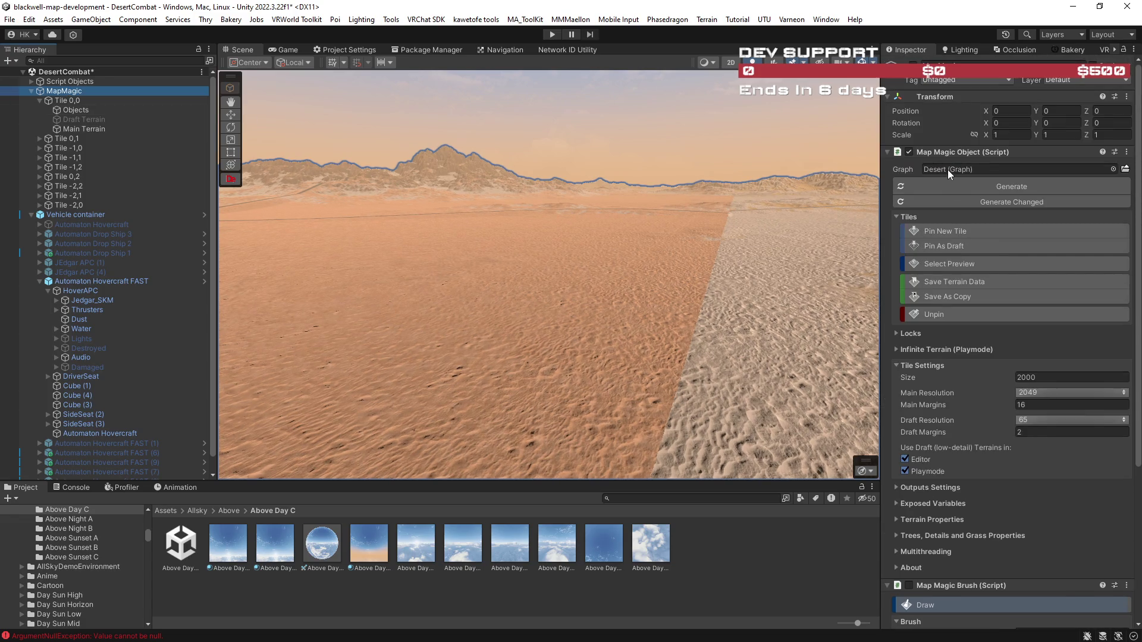
pyautogui.doubleClick(948, 170)
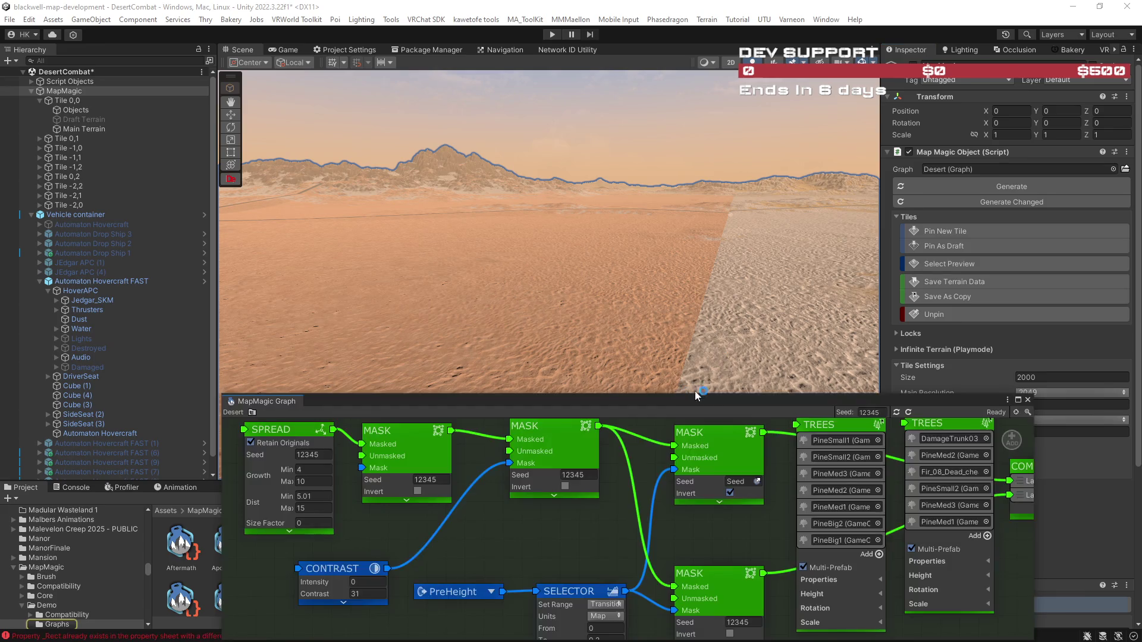
pyautogui.scroll(-5, 671, 534)
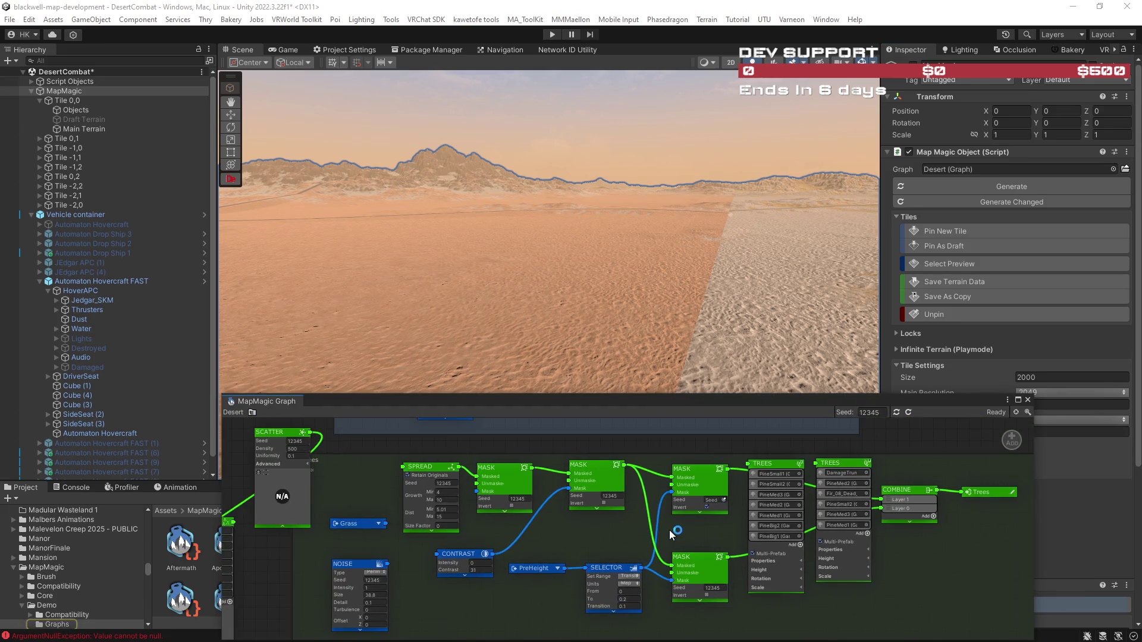
pyautogui.scroll(-1, 824, 520)
pyautogui.scroll(-1, 730, 529)
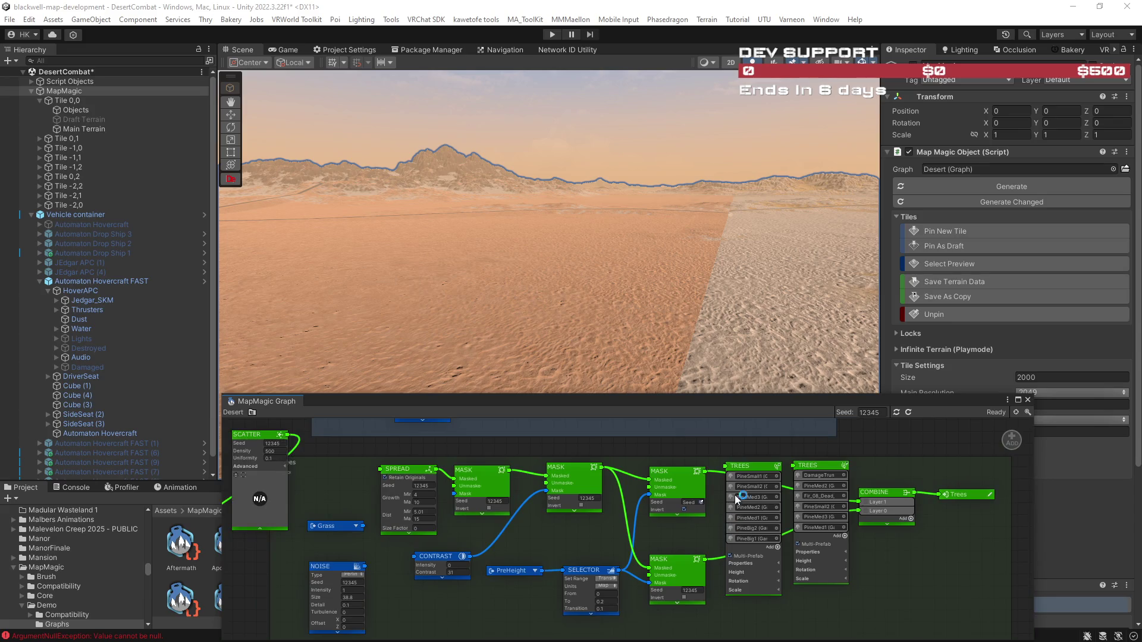
# Pan to the TEXTURES node and expand the Grass entry to see its terrain layer.
pyautogui.moveTo(641, 512)
pyautogui.mouseDown()
pyautogui.moveTo(690, 464)
pyautogui.moveTo(745, 481)
pyautogui.mouseUp()
pyautogui.moveTo(619, 570); pyautogui.dragTo(621, 506)
pyautogui.scroll(-3, 620, 504)
pyautogui.moveTo(785, 540); pyautogui.dragTo(816, 505)
pyautogui.scroll(3, 650, 535)
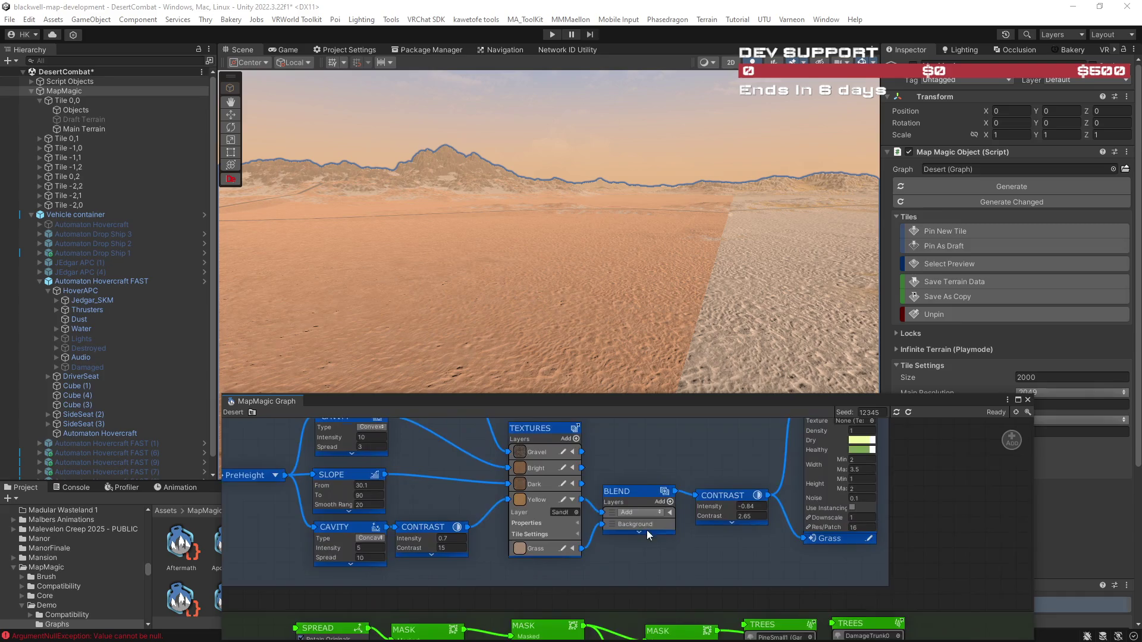
pyautogui.scroll(2, 638, 510)
pyautogui.moveTo(625, 466); pyautogui.dragTo(648, 493)
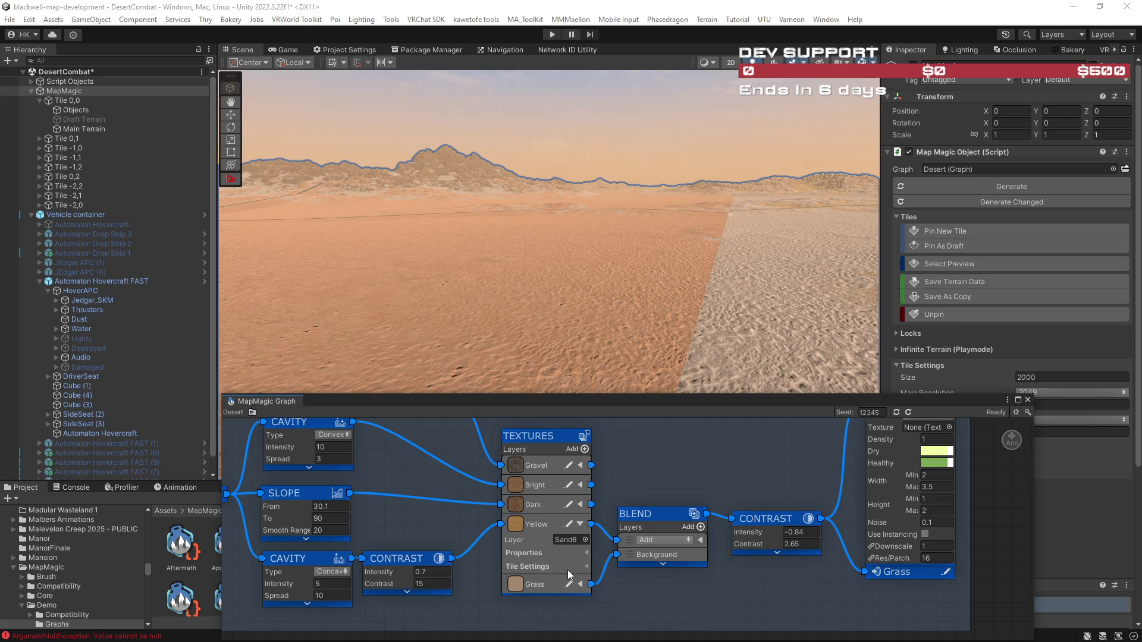
pyautogui.click(581, 585)
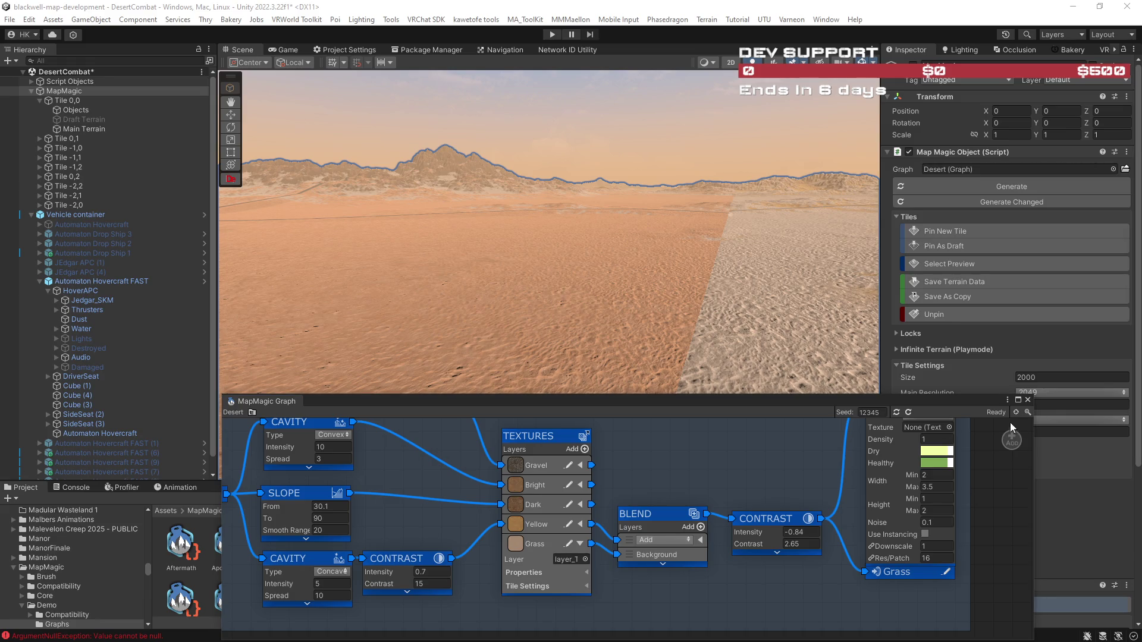
pyautogui.moveTo(933, 402)
pyautogui.mouseDown()
pyautogui.moveTo(758, 187)
pyautogui.moveTo(751, 196)
pyautogui.mouseUp()
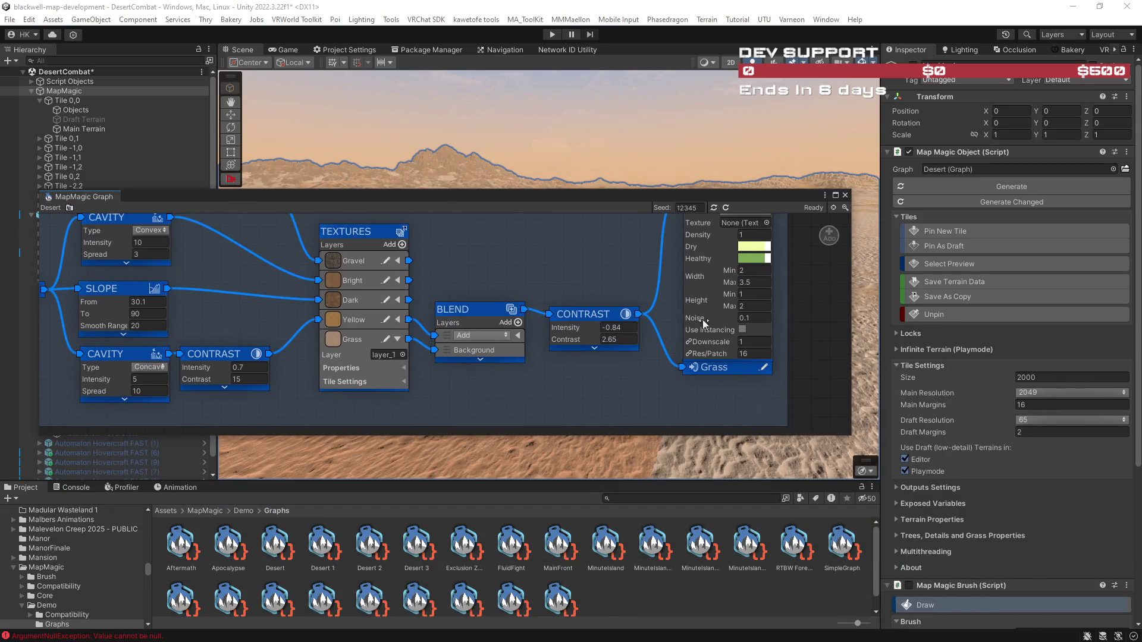
# Locate the first desert sand terrain layer from the palette and drop it onto a TEXTURES layer slot.
pyautogui.click(577, 461)
pyautogui.scroll(-2, 999, 594)
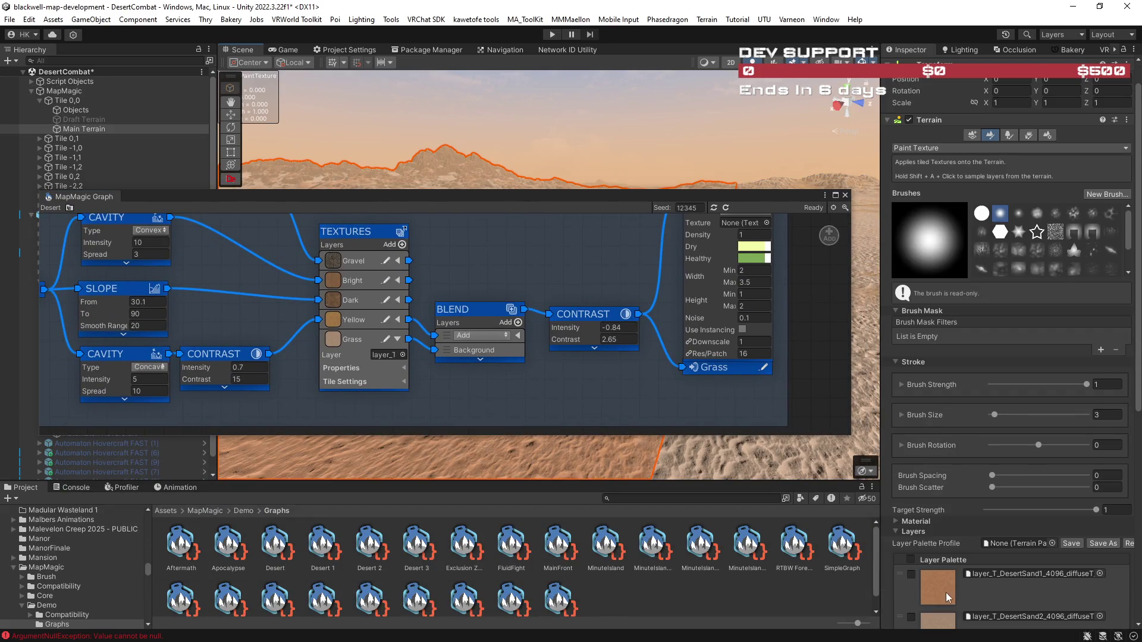
pyautogui.click(937, 593)
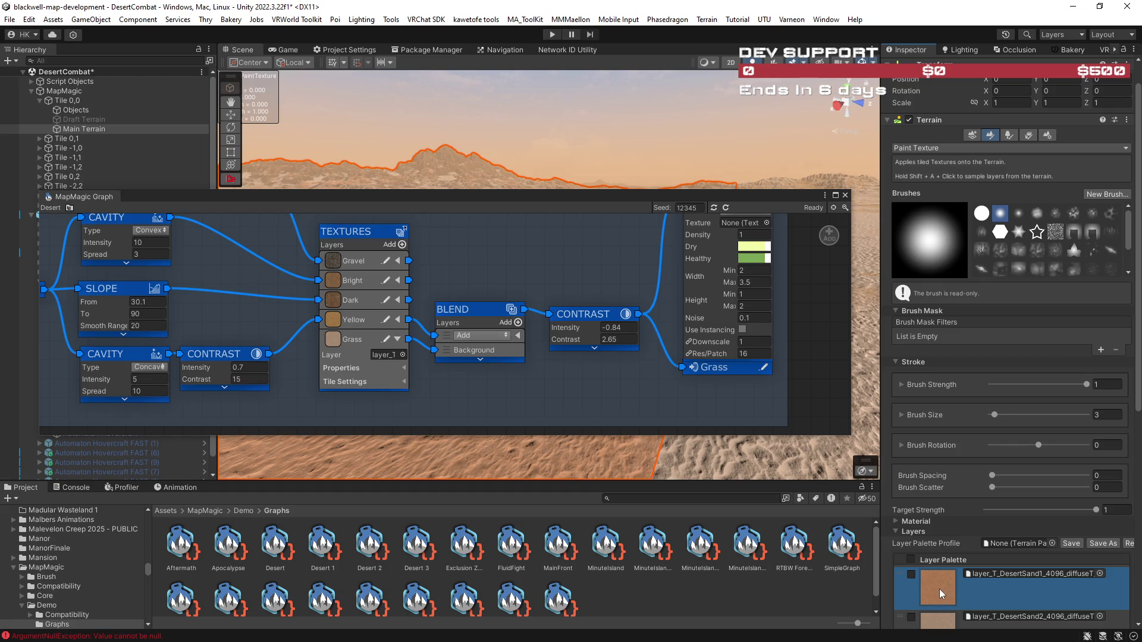
pyautogui.click(1010, 575)
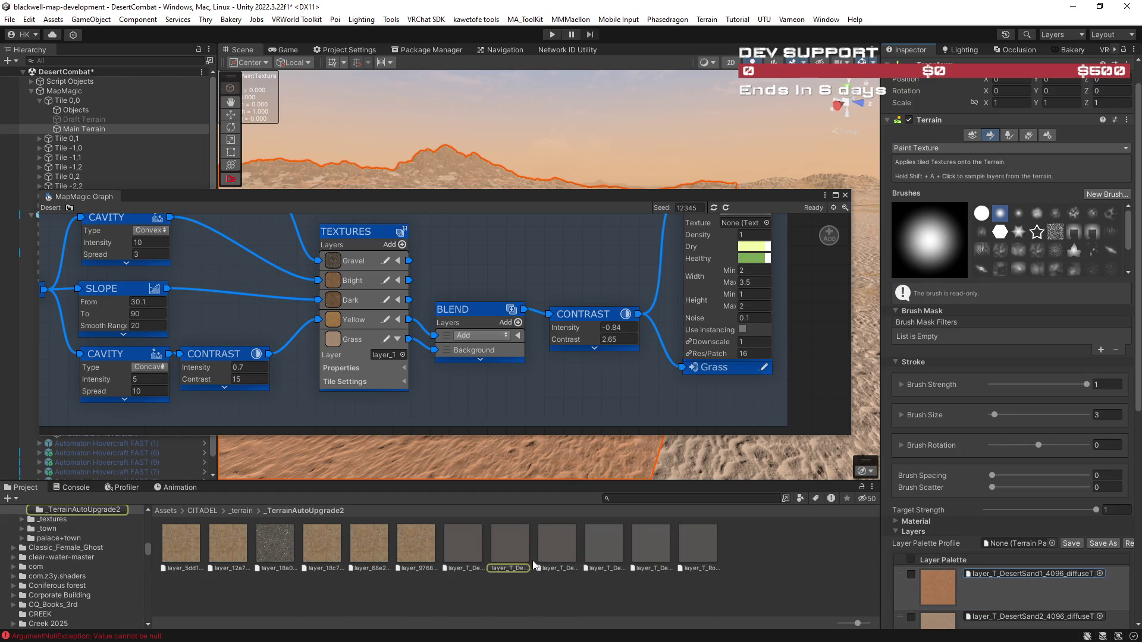
pyautogui.moveTo(493, 543); pyautogui.dragTo(385, 360)
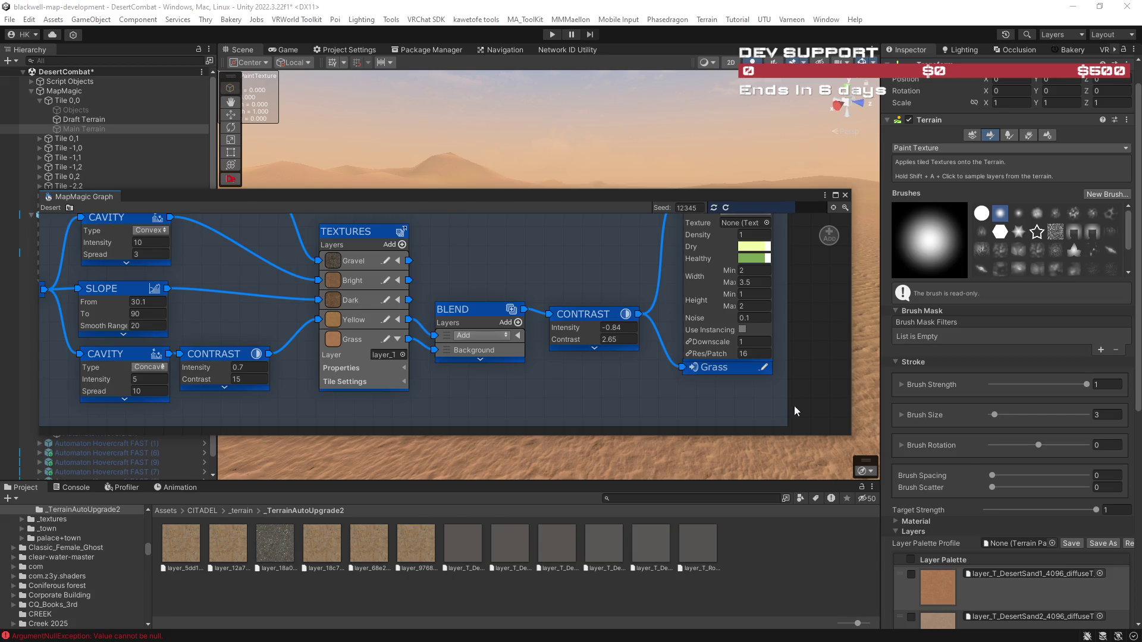
# Assign the DesertSand2 terrain layer to the Bright texture's Layer field instead of SandR.
pyautogui.scroll(-5, 980, 602)
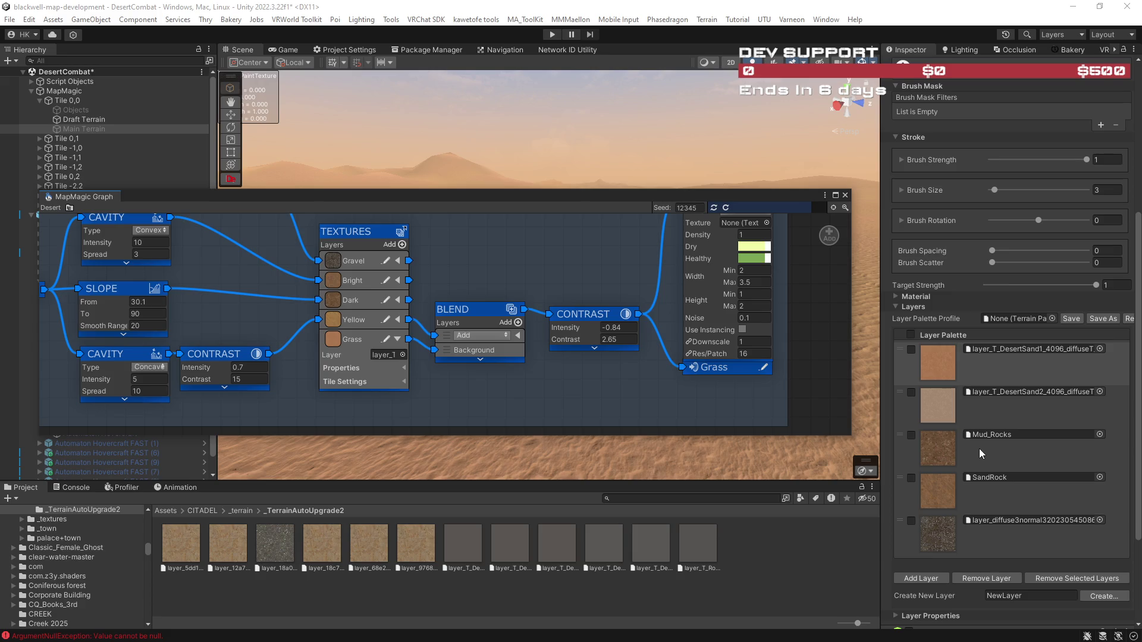
pyautogui.click(970, 407)
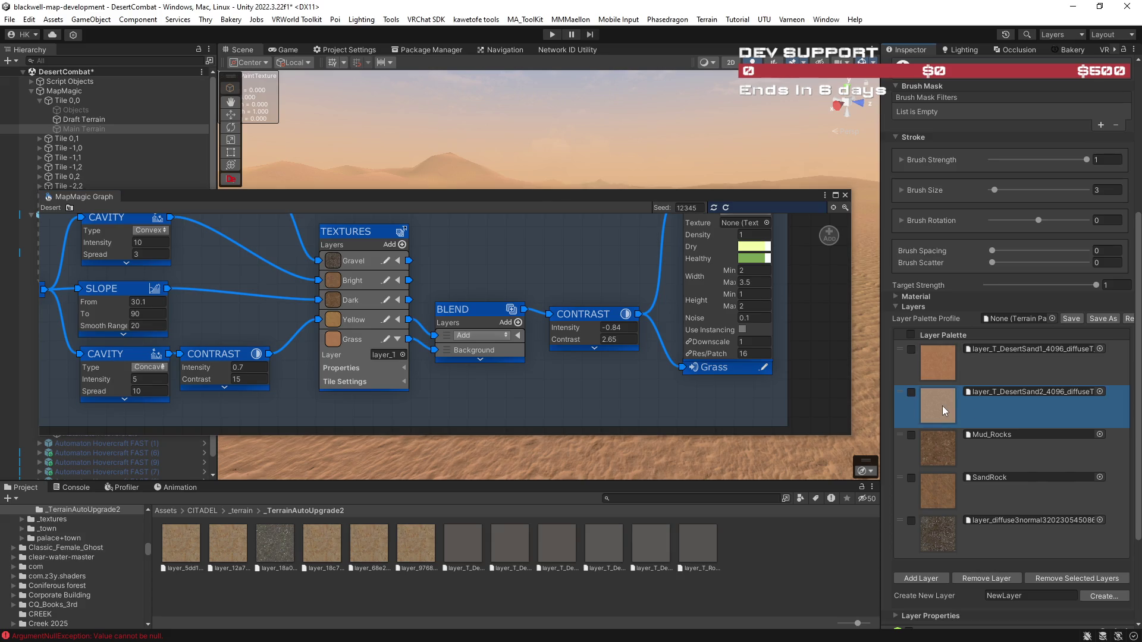
pyautogui.click(1005, 392)
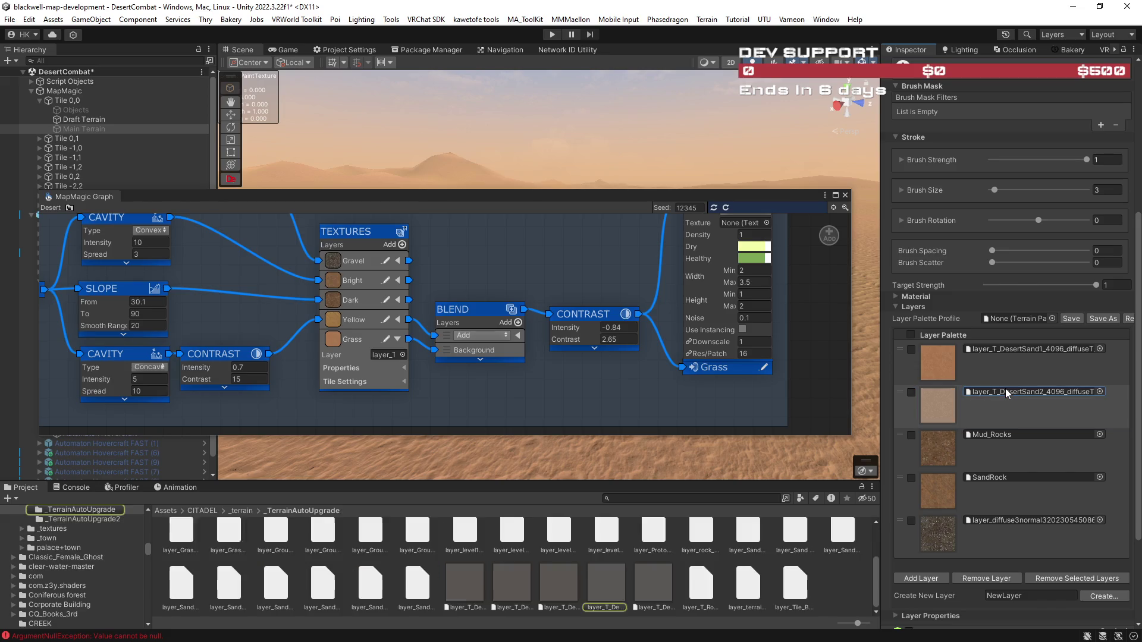
pyautogui.click(398, 281)
pyautogui.moveTo(454, 430); pyautogui.dragTo(386, 296)
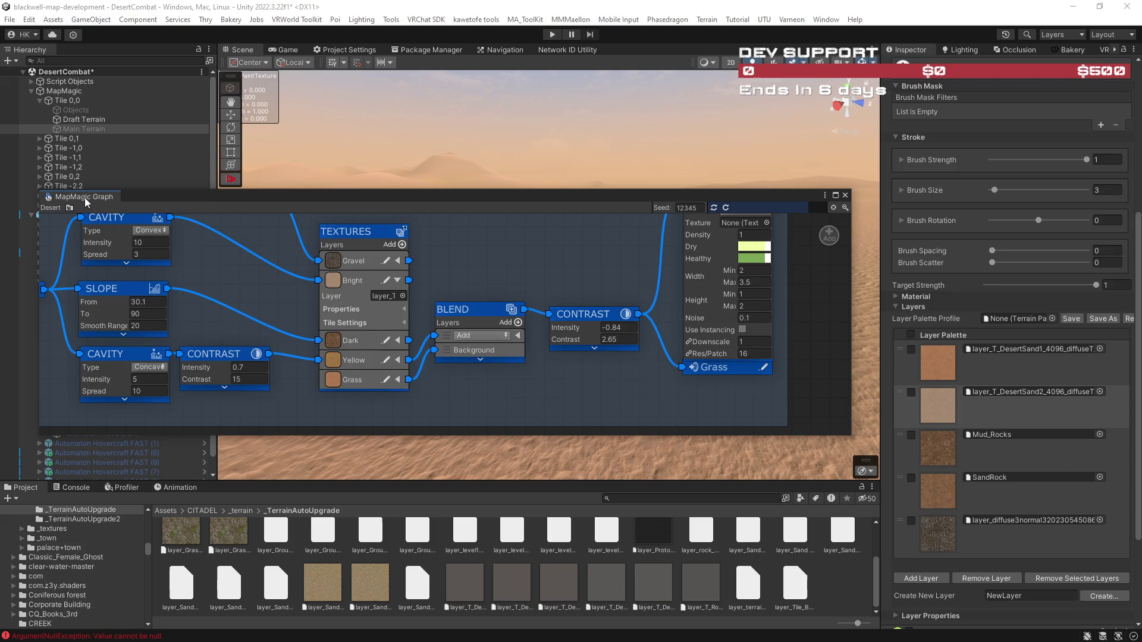
# Move the MapMagic Graph window aside, check the tutorial video, and inspect the regenerated rippled-sand terrain.
pyautogui.moveTo(275, 198)
pyautogui.mouseDown()
pyautogui.moveTo(810, 263)
pyautogui.moveTo(1139, 280)
pyautogui.mouseUp()
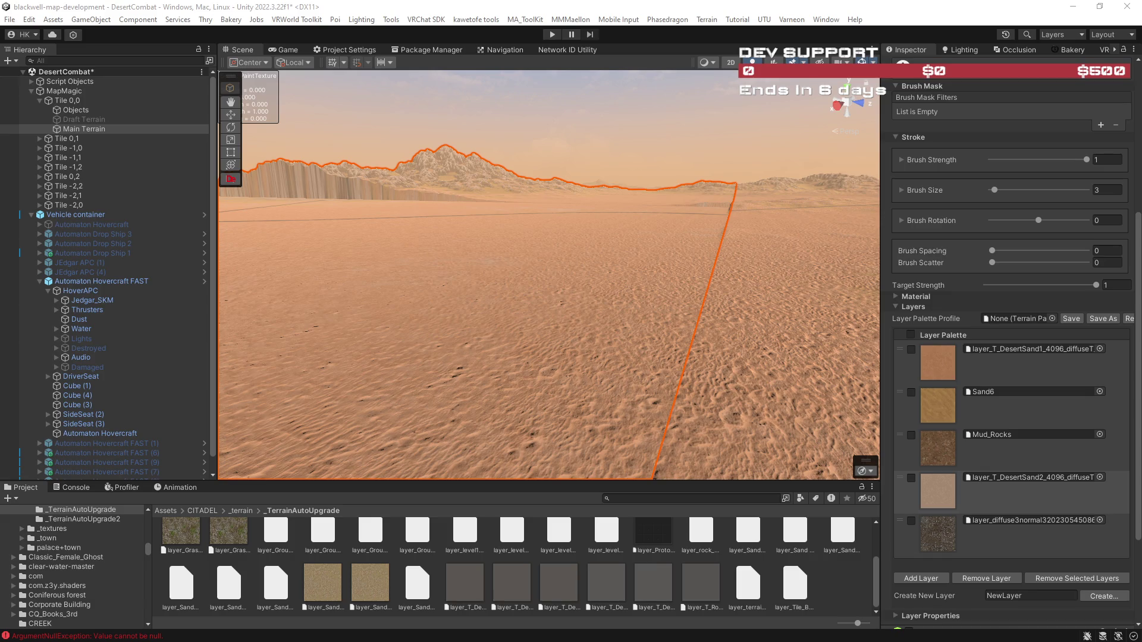
pyautogui.hotkey('alt', 'Tab')
pyautogui.moveTo(580, 281)
pyautogui.mouseDown()
pyautogui.moveTo(466, 319)
pyautogui.moveTo(577, 334)
pyautogui.moveTo(636, 364)
pyautogui.moveTo(668, 327)
pyautogui.moveTo(734, 316)
pyautogui.moveTo(746, 296)
pyautogui.moveTo(706, 306)
pyautogui.moveTo(727, 296)
pyautogui.moveTo(657, 287)
pyautogui.moveTo(788, 112)
pyautogui.moveTo(508, 182)
pyautogui.moveTo(680, 255)
pyautogui.moveTo(423, 301)
pyautogui.moveTo(336, 282)
pyautogui.moveTo(375, 248)
pyautogui.moveTo(357, 281)
pyautogui.moveTo(282, 333)
pyautogui.moveTo(810, 400)
pyautogui.mouseUp()
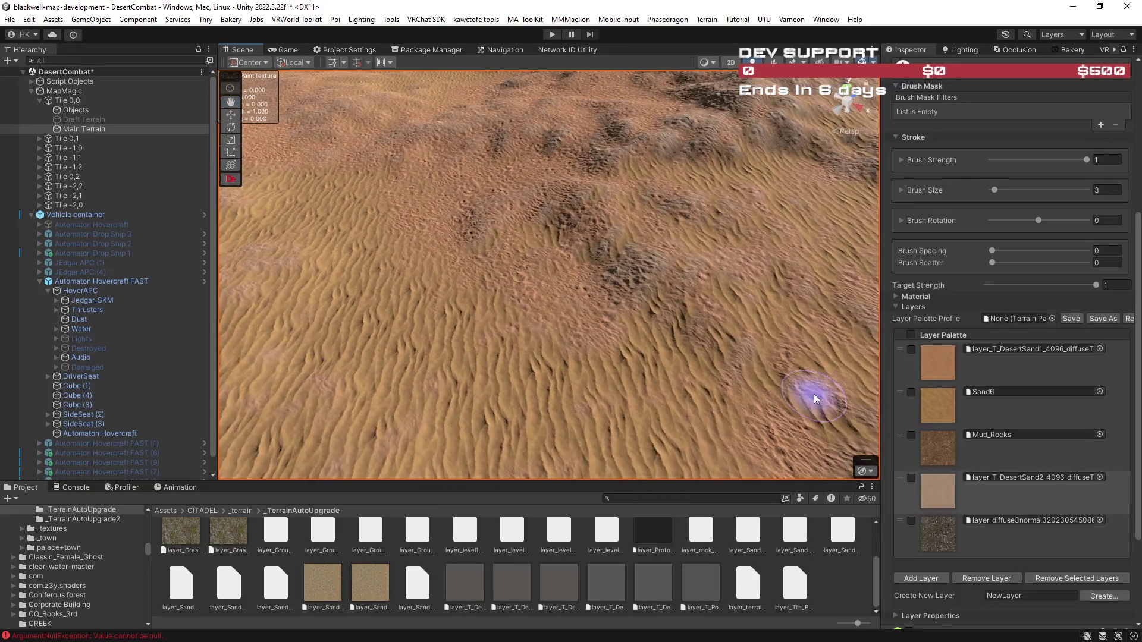
# Open the terrain layer picker for the Sand6 palette slot and search it for 'sand'.
pyautogui.click(1101, 391)
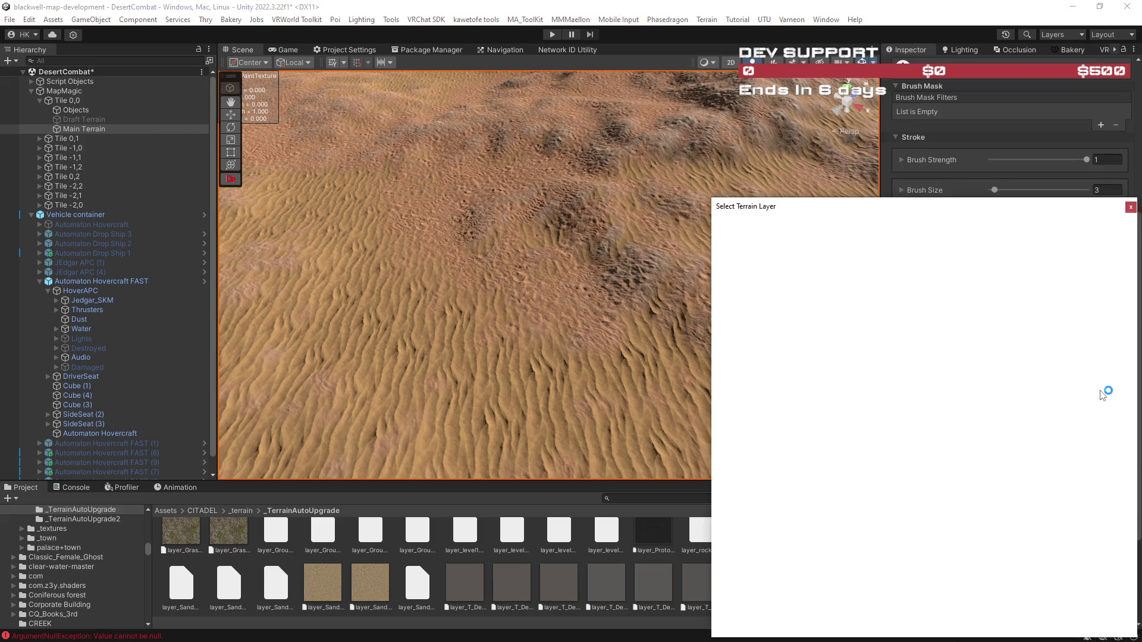
pyautogui.scroll(-1, 1100, 393)
pyautogui.write('samd')
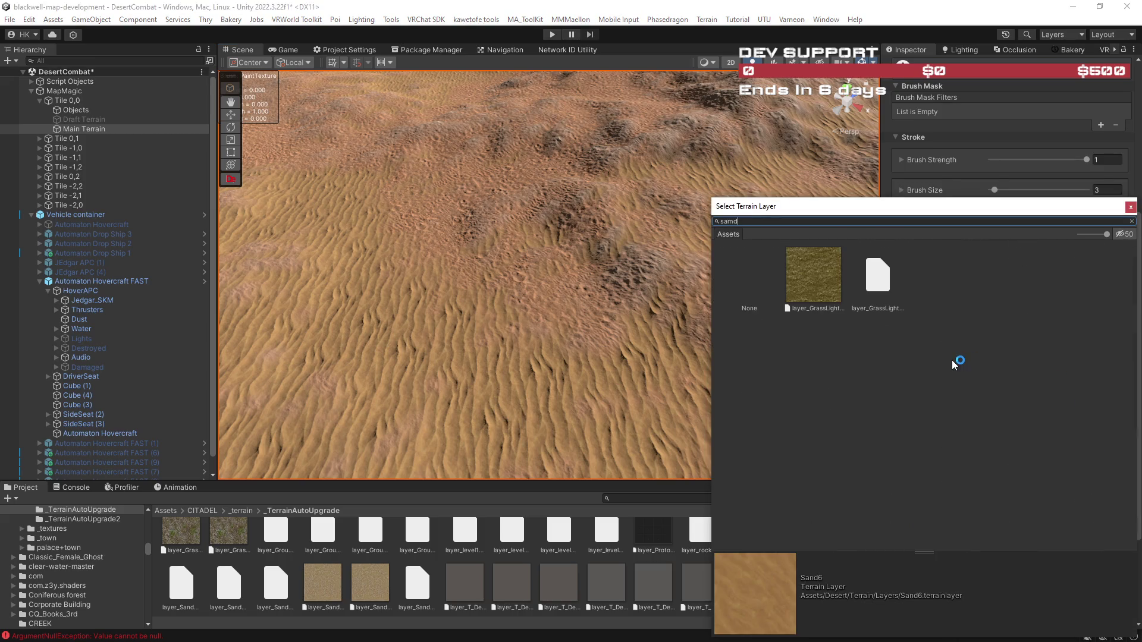
pyautogui.click(731, 221)
pyautogui.write('n')
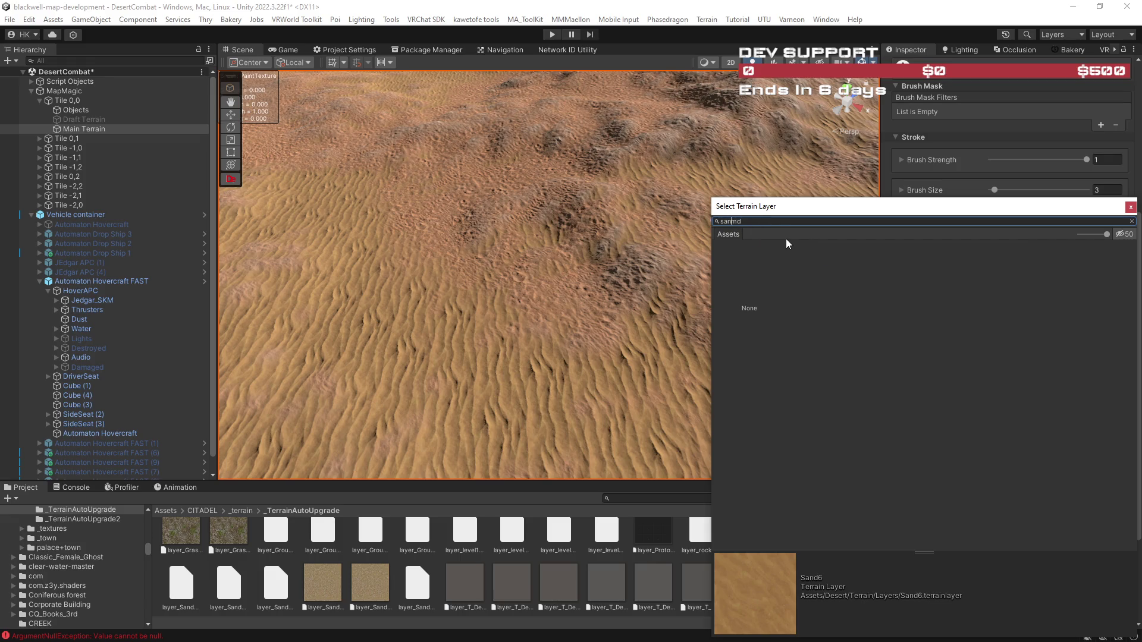
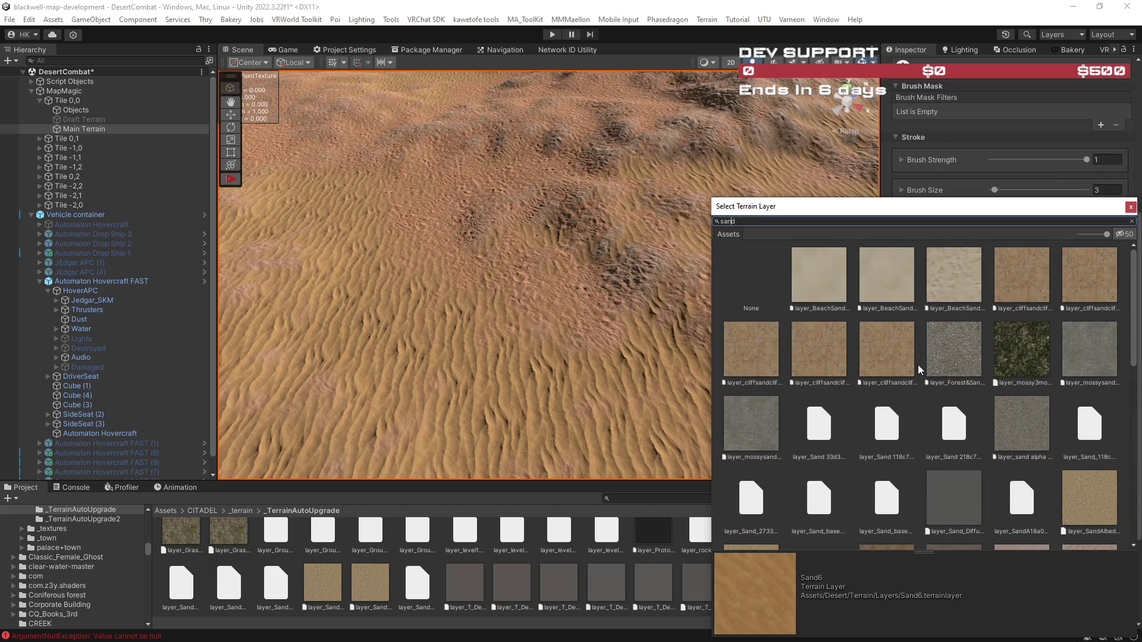
# Try the Sand8 layer, then settle on Terrain_Sand as the terrain's paint layer.
pyautogui.scroll(-8, 919, 366)
pyautogui.scroll(-5, 921, 364)
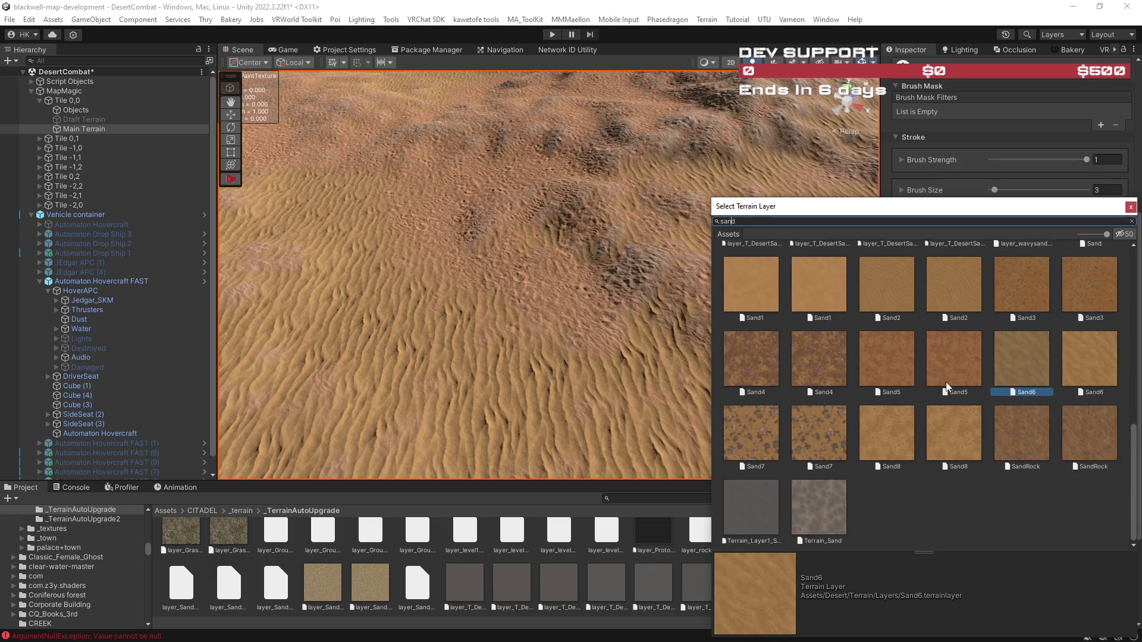
pyautogui.click(880, 437)
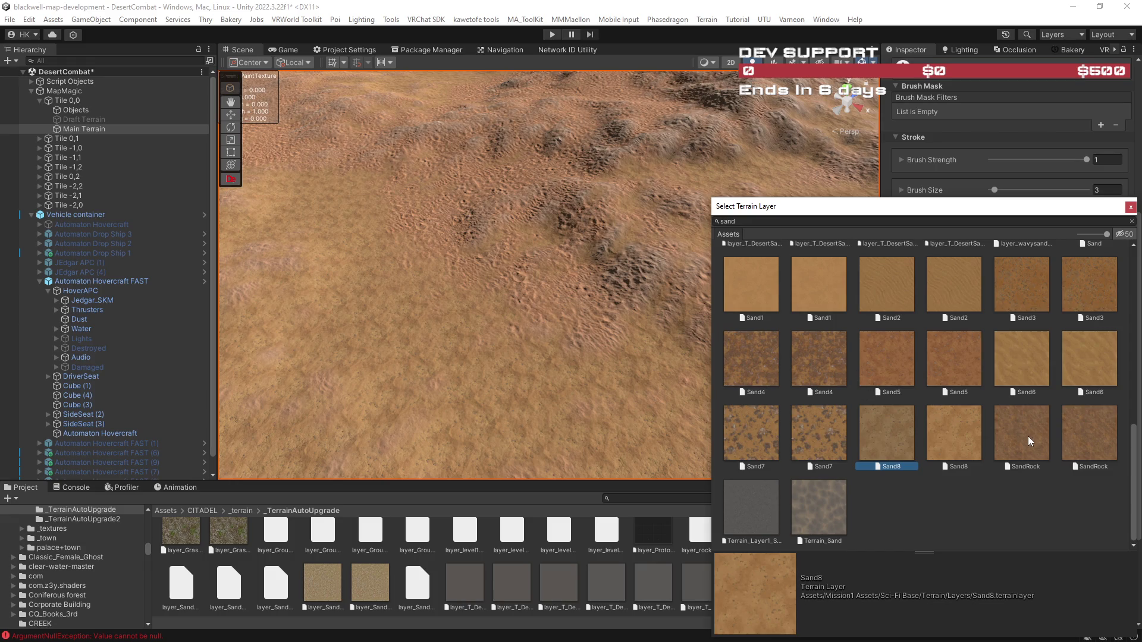
pyautogui.click(819, 511)
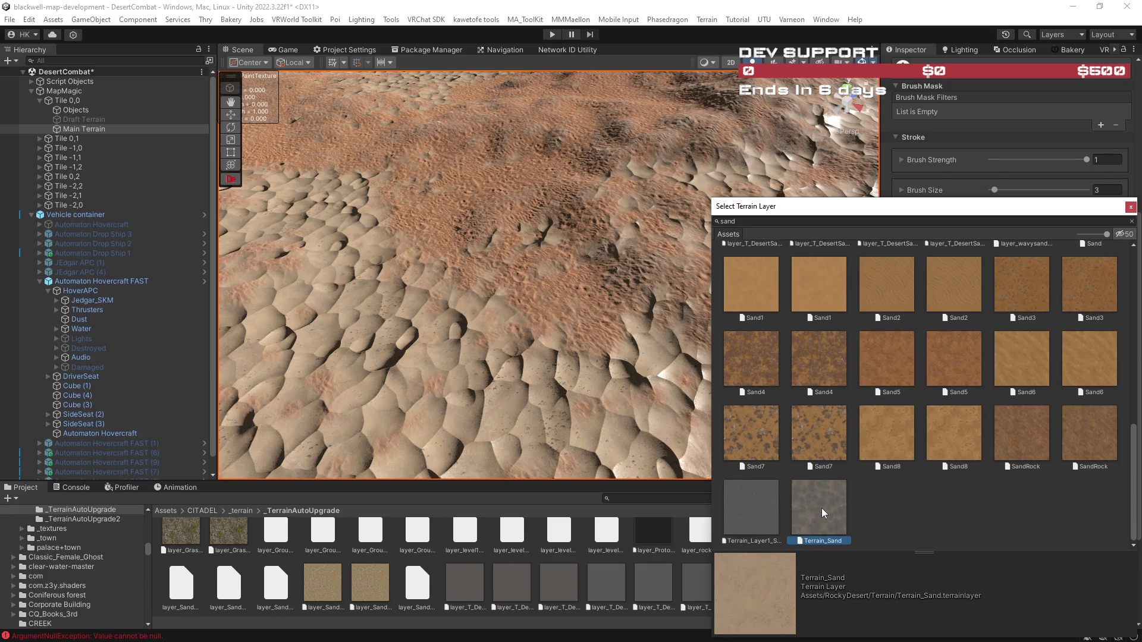
pyautogui.moveTo(509, 331)
pyautogui.mouseDown()
pyautogui.moveTo(574, 269)
pyautogui.moveTo(797, 300)
pyautogui.moveTo(706, 293)
pyautogui.moveTo(714, 313)
pyautogui.moveTo(845, 305)
pyautogui.moveTo(454, 297)
pyautogui.moveTo(865, 300)
pyautogui.moveTo(771, 269)
pyautogui.mouseUp()
pyautogui.scroll(-5, 979, 403)
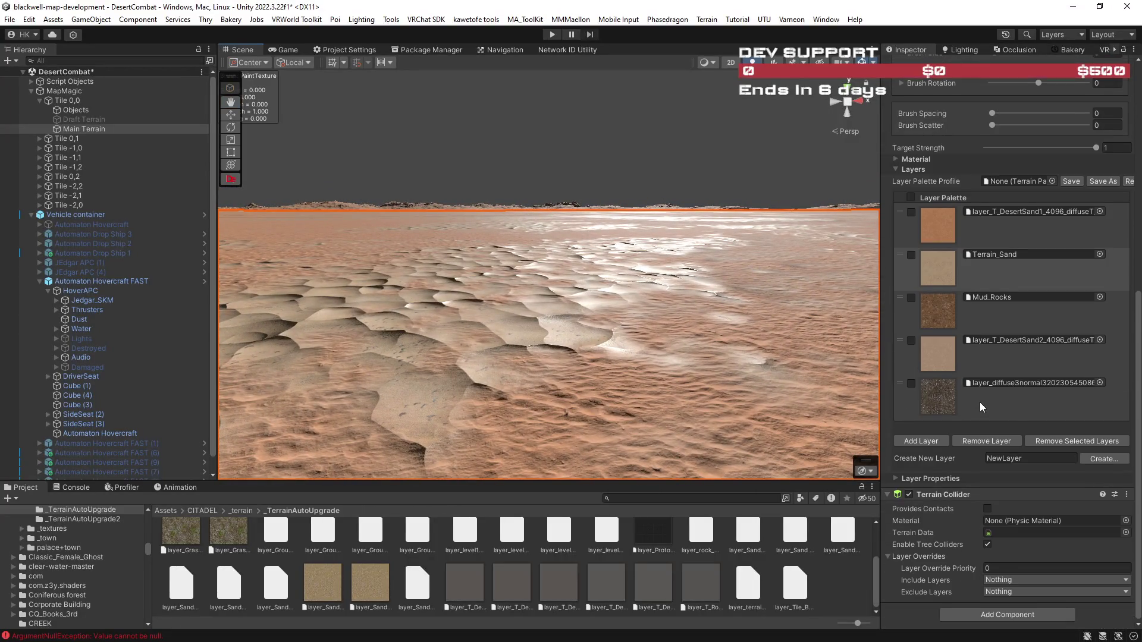
# Open the Assets/!RTBW/BigTerrain folder in the Project window.
pyautogui.scroll(7, 980, 364)
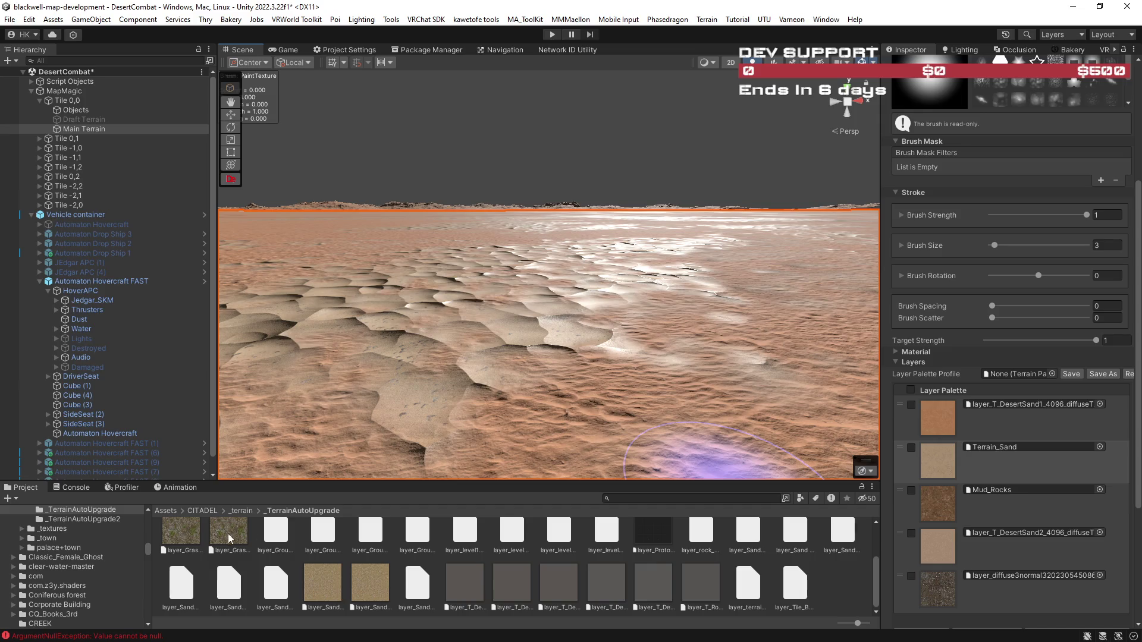
pyautogui.click(166, 511)
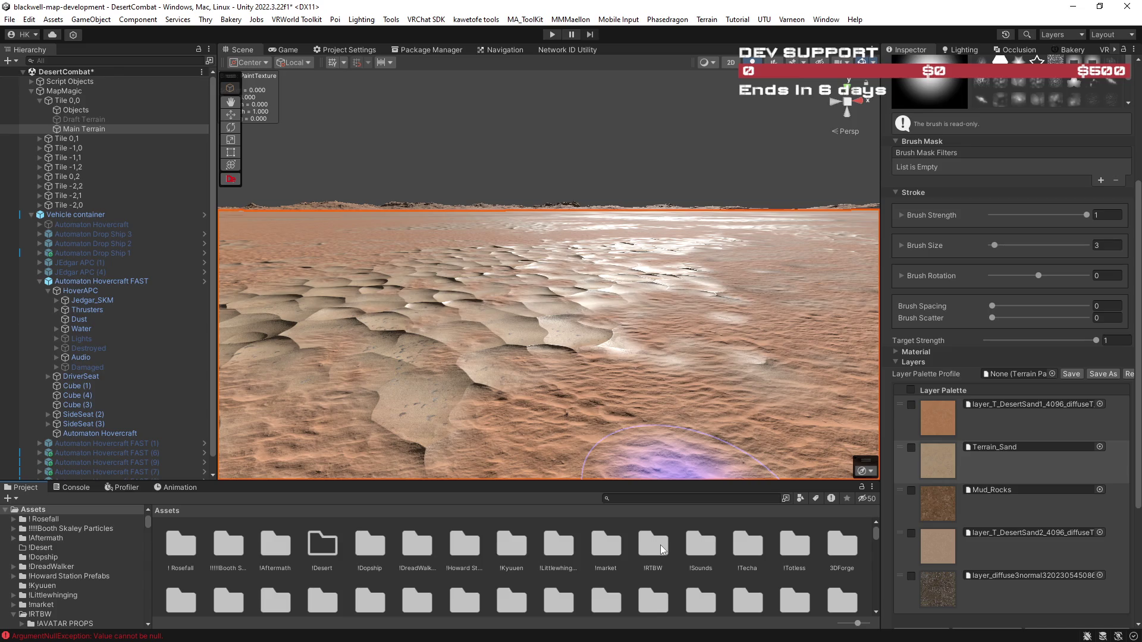
pyautogui.doubleClick(662, 550)
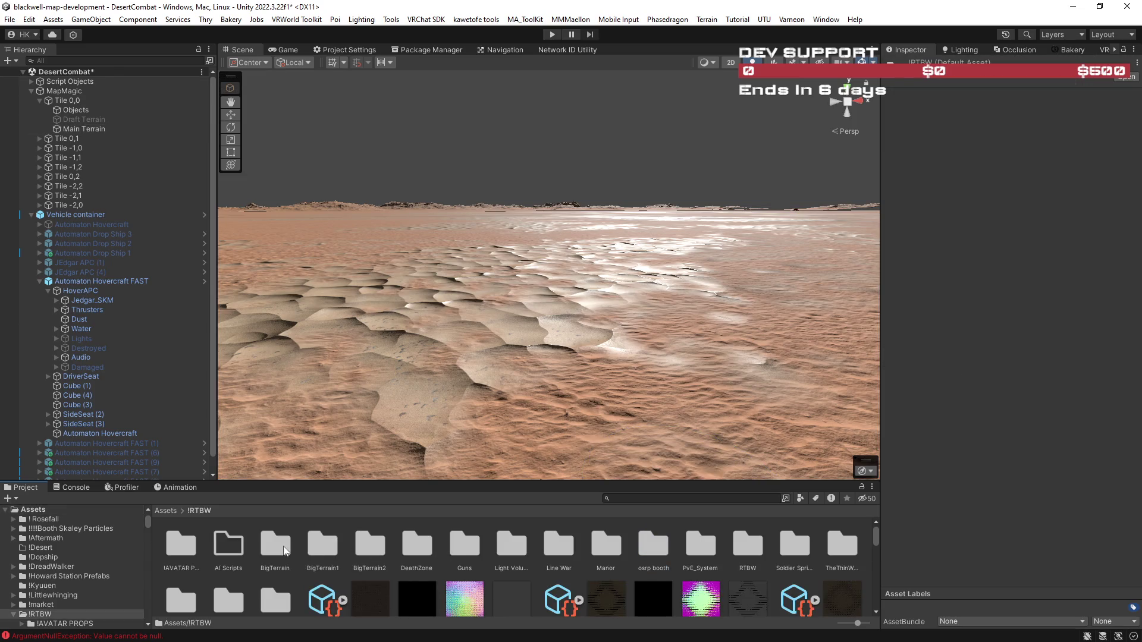
pyautogui.click(285, 550)
pyautogui.doubleClick(286, 553)
# Inspect the FortTerrainGraphlit 1, 3 and 2 materials, then select the Main Terrain.
pyautogui.moveTo(645, 350)
pyautogui.mouseDown()
pyautogui.moveTo(635, 358)
pyautogui.moveTo(649, 357)
pyautogui.mouseUp()
pyautogui.scroll(-2, 734, 595)
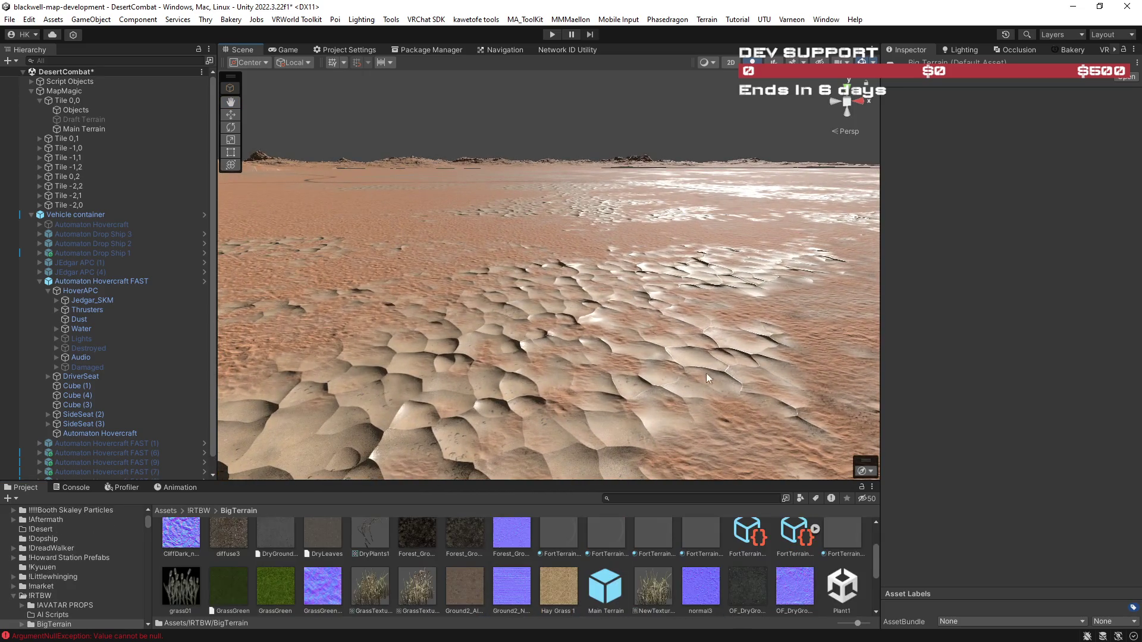
pyautogui.scroll(1, 563, 534)
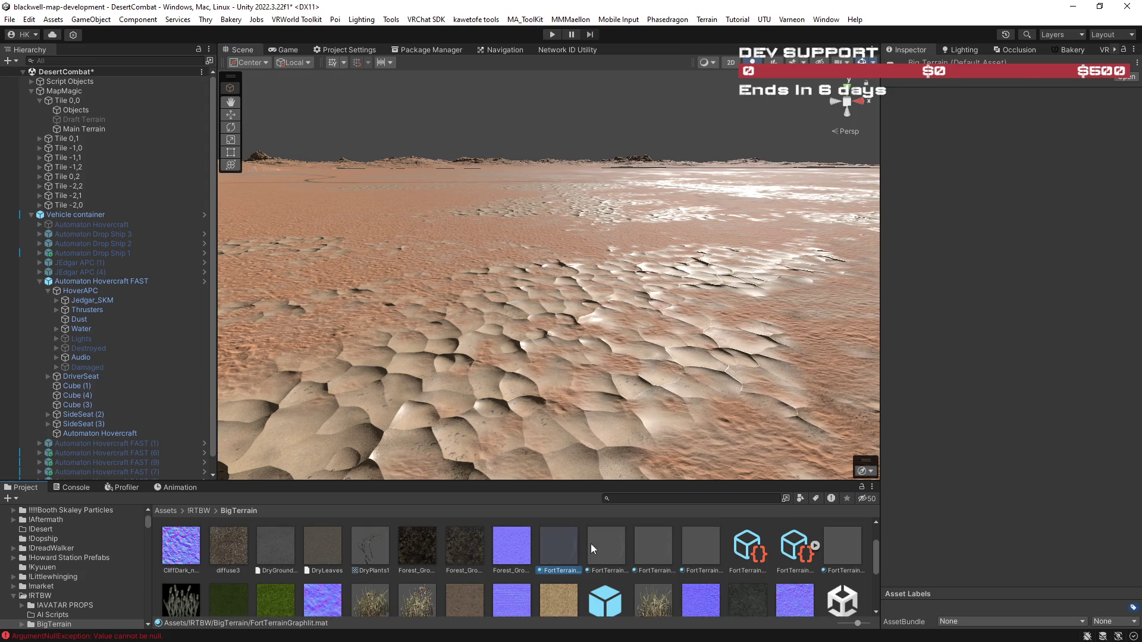
pyautogui.click(600, 544)
pyautogui.click(705, 549)
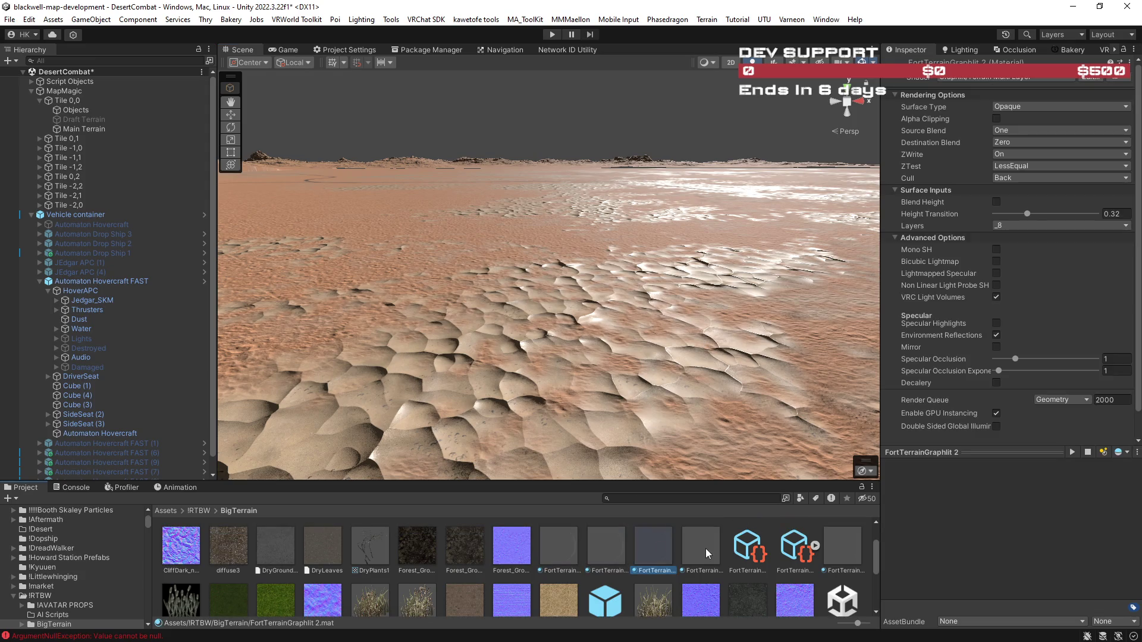
pyautogui.click(654, 547)
pyautogui.moveTo(535, 333)
pyautogui.mouseDown()
pyautogui.moveTo(437, 336)
pyautogui.moveTo(559, 365)
pyautogui.mouseUp()
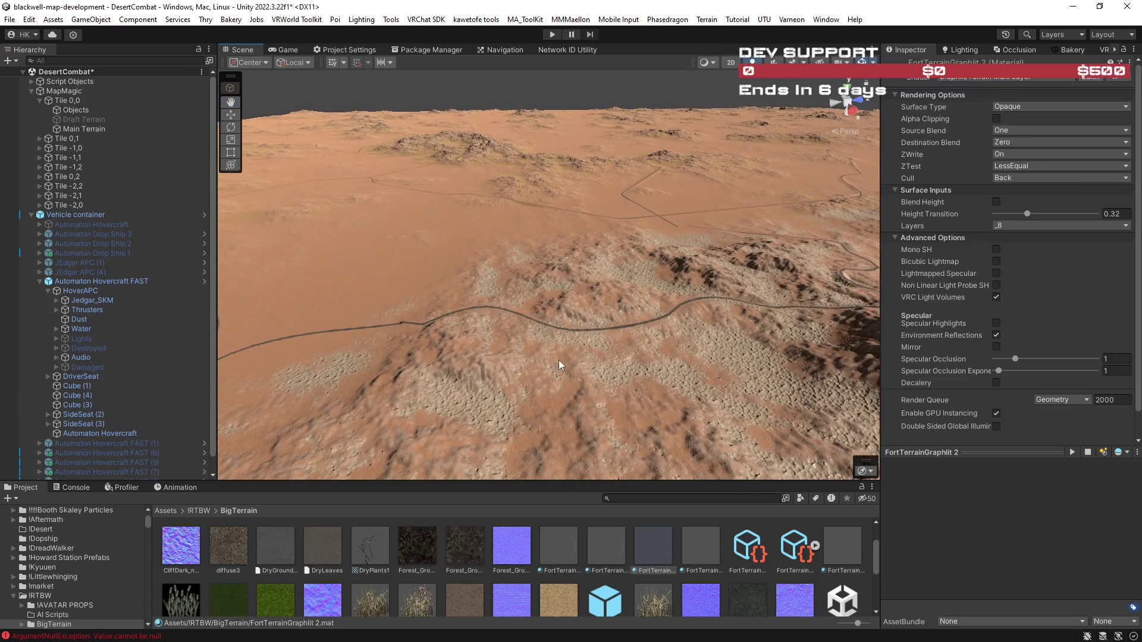
pyautogui.click(587, 338)
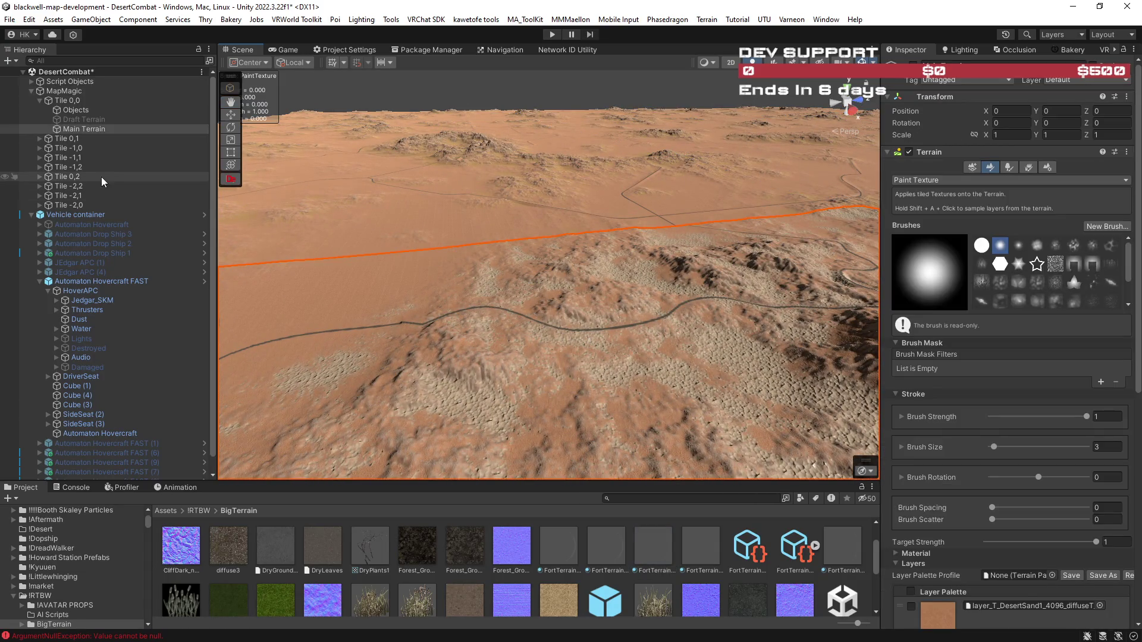
# Expand the map tiles and assign FortTerrainGraphlit 2 to Tile 0,0's Main Terrain.
pyautogui.click(64, 138)
pyautogui.keyDown('shift'); pyautogui.click(88, 205); pyautogui.keyUp('shift')
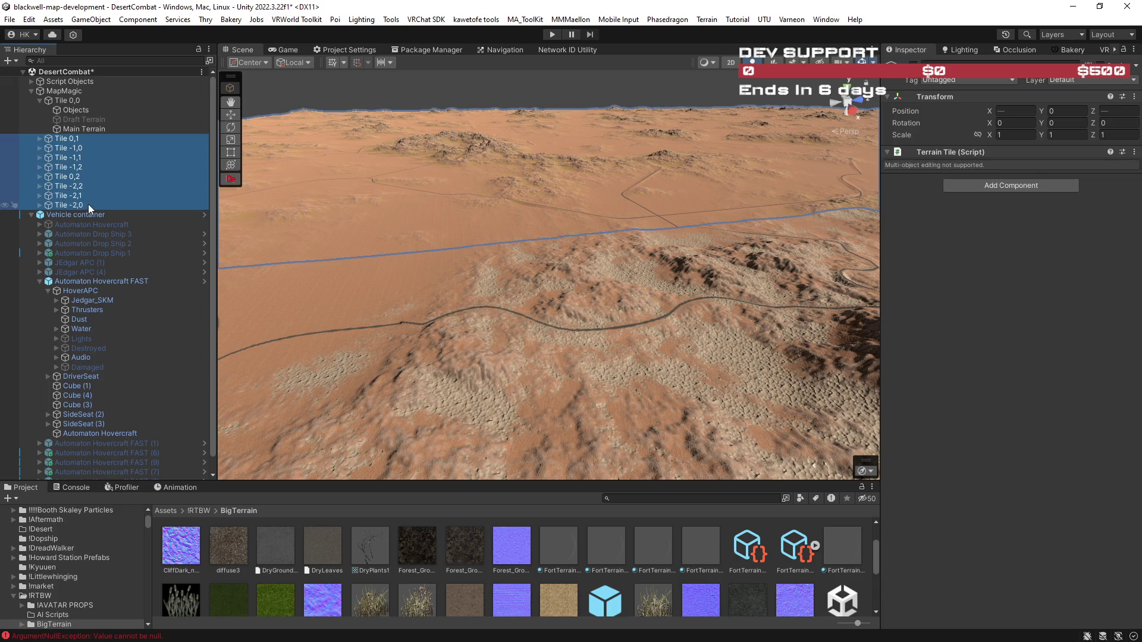
pyautogui.press('Right')
pyautogui.click(80, 129)
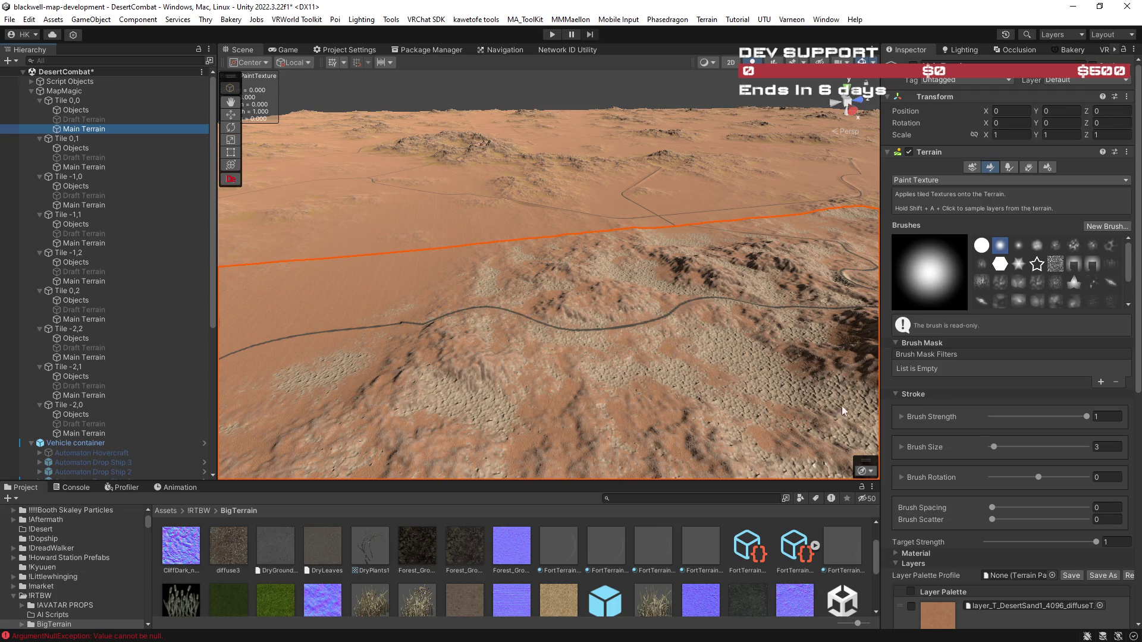
pyautogui.click(1048, 167)
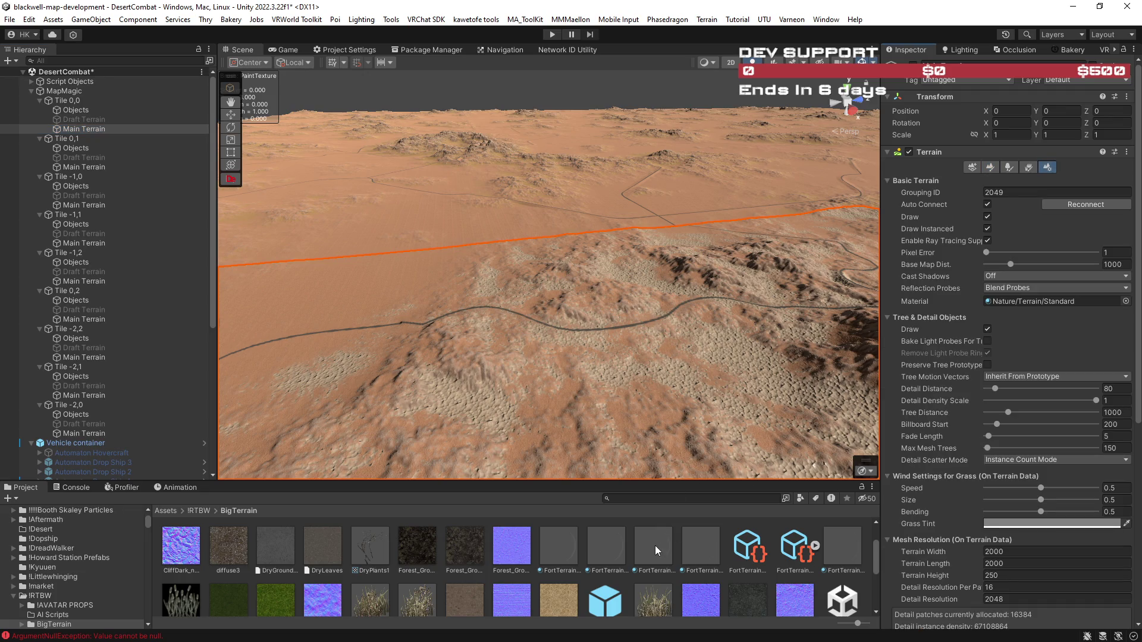
pyautogui.moveTo(1057, 364); pyautogui.dragTo(1051, 302)
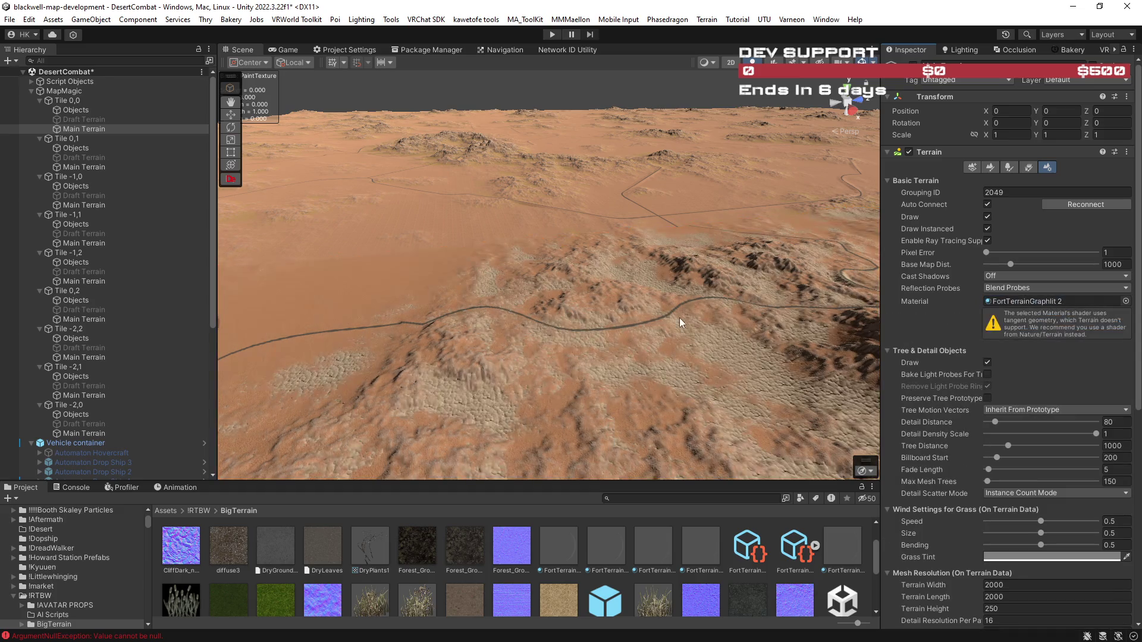
# Assign FortTerrainGraphlit 2 to Tile 0,1's Main Terrain material.
pyautogui.click(150, 168)
pyautogui.keyDown('ctrl'); pyautogui.click(130, 205); pyautogui.keyUp('ctrl')
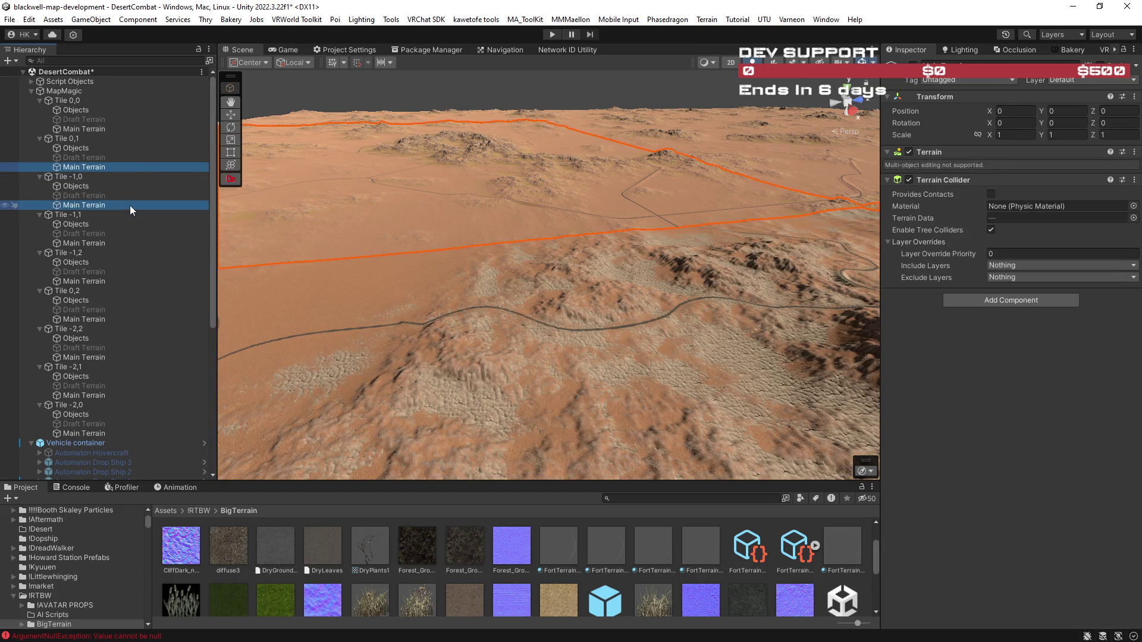
pyautogui.click(113, 166)
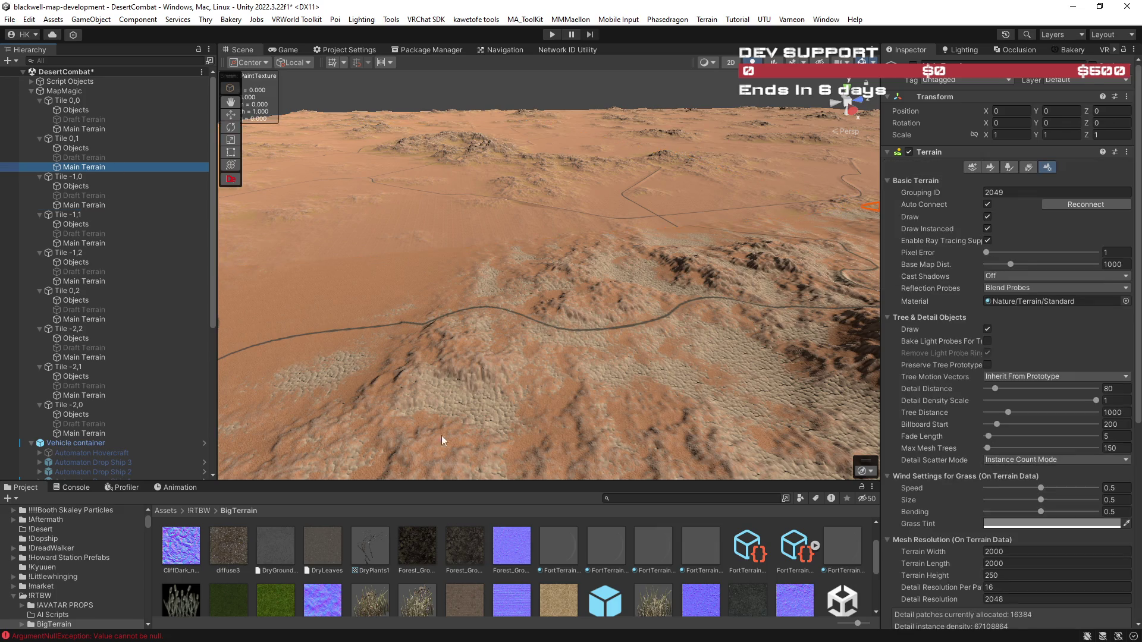
pyautogui.click(661, 553)
pyautogui.moveTo(1040, 306); pyautogui.dragTo(1040, 302)
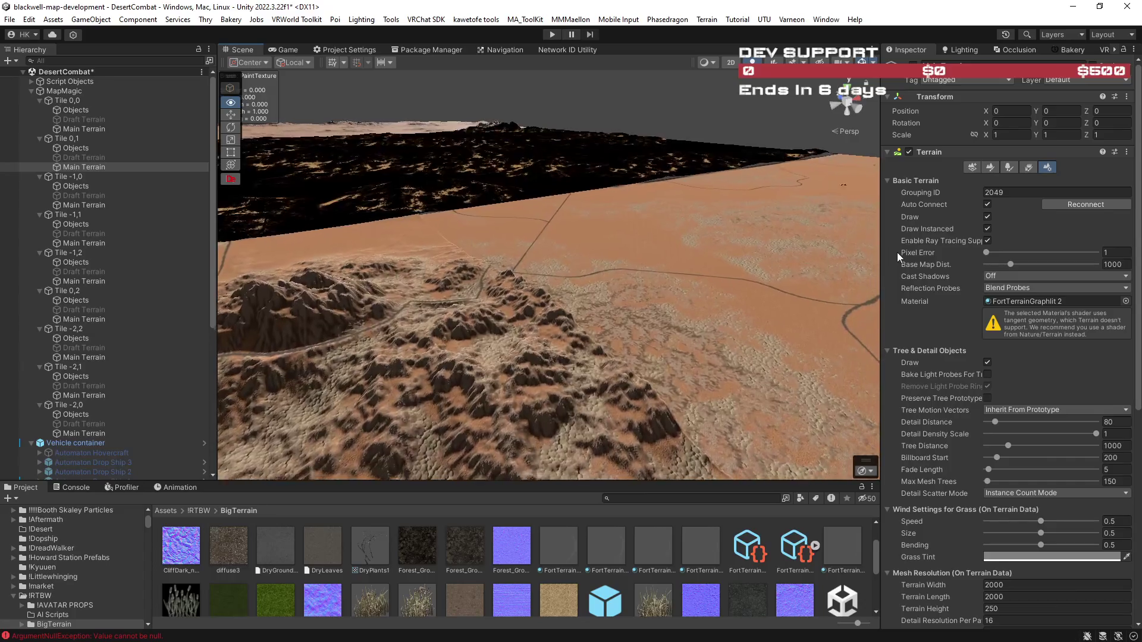
pyautogui.moveTo(874, 252)
pyautogui.mouseDown()
pyautogui.moveTo(839, 252)
pyautogui.moveTo(815, 280)
pyautogui.moveTo(668, 263)
pyautogui.moveTo(674, 271)
pyautogui.mouseUp()
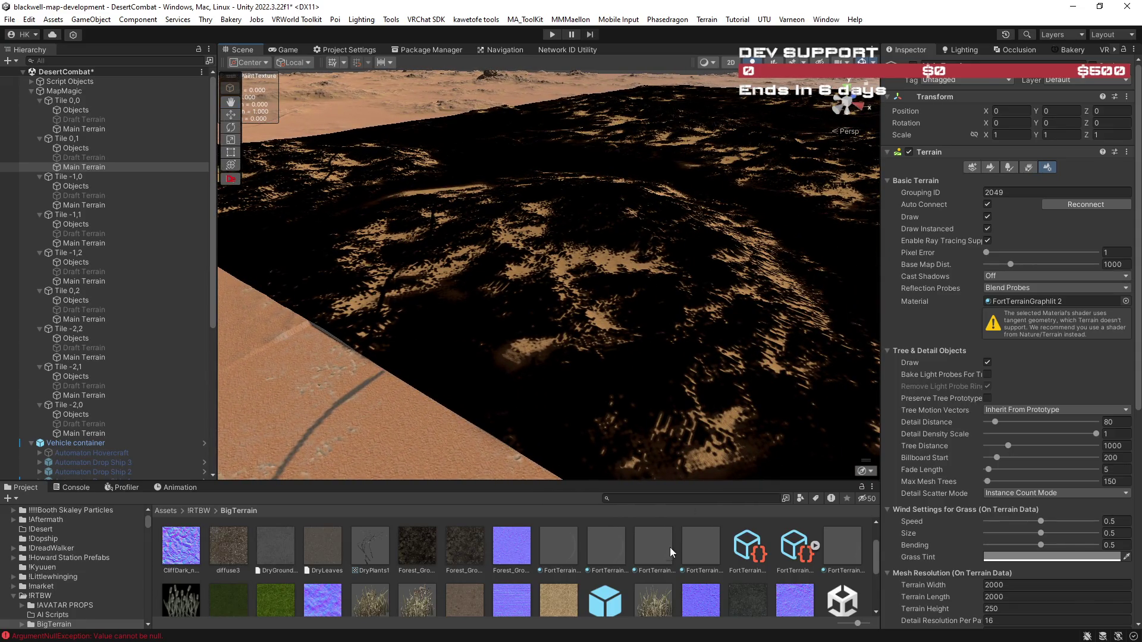
# Apply FortTerrainGraphlit 2 to the Main Terrain of tiles -1,0, -1,1, -1,2 and 0,2.
pyautogui.click(416, 411)
pyautogui.moveTo(652, 544); pyautogui.dragTo(1020, 302)
pyautogui.click(136, 244)
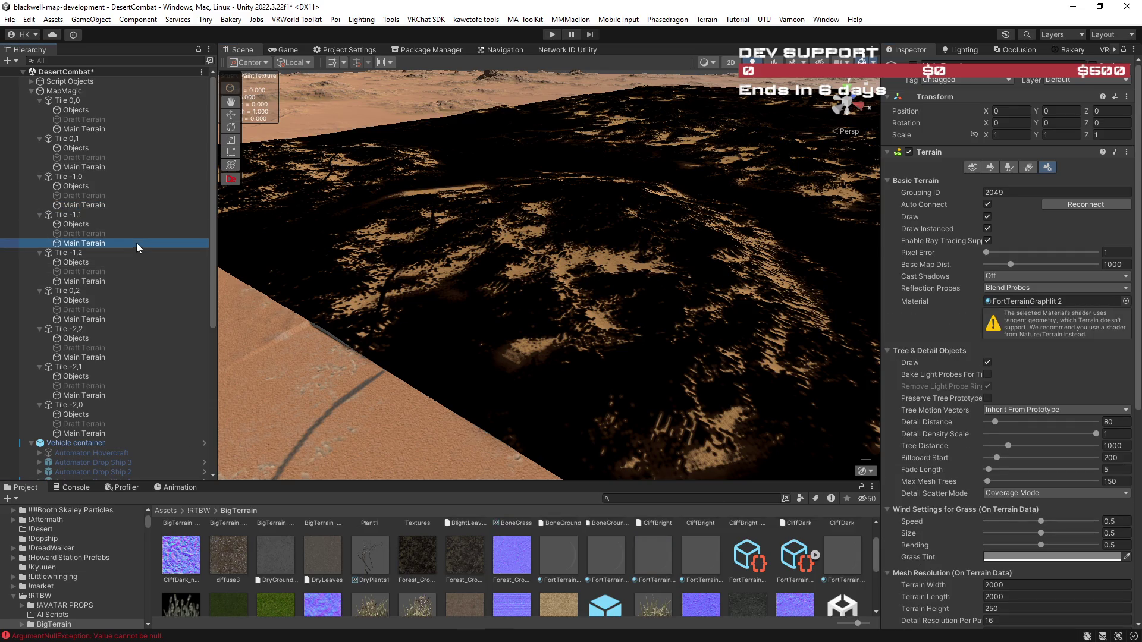
pyautogui.moveTo(653, 563); pyautogui.dragTo(1022, 302)
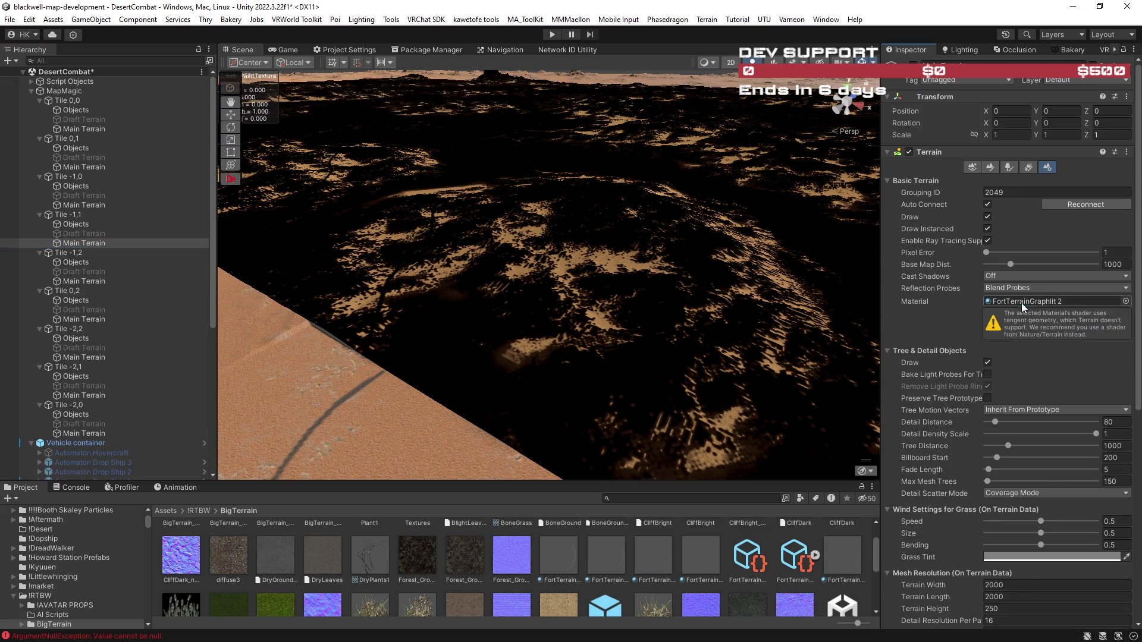
pyautogui.click(84, 281)
pyautogui.moveTo(662, 560); pyautogui.dragTo(1038, 305)
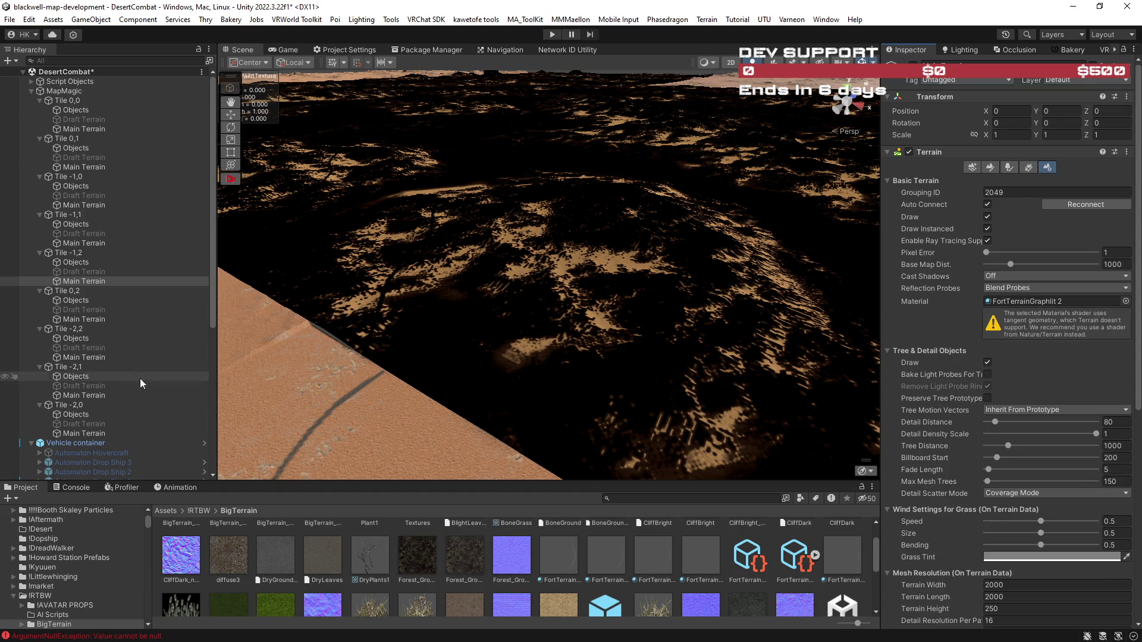
pyautogui.click(126, 319)
pyautogui.moveTo(650, 559); pyautogui.dragTo(1035, 304)
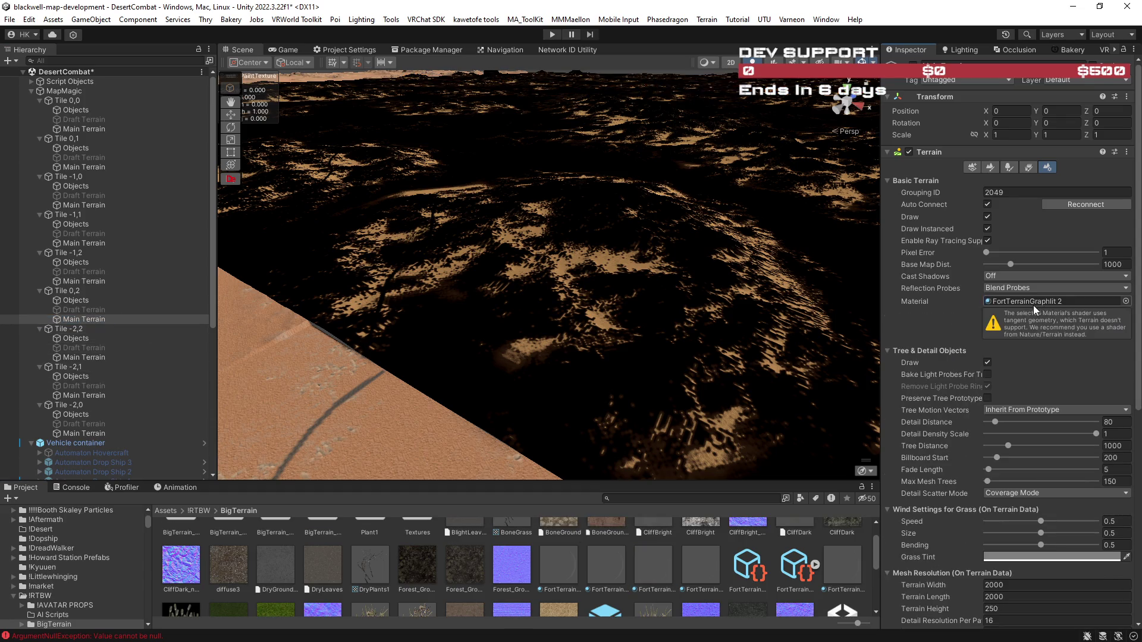
# Apply FortTerrainGraphlit 2 to the Main Terrain of tiles -2,2, -2,1 and -2,0.
pyautogui.click(178, 357)
pyautogui.moveTo(654, 562); pyautogui.dragTo(1040, 307)
pyautogui.click(84, 395)
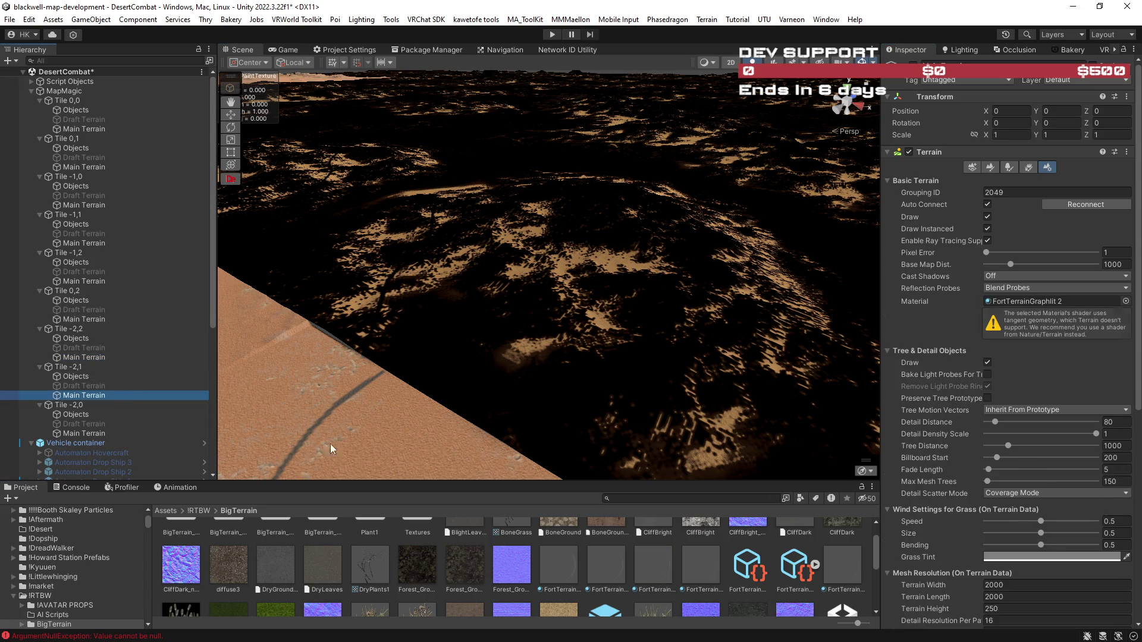
pyautogui.moveTo(665, 569)
pyautogui.mouseDown()
pyautogui.moveTo(833, 429)
pyautogui.moveTo(1040, 302)
pyautogui.mouseUp()
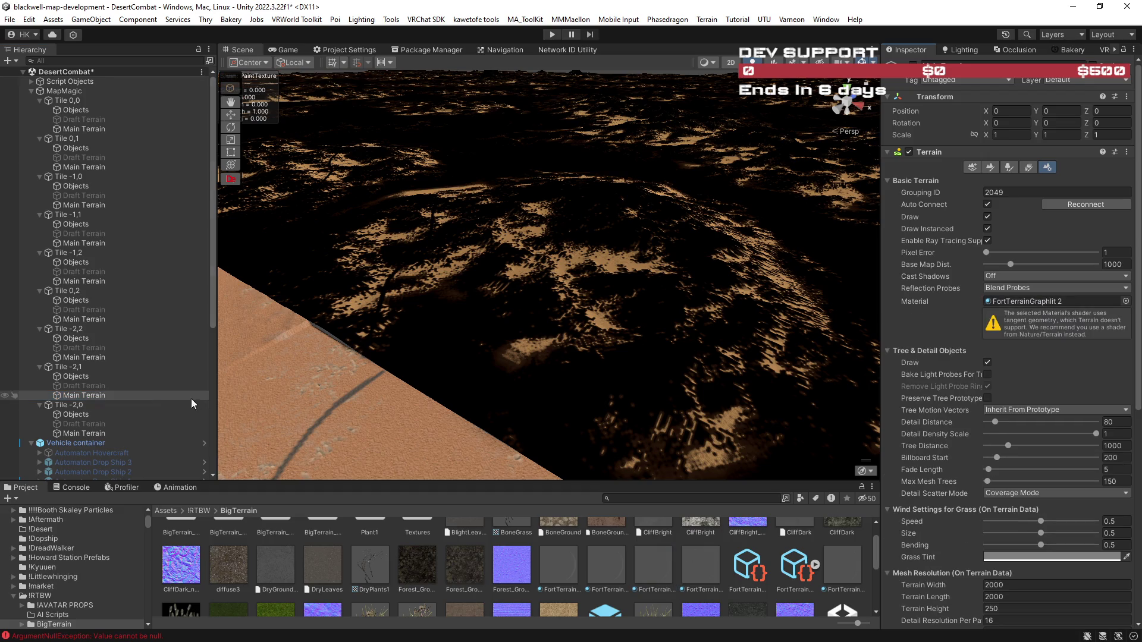
pyautogui.click(84, 433)
pyautogui.moveTo(658, 563)
pyautogui.mouseDown()
pyautogui.moveTo(901, 412)
pyautogui.moveTo(1052, 301)
pyautogui.mouseUp()
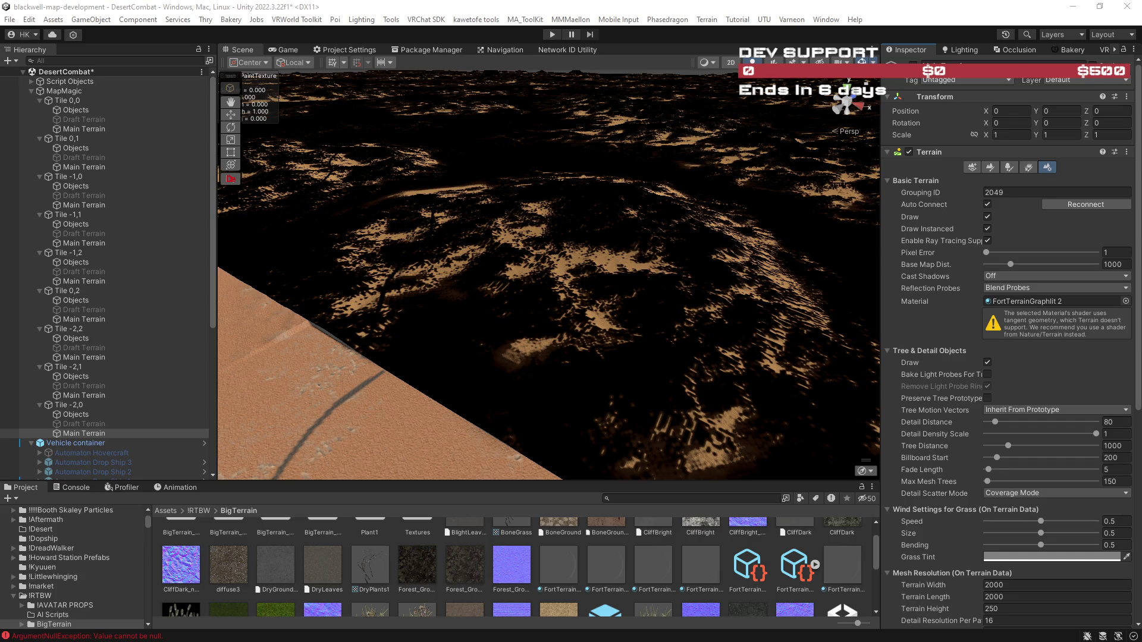
pyautogui.moveTo(628, 310); pyautogui.dragTo(599, 291)
pyautogui.moveTo(493, 302)
pyautogui.mouseDown()
pyautogui.moveTo(476, 311)
pyautogui.moveTo(532, 309)
pyautogui.mouseUp()
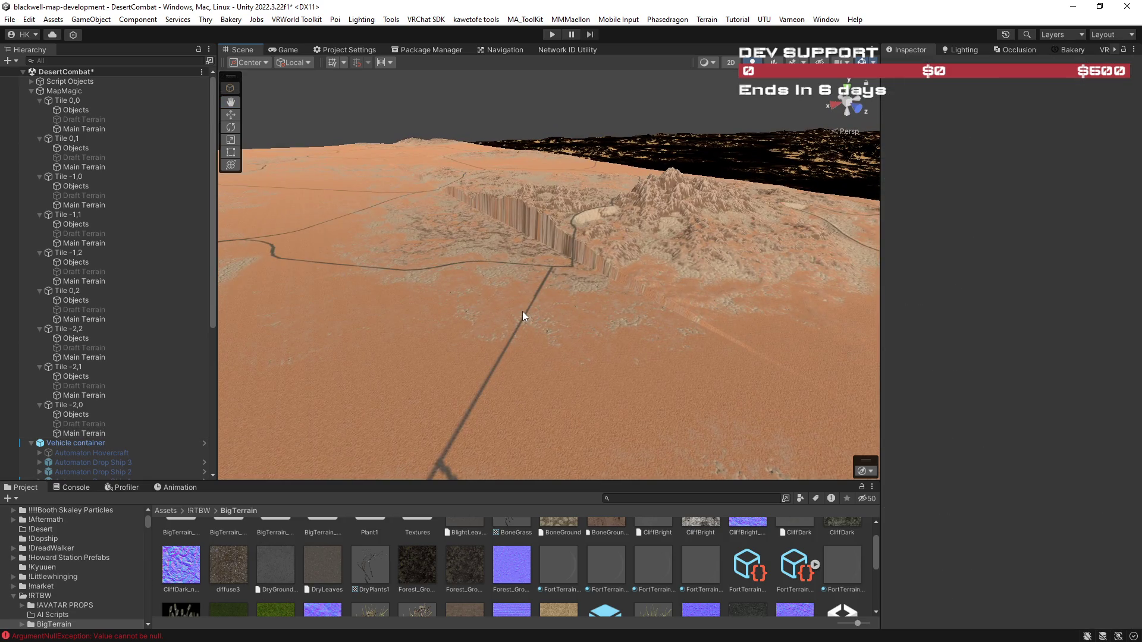
# Toggle Tile 0,0's Main Terrain off and back on, and reapply the FortTerrain material.
pyautogui.moveTo(558, 232)
pyautogui.mouseDown()
pyautogui.moveTo(604, 319)
pyautogui.moveTo(632, 319)
pyautogui.moveTo(548, 238)
pyautogui.mouseUp()
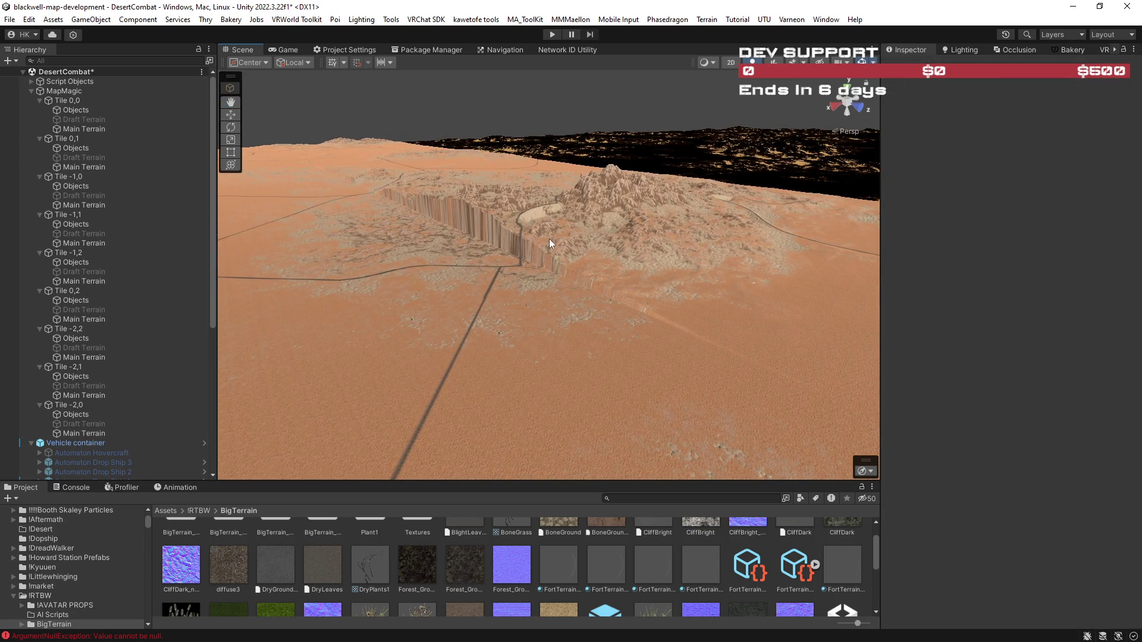
pyautogui.click(119, 129)
pyautogui.moveTo(592, 299)
pyautogui.mouseDown()
pyautogui.moveTo(300, 281)
pyautogui.moveTo(416, 311)
pyautogui.moveTo(750, 341)
pyautogui.moveTo(266, 293)
pyautogui.mouseUp()
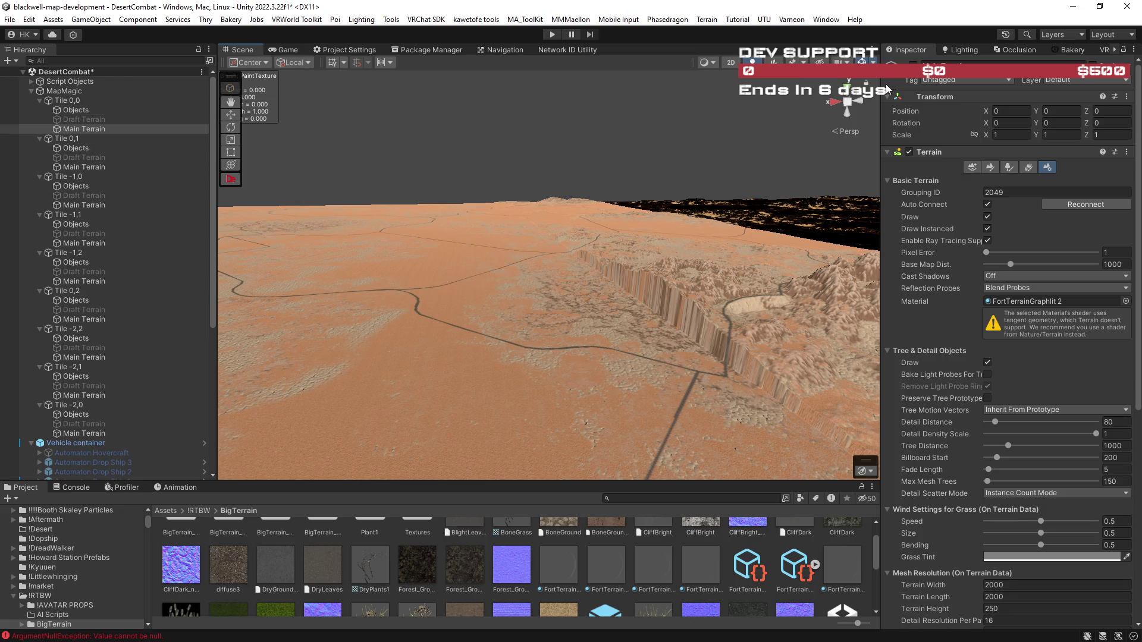
pyautogui.click(914, 65)
pyautogui.click(914, 66)
pyautogui.click(657, 569)
pyautogui.moveTo(657, 569); pyautogui.dragTo(1024, 302)
# Orbit over the terrain ridges and bring up the terrain texture painting tools.
pyautogui.moveTo(777, 324)
pyautogui.mouseDown()
pyautogui.moveTo(842, 342)
pyautogui.moveTo(759, 360)
pyautogui.moveTo(510, 299)
pyautogui.moveTo(454, 309)
pyautogui.moveTo(524, 327)
pyautogui.moveTo(441, 247)
pyautogui.moveTo(601, 331)
pyautogui.moveTo(596, 381)
pyautogui.mouseUp()
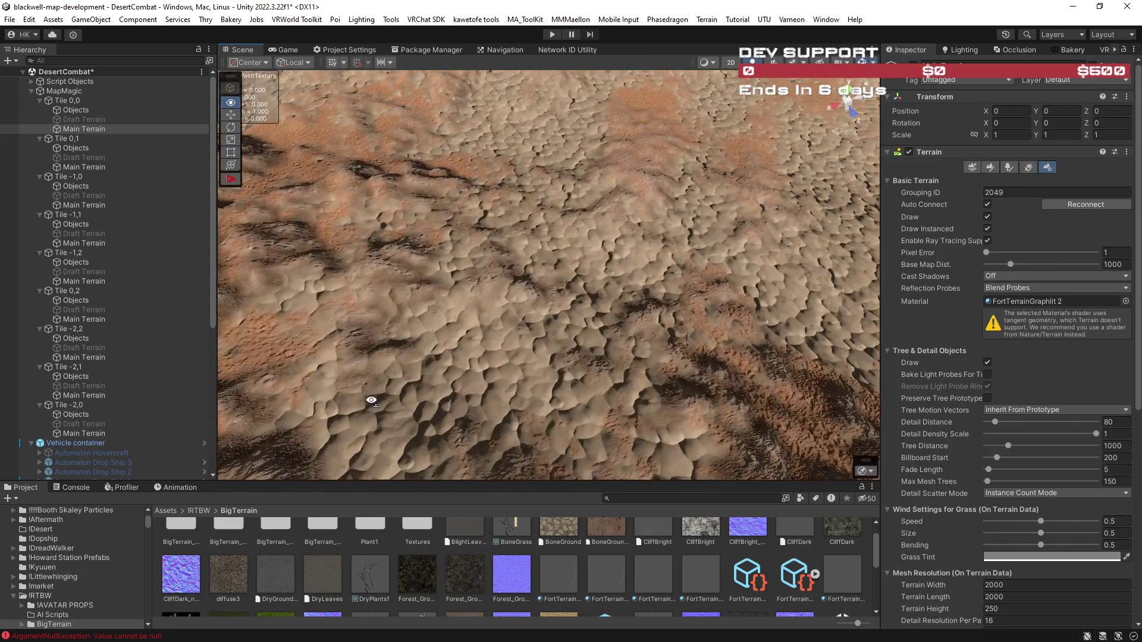
pyautogui.moveTo(371, 400); pyautogui.dragTo(234, 356)
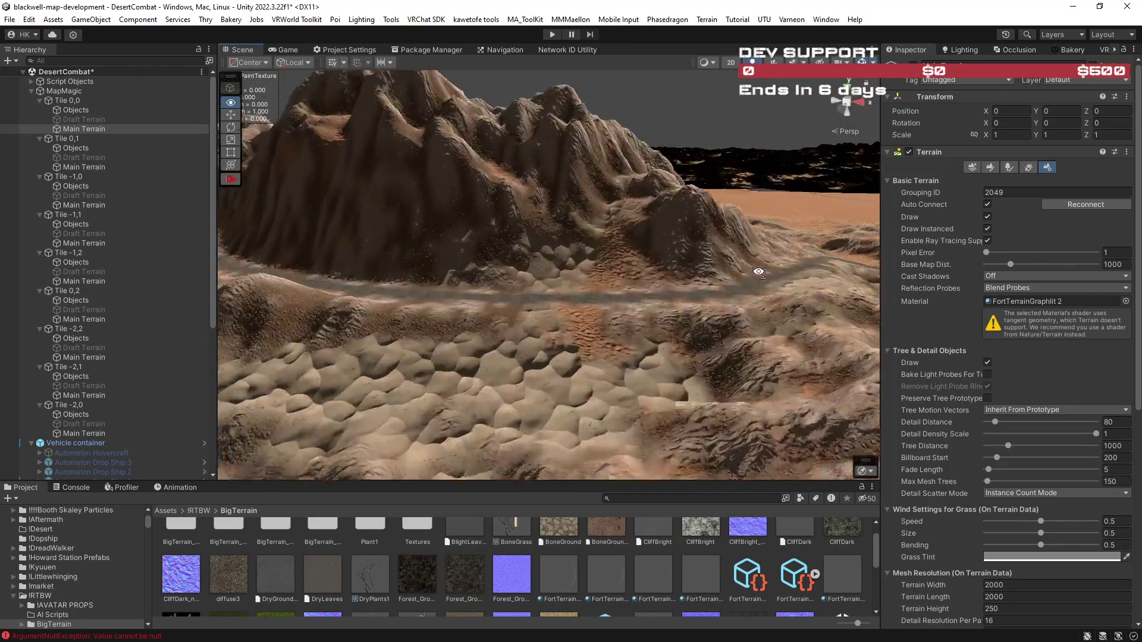
pyautogui.moveTo(679, 355); pyautogui.dragTo(585, 348)
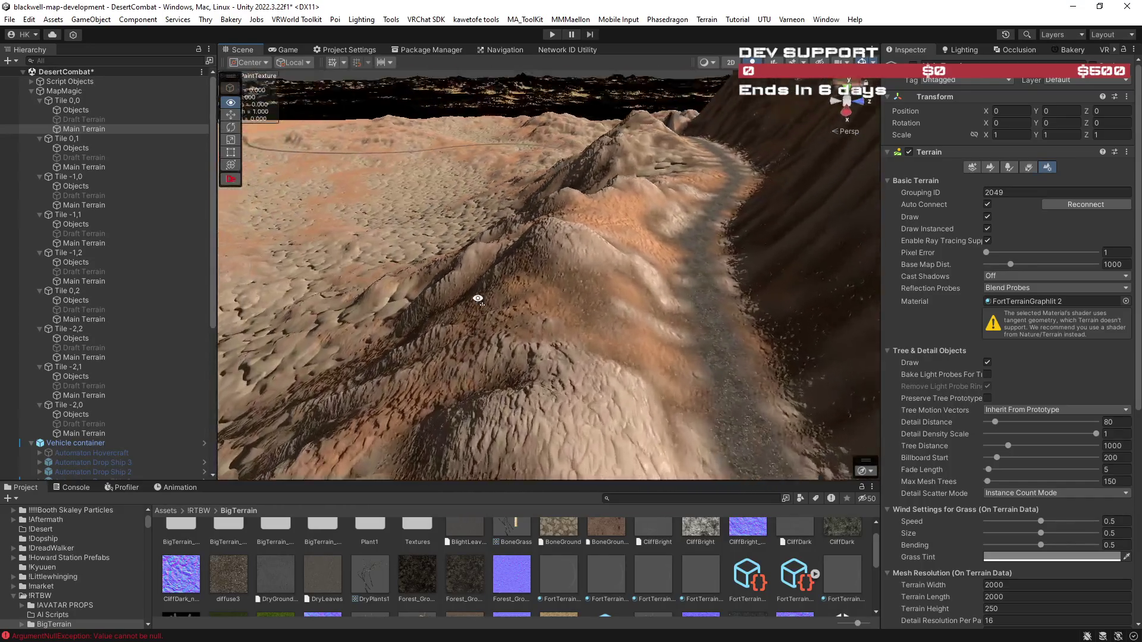
pyautogui.click(994, 167)
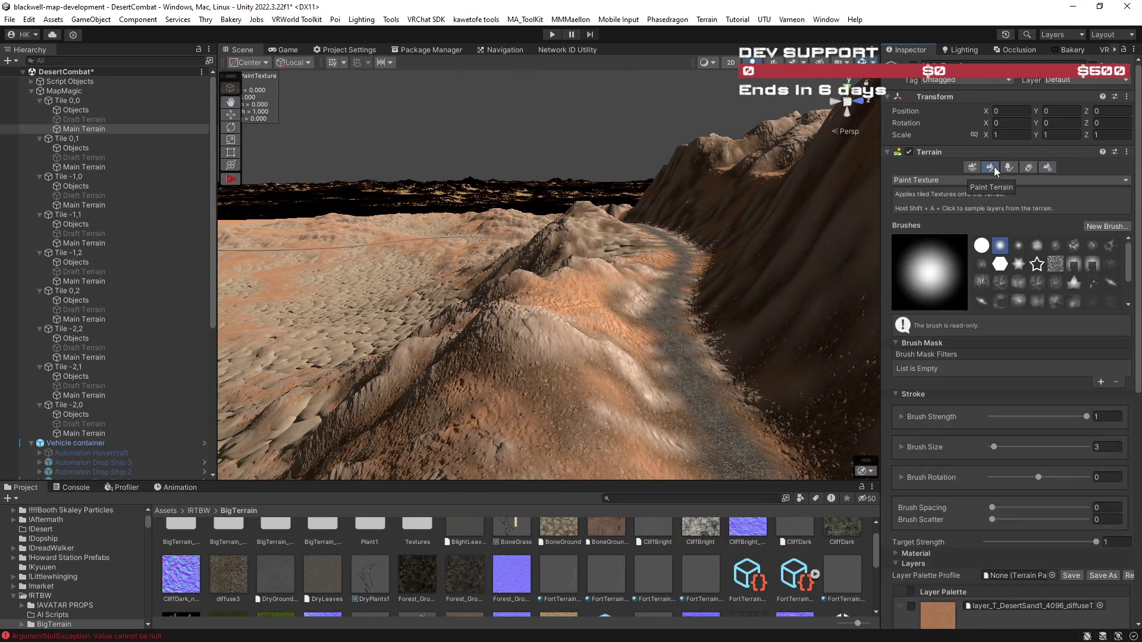
# Locate the desert sand layer's asset in the Project window.
pyautogui.scroll(-5, 979, 390)
pyautogui.scroll(-3, 976, 397)
pyautogui.moveTo(548, 326)
pyautogui.mouseDown()
pyautogui.moveTo(426, 345)
pyautogui.moveTo(426, 388)
pyautogui.mouseUp()
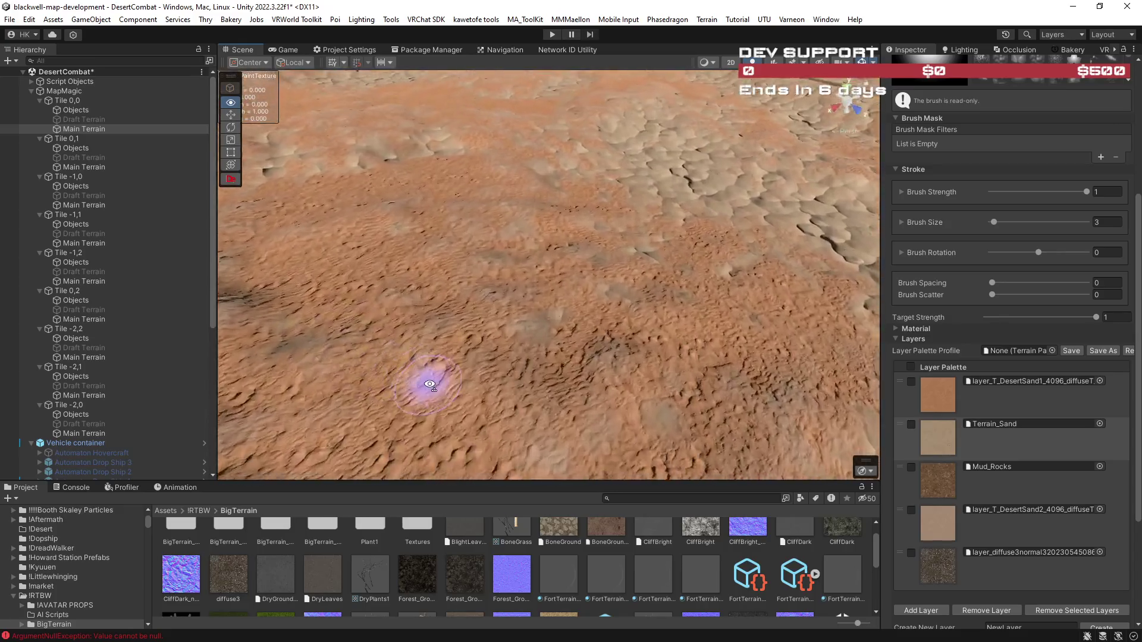
pyautogui.click(990, 505)
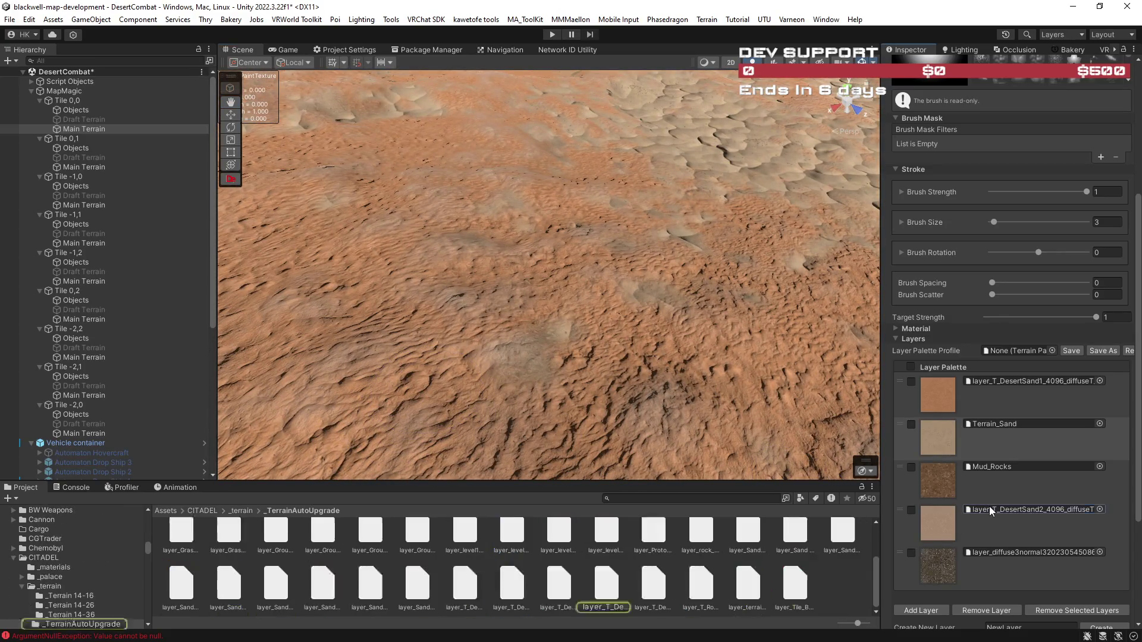
pyautogui.moveTo(701, 377)
pyautogui.mouseDown()
pyautogui.moveTo(515, 258)
pyautogui.moveTo(454, 262)
pyautogui.moveTo(684, 232)
pyautogui.moveTo(798, 245)
pyautogui.moveTo(757, 263)
pyautogui.moveTo(801, 277)
pyautogui.mouseUp()
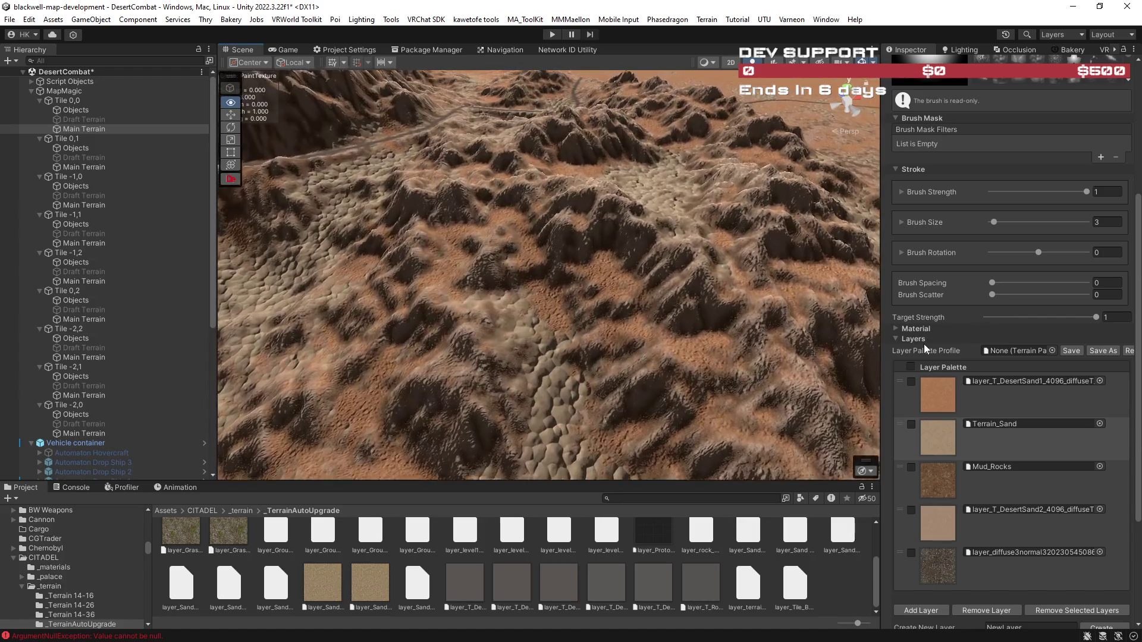
# Try a grassy rock layer in the fourth palette slot.
pyautogui.click(986, 531)
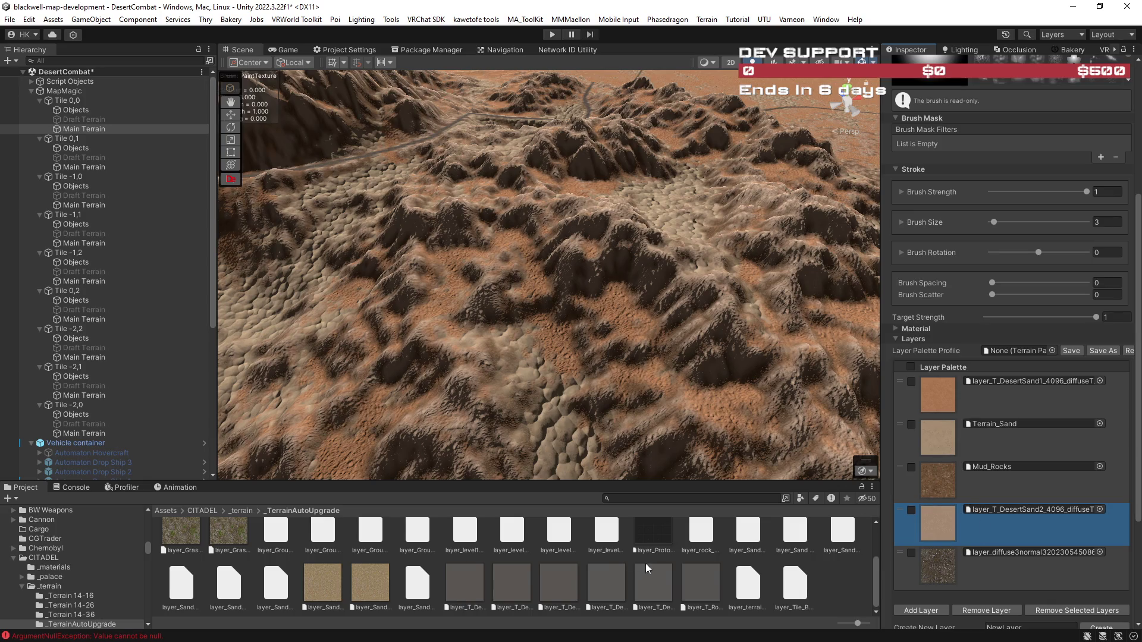
pyautogui.scroll(2, 307, 552)
pyautogui.moveTo(226, 593); pyautogui.dragTo(1017, 511)
pyautogui.moveTo(683, 338)
pyautogui.mouseDown()
pyautogui.moveTo(788, 334)
pyautogui.moveTo(788, 345)
pyautogui.moveTo(783, 357)
pyautogui.moveTo(765, 345)
pyautogui.moveTo(571, 476)
pyautogui.mouseUp()
pyautogui.scroll(-2, 567, 576)
pyautogui.scroll(2, 568, 575)
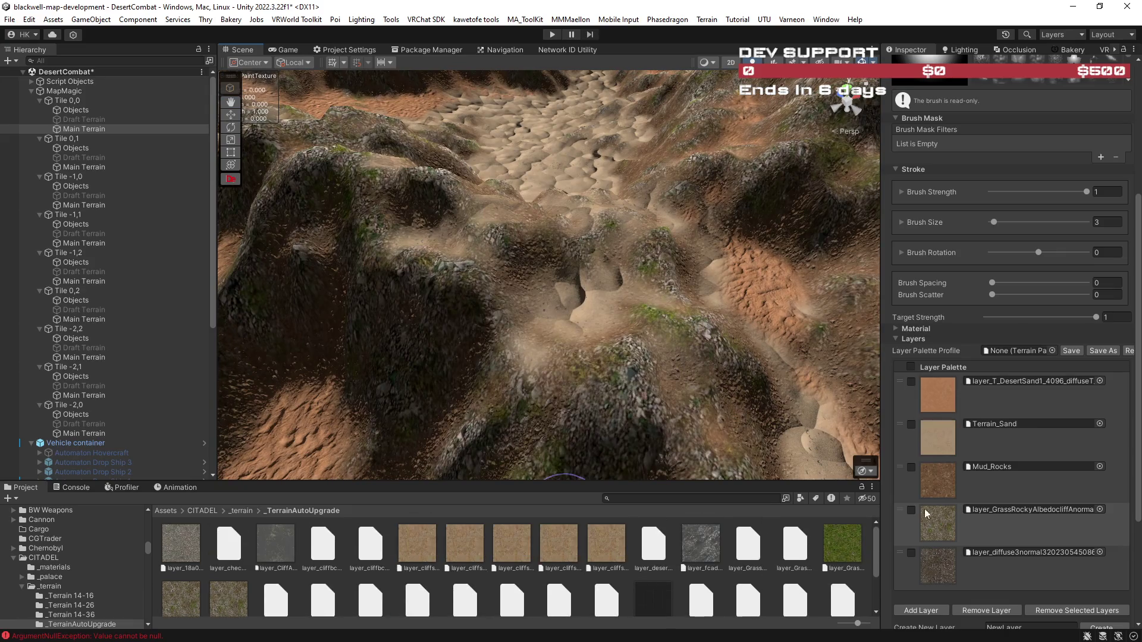
# Search 'sand' in the layer picker and set SandRock as the fourth layer.
pyautogui.click(1100, 509)
pyautogui.write('sand')
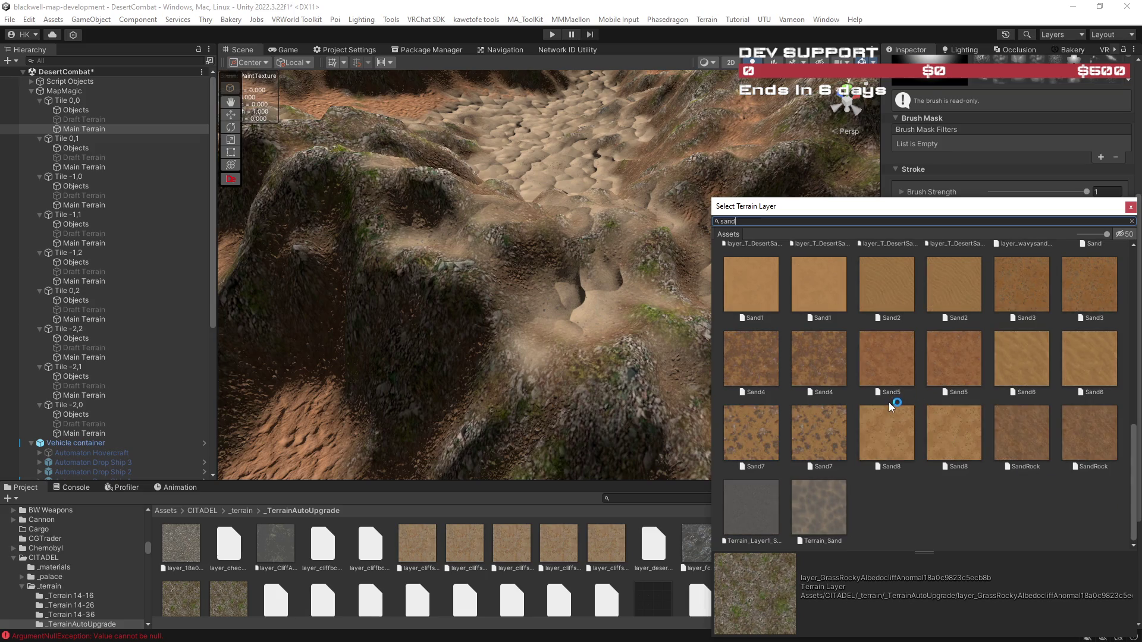
pyautogui.scroll(5, 899, 411)
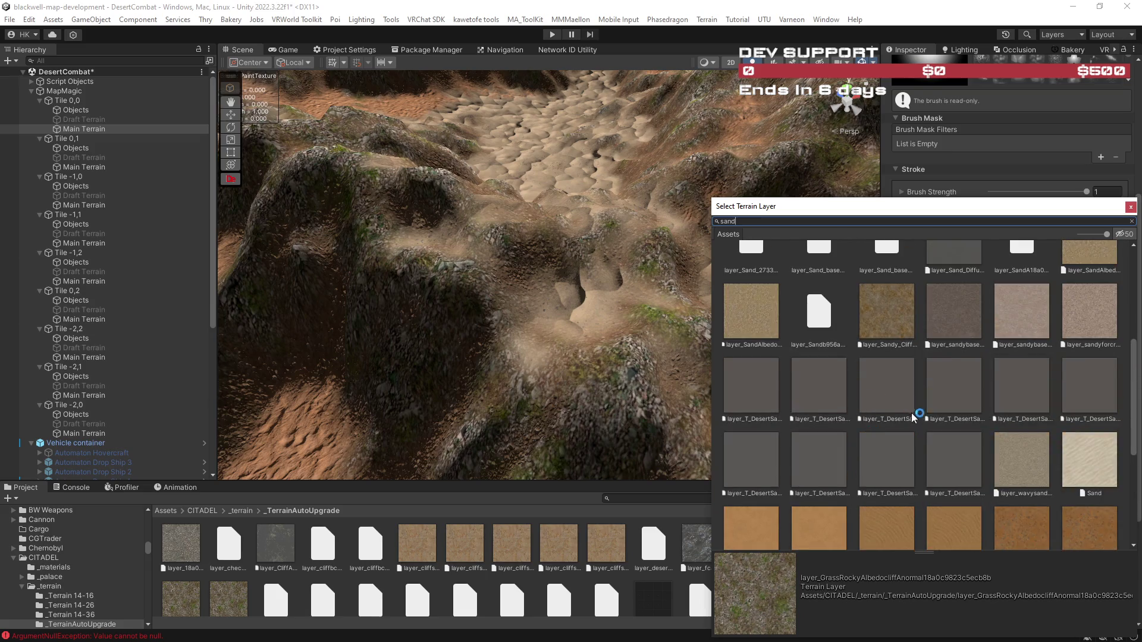
pyautogui.scroll(-3, 966, 486)
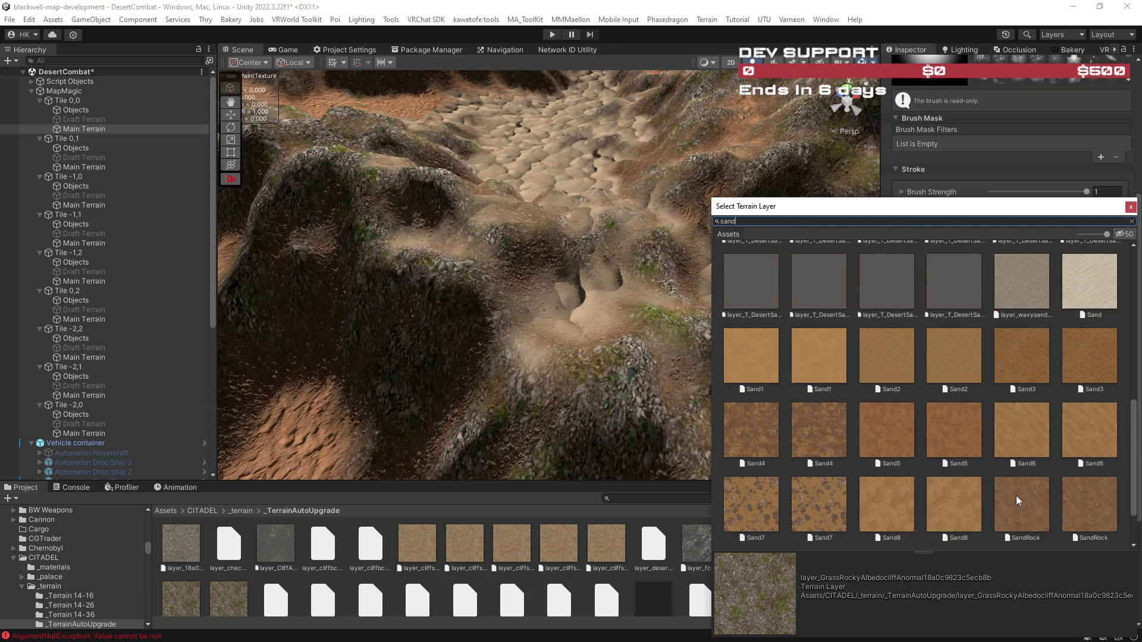
pyautogui.click(1017, 499)
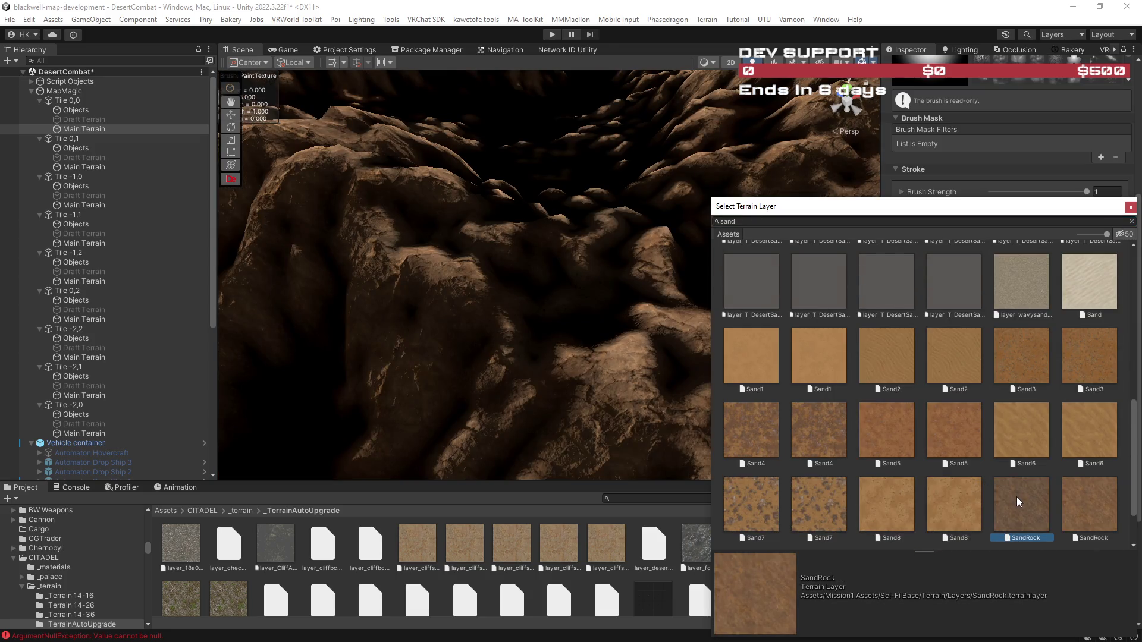
pyautogui.doubleClick(1017, 498)
pyautogui.click(942, 533)
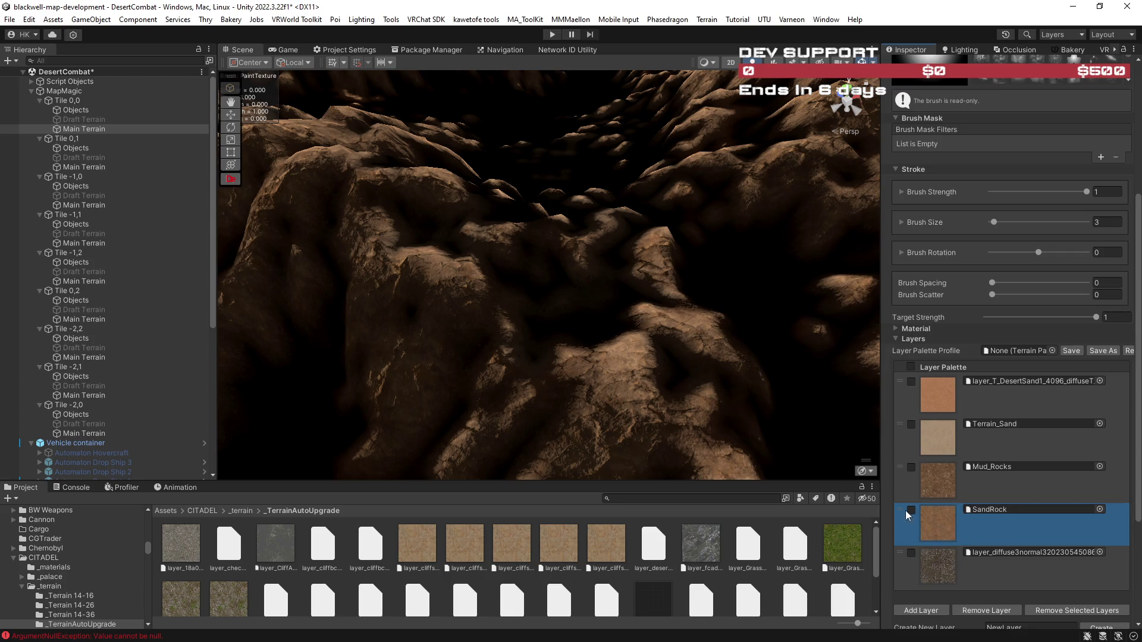
pyautogui.scroll(-5, 638, 299)
pyautogui.scroll(5, 524, 265)
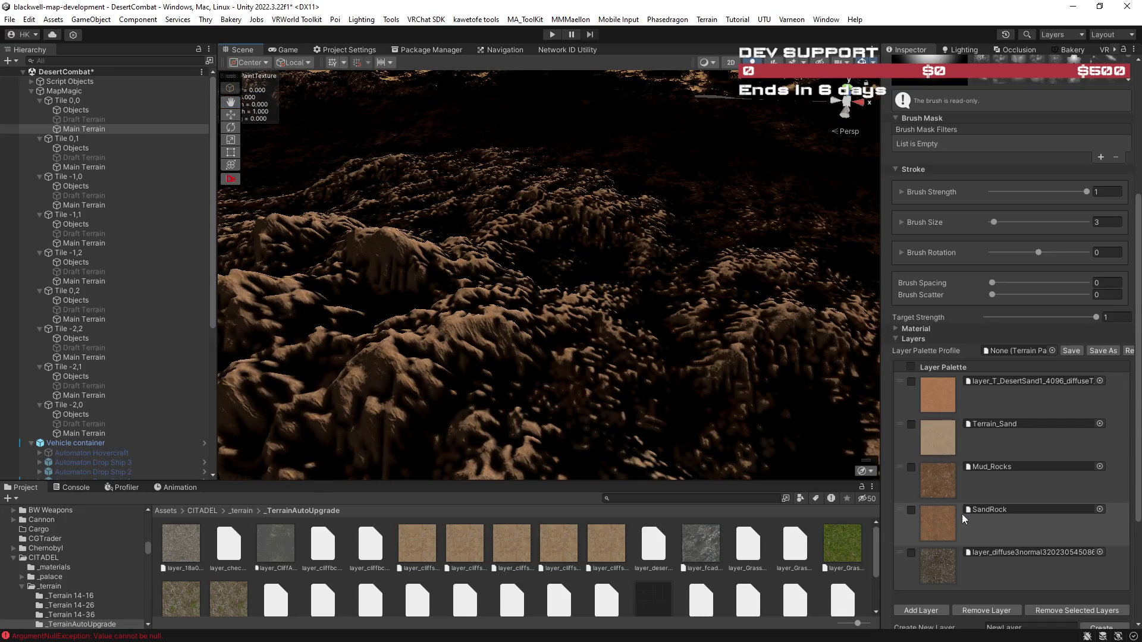
pyautogui.click(984, 509)
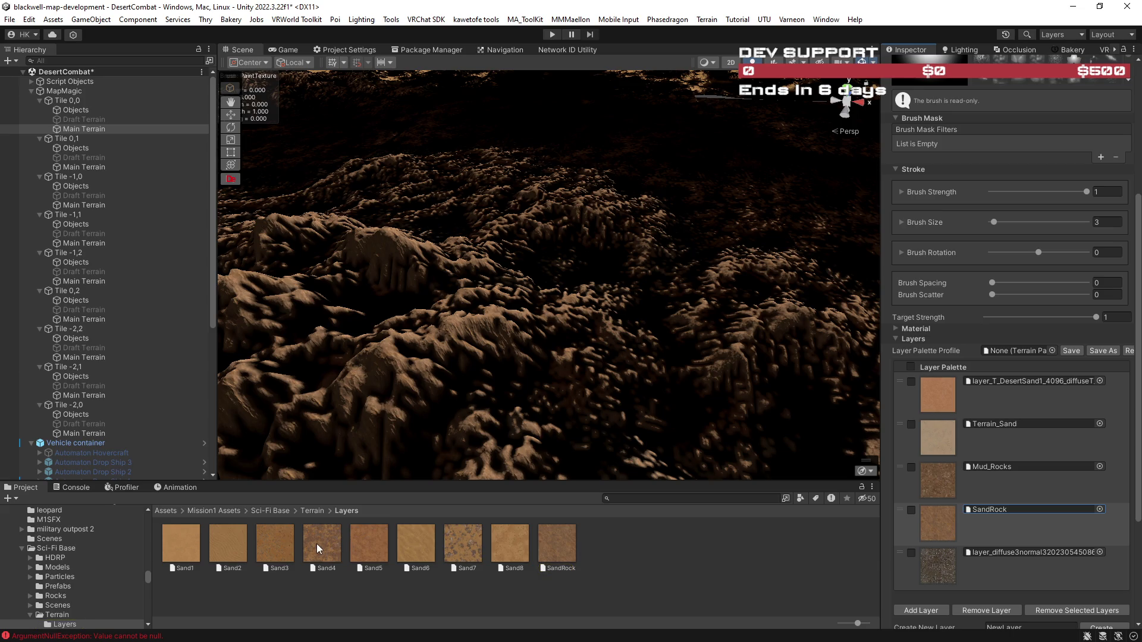
# Drop Sand8, Sand4, Sand3, then Sand2 into the fourth palette slot.
pyautogui.moveTo(509, 545); pyautogui.dragTo(999, 510)
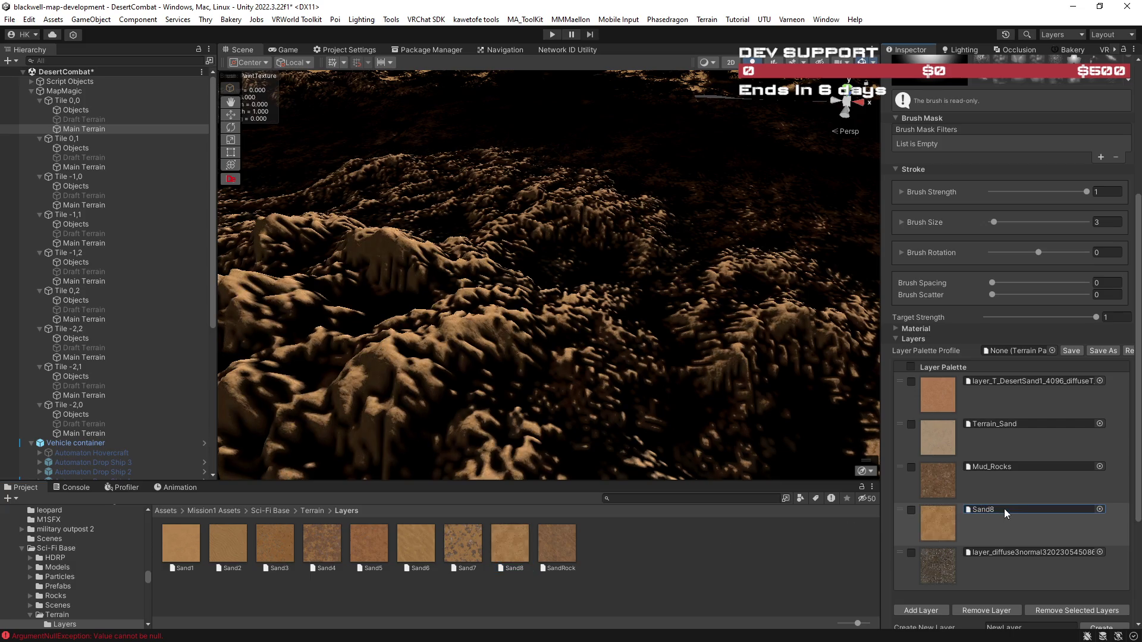
pyautogui.moveTo(311, 545); pyautogui.dragTo(991, 510)
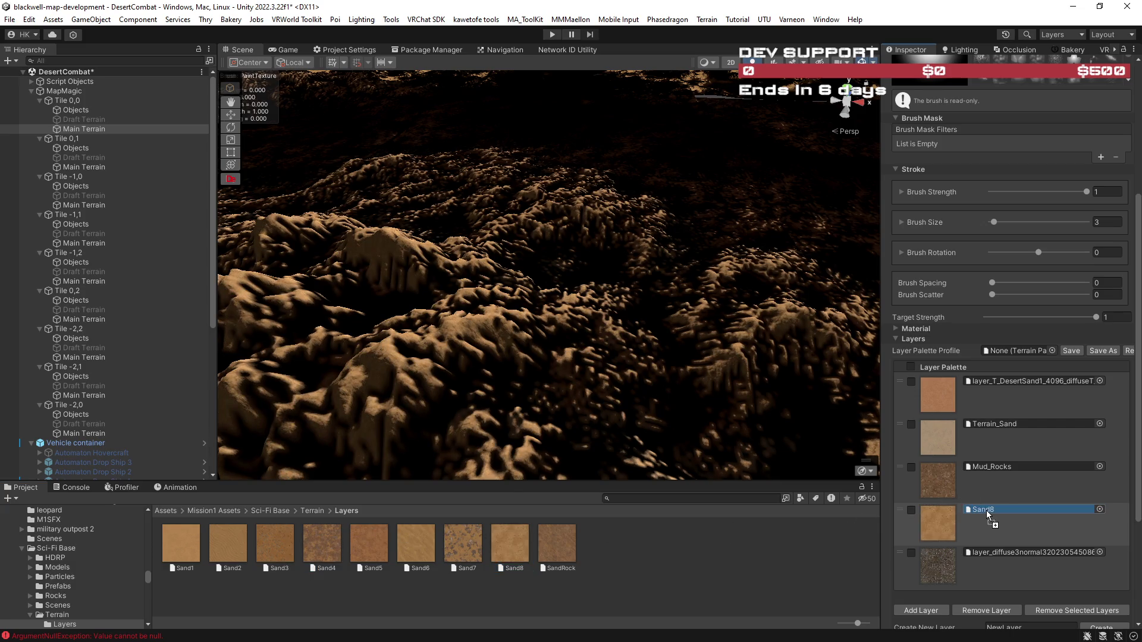
pyautogui.click(286, 548)
pyautogui.moveTo(286, 547); pyautogui.dragTo(990, 511)
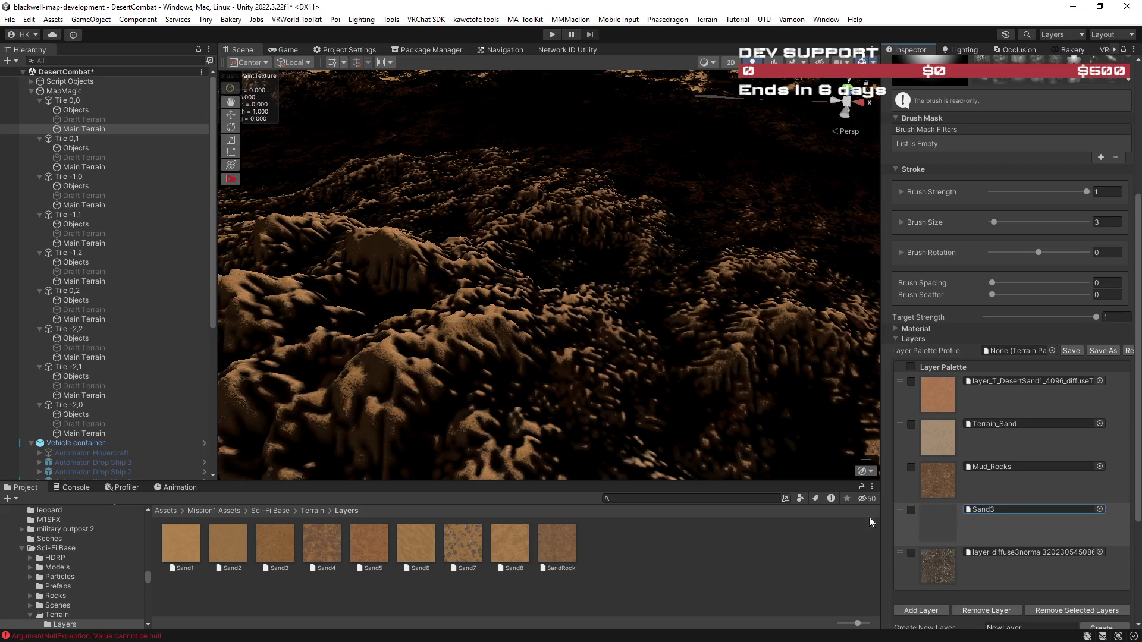
pyautogui.moveTo(193, 543); pyautogui.dragTo(778, 522)
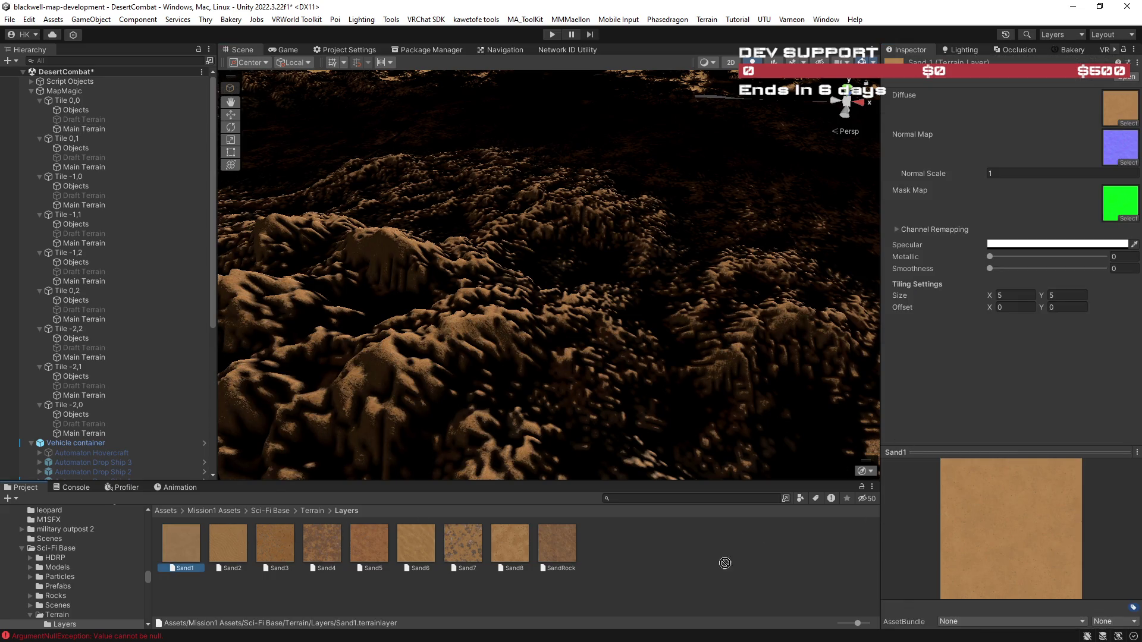
pyautogui.moveTo(510, 288); pyautogui.dragTo(538, 401)
pyautogui.click(522, 338)
pyautogui.scroll(-5, 1019, 535)
pyautogui.moveTo(228, 543); pyautogui.dragTo(1005, 477)
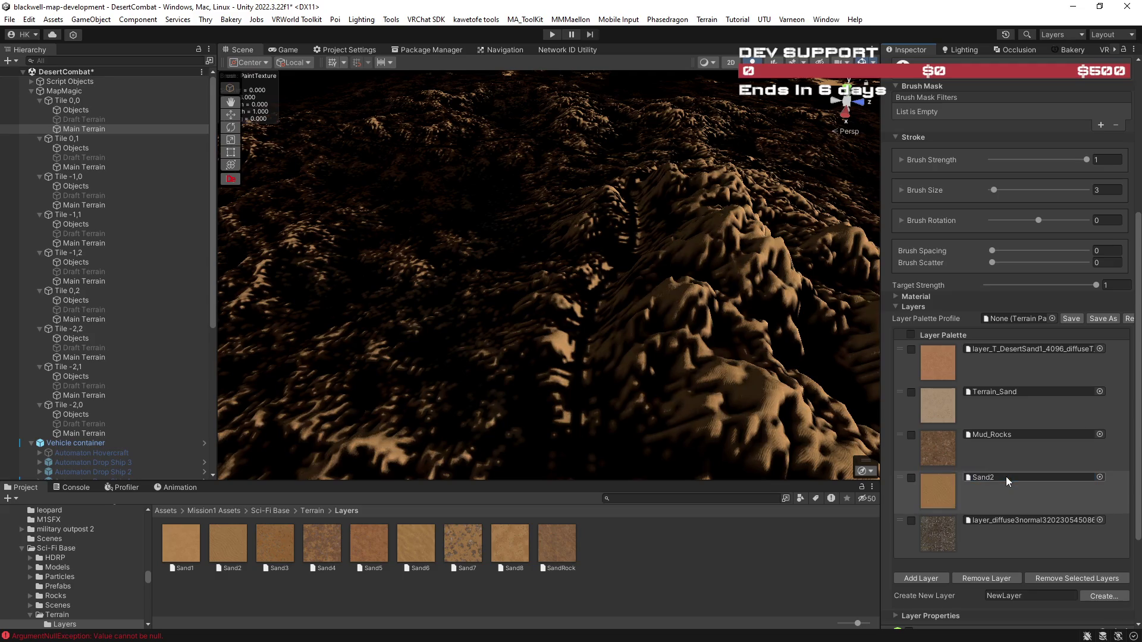
pyautogui.moveTo(595, 238)
pyautogui.mouseDown()
pyautogui.moveTo(459, 293)
pyautogui.moveTo(383, 398)
pyautogui.mouseUp()
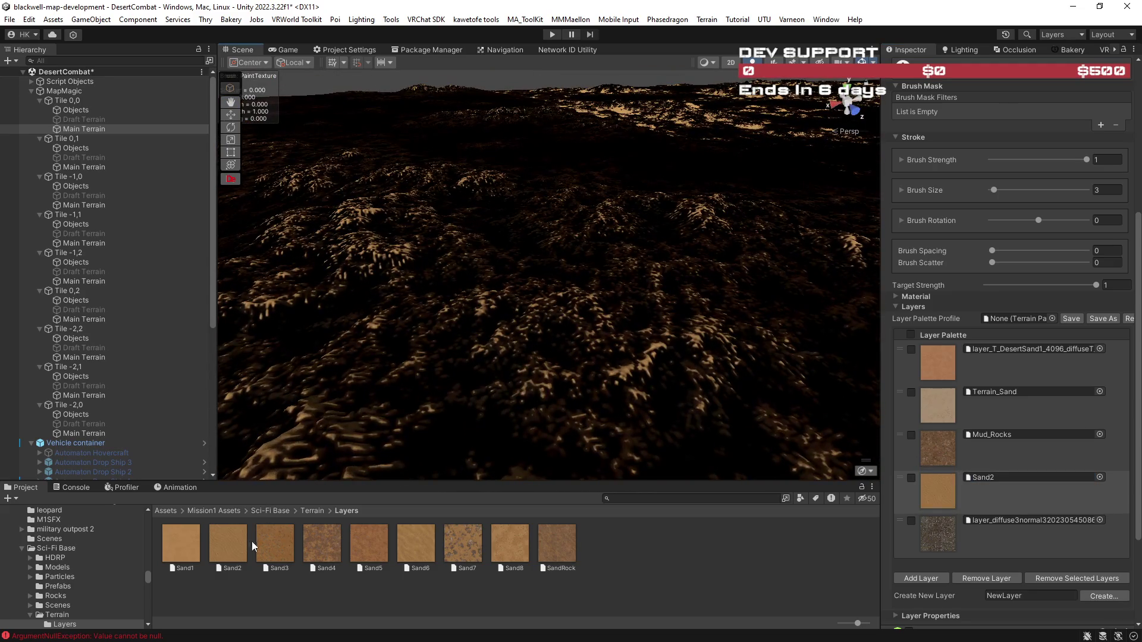
# Preview the Sand3, Sand5, Sand6 and Sand7 layer settings, then review the dunes.
pyautogui.click(266, 539)
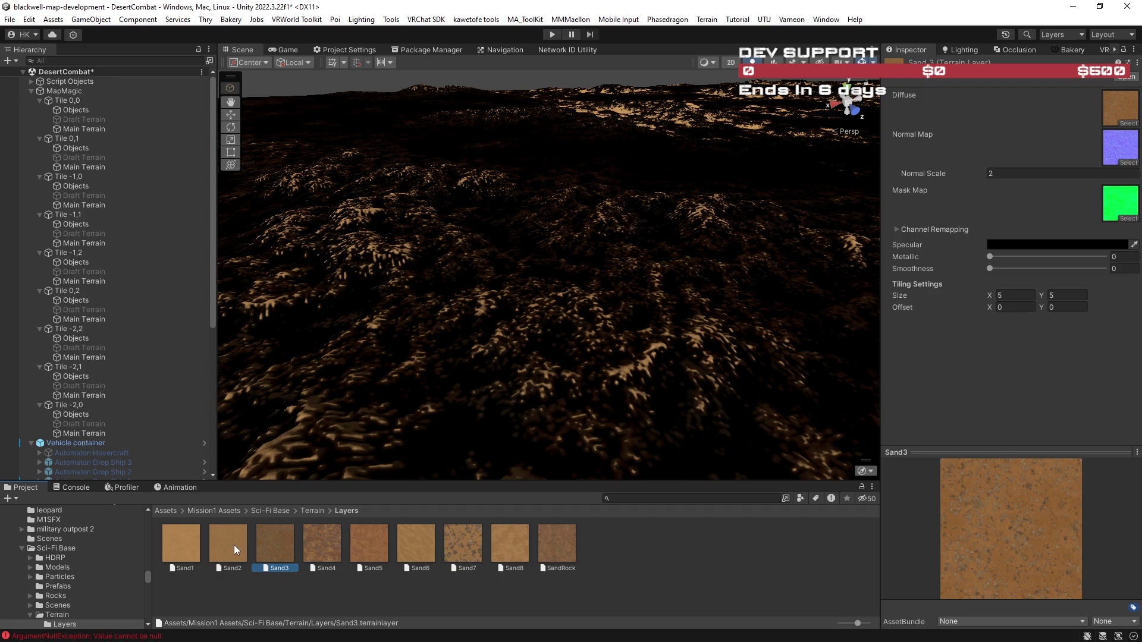
pyautogui.click(356, 548)
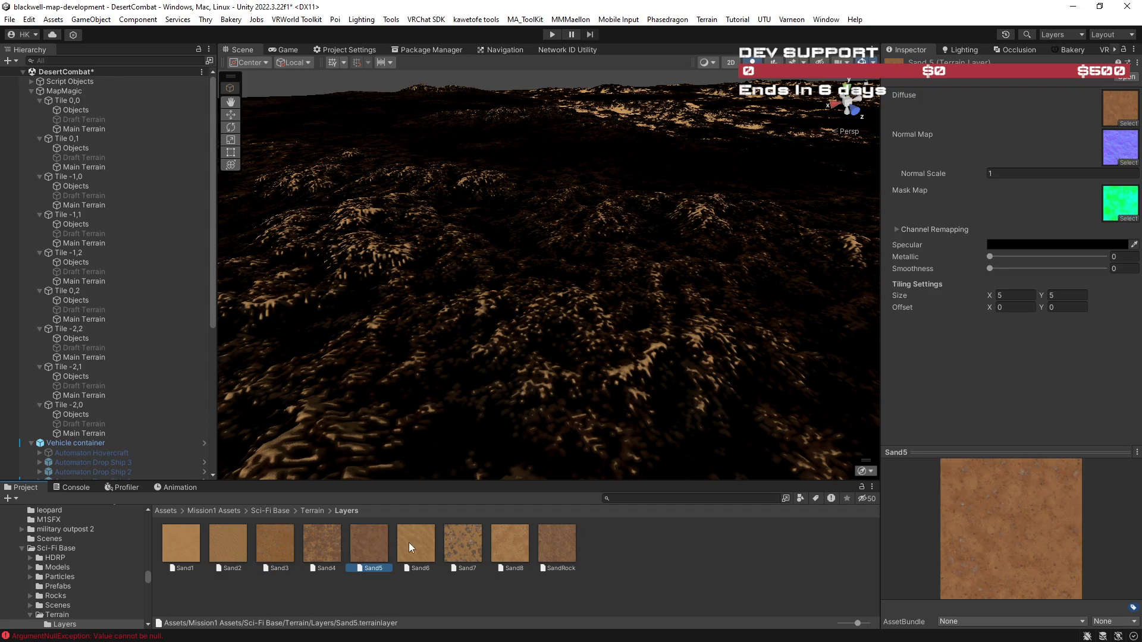
pyautogui.click(412, 543)
pyautogui.click(458, 545)
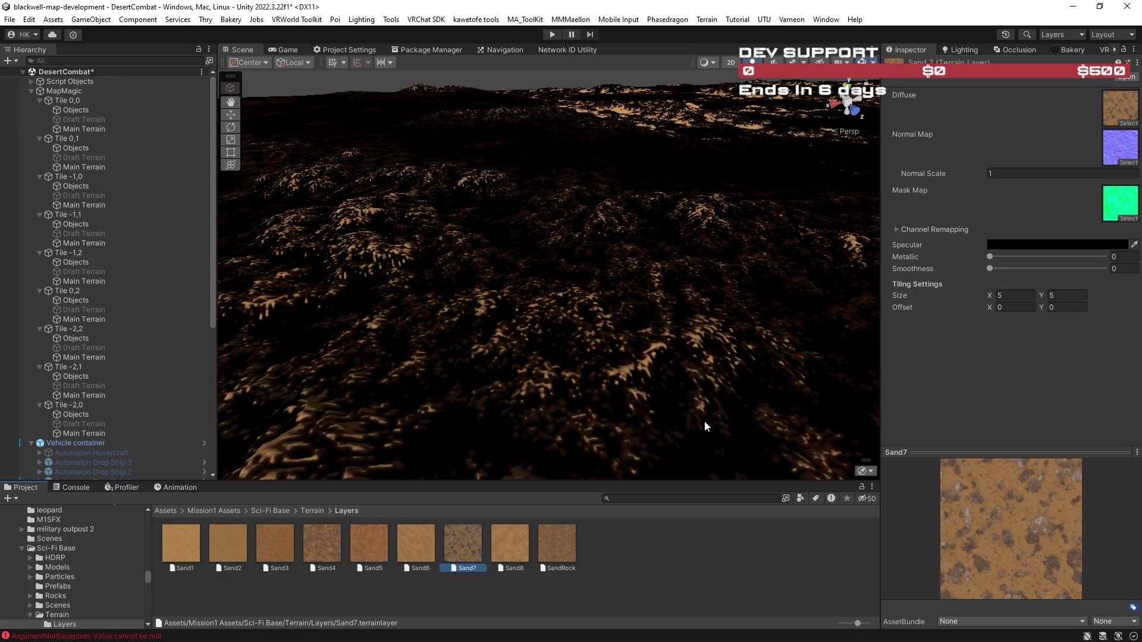
pyautogui.moveTo(853, 389)
pyautogui.mouseDown()
pyautogui.moveTo(426, 247)
pyautogui.moveTo(408, 298)
pyautogui.moveTo(416, 327)
pyautogui.moveTo(439, 337)
pyautogui.mouseUp()
pyautogui.hotkey('ctrl', 'z')
pyautogui.click(496, 334)
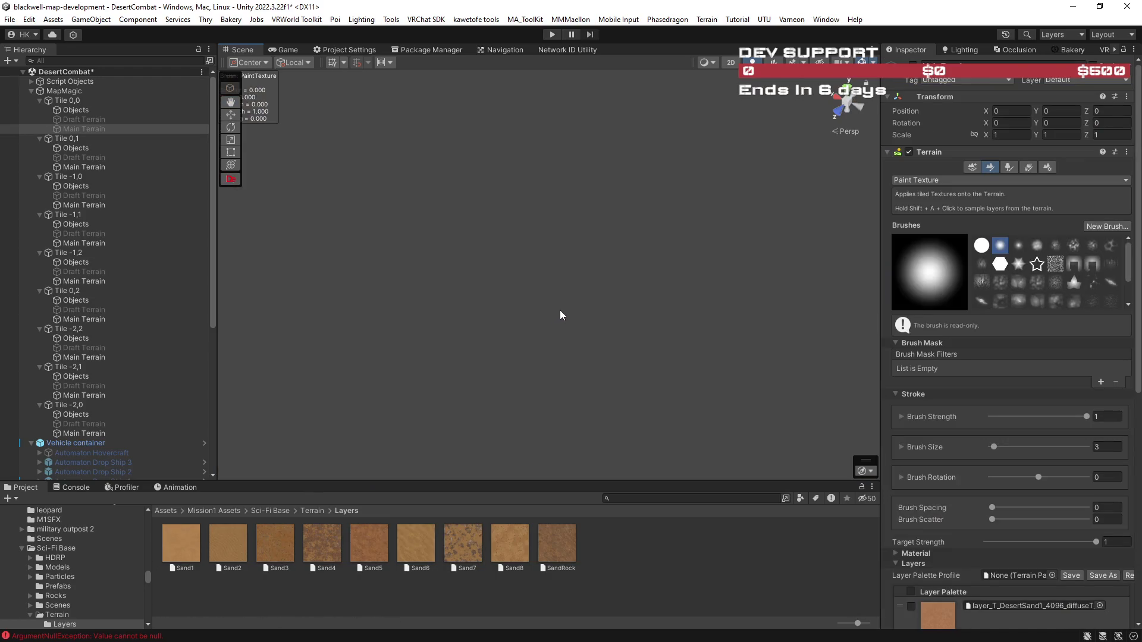
pyautogui.moveTo(560, 316)
pyautogui.mouseDown()
pyautogui.moveTo(517, 297)
pyautogui.moveTo(359, 281)
pyautogui.moveTo(429, 329)
pyautogui.moveTo(325, 273)
pyautogui.mouseUp()
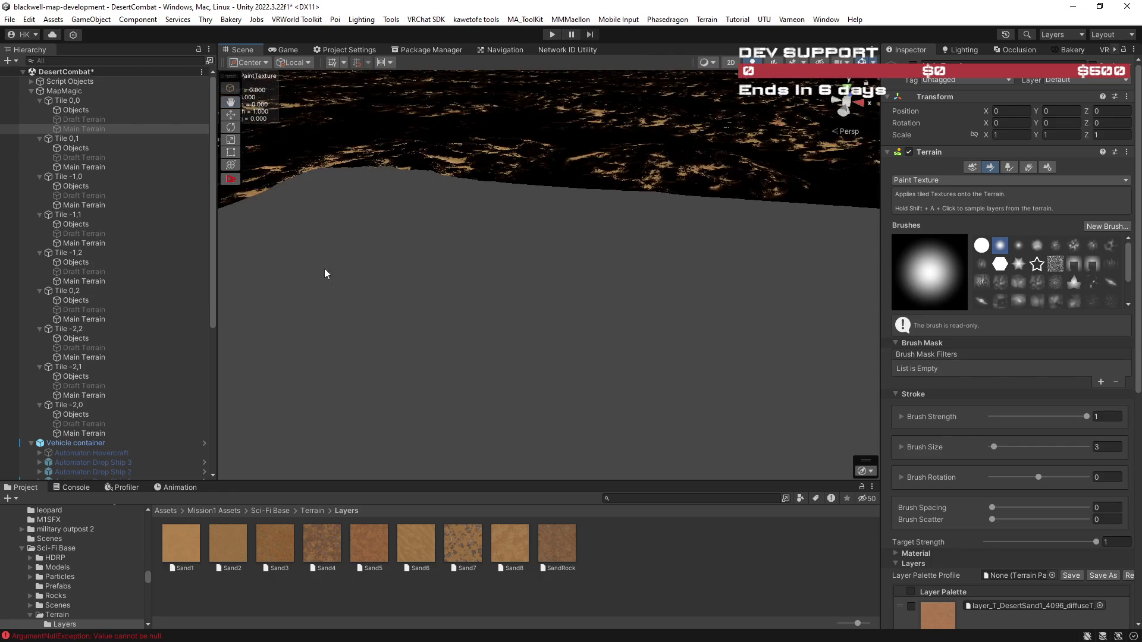
pyautogui.scroll(-10, 1001, 472)
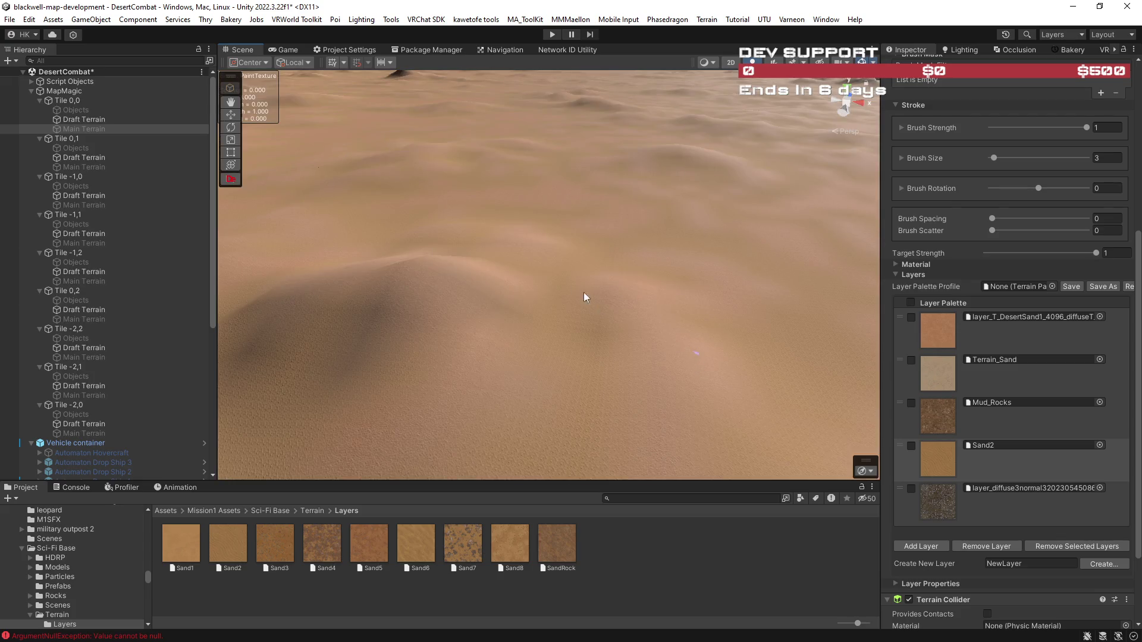
pyautogui.moveTo(587, 298)
pyautogui.mouseDown()
pyautogui.moveTo(541, 266)
pyautogui.moveTo(615, 288)
pyautogui.moveTo(683, 349)
pyautogui.moveTo(782, 362)
pyautogui.moveTo(679, 338)
pyautogui.moveTo(490, 321)
pyautogui.moveTo(645, 395)
pyautogui.moveTo(694, 399)
pyautogui.moveTo(408, 288)
pyautogui.moveTo(416, 303)
pyautogui.moveTo(390, 324)
pyautogui.moveTo(487, 329)
pyautogui.moveTo(341, 316)
pyautogui.moveTo(357, 322)
pyautogui.mouseUp()
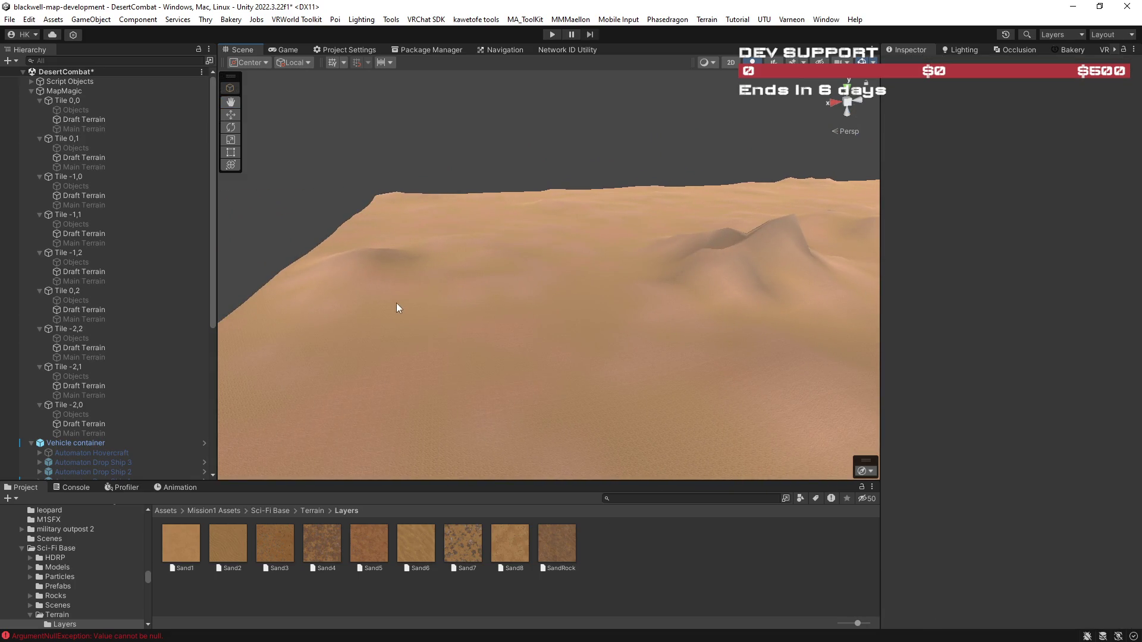
# Select all nine tiles' Draft Terrain objects and deactivate them.
pyautogui.click(398, 307)
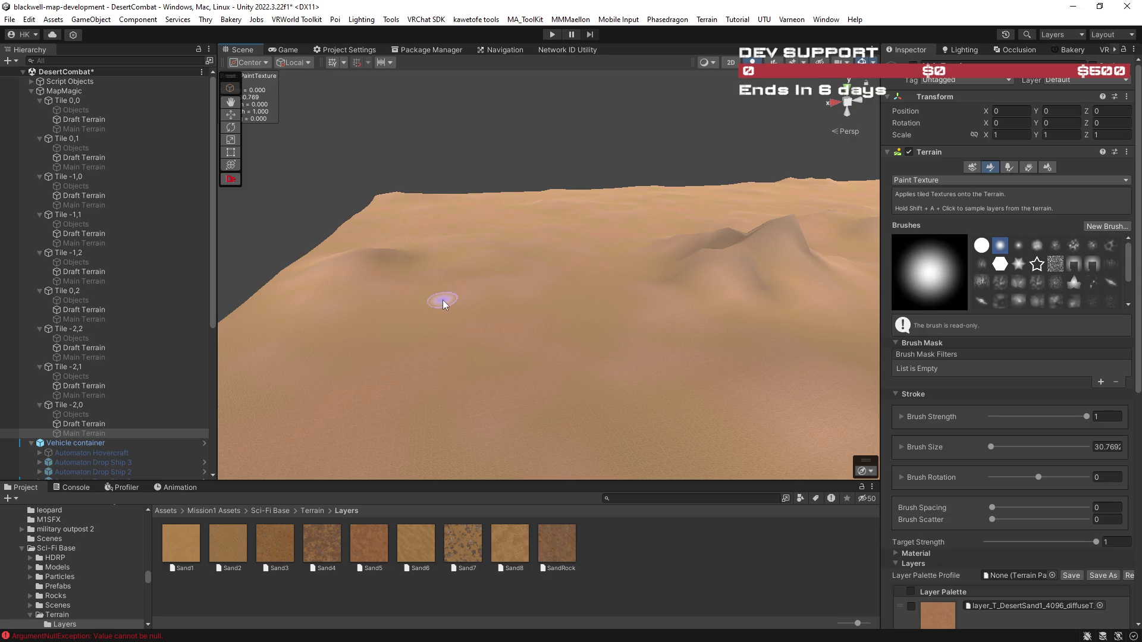
pyautogui.click(443, 304)
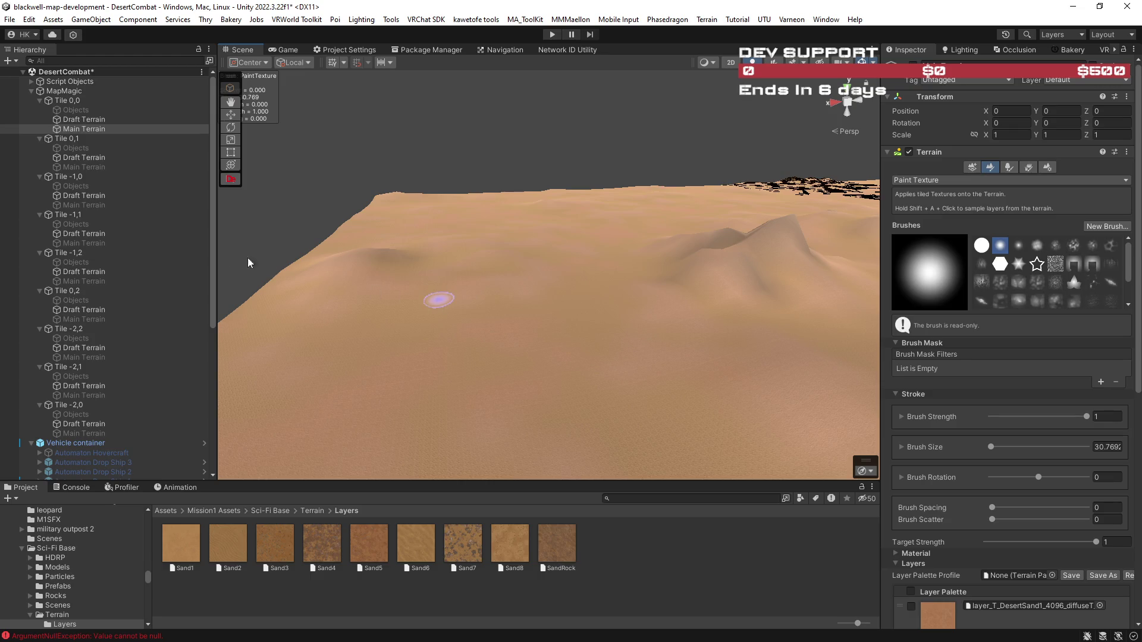
pyautogui.hotkey('ctrl', 'z')
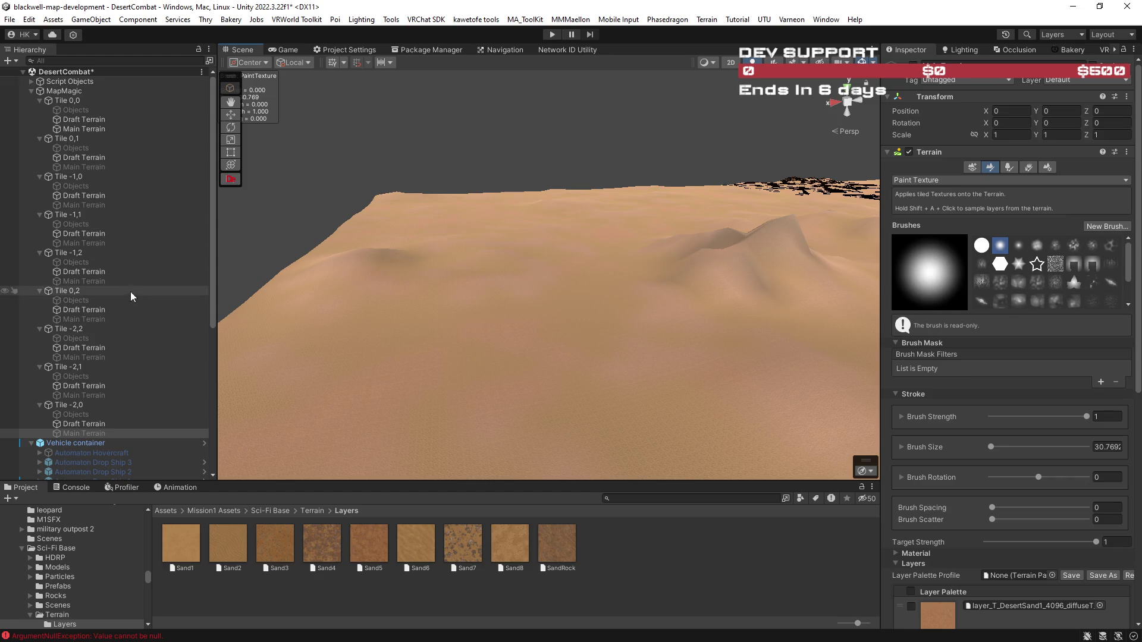
pyautogui.click(82, 120)
pyautogui.keyDown('ctrl'); pyautogui.click(88, 156); pyautogui.keyUp('ctrl')
pyautogui.keyDown('ctrl'); pyautogui.click(90, 196); pyautogui.keyUp('ctrl')
pyautogui.keyDown('ctrl'); pyautogui.click(96, 234); pyautogui.keyUp('ctrl')
pyautogui.keyDown('ctrl'); pyautogui.click(84, 272); pyautogui.keyUp('ctrl')
pyautogui.keyDown('ctrl'); pyautogui.click(90, 309); pyautogui.keyUp('ctrl')
pyautogui.keyDown('ctrl'); pyautogui.click(89, 349); pyautogui.keyUp('ctrl')
pyautogui.keyDown('ctrl'); pyautogui.click(92, 386); pyautogui.keyUp('ctrl')
pyautogui.keyDown('ctrl'); pyautogui.click(102, 424); pyautogui.keyUp('ctrl')
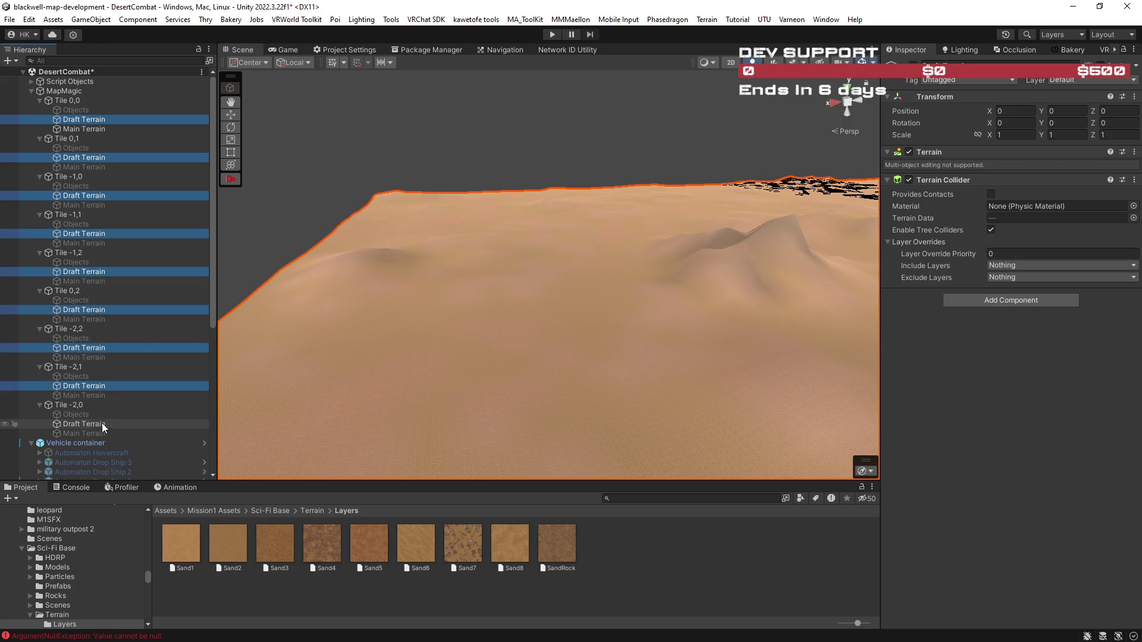
pyautogui.click(913, 65)
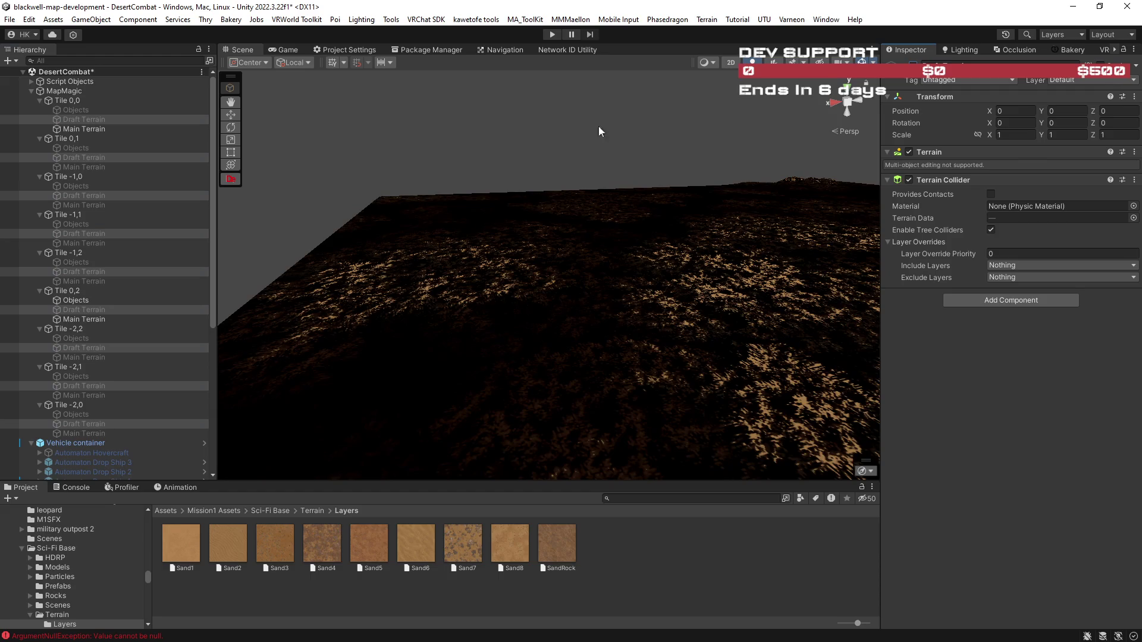
# Select the remaining tiles' Main Terrain objects and orbit to compare the dark terrain.
pyautogui.click(91, 164)
pyautogui.keyDown('ctrl'); pyautogui.click(99, 204); pyautogui.keyUp('ctrl')
pyautogui.keyDown('ctrl'); pyautogui.click(101, 244); pyautogui.keyUp('ctrl')
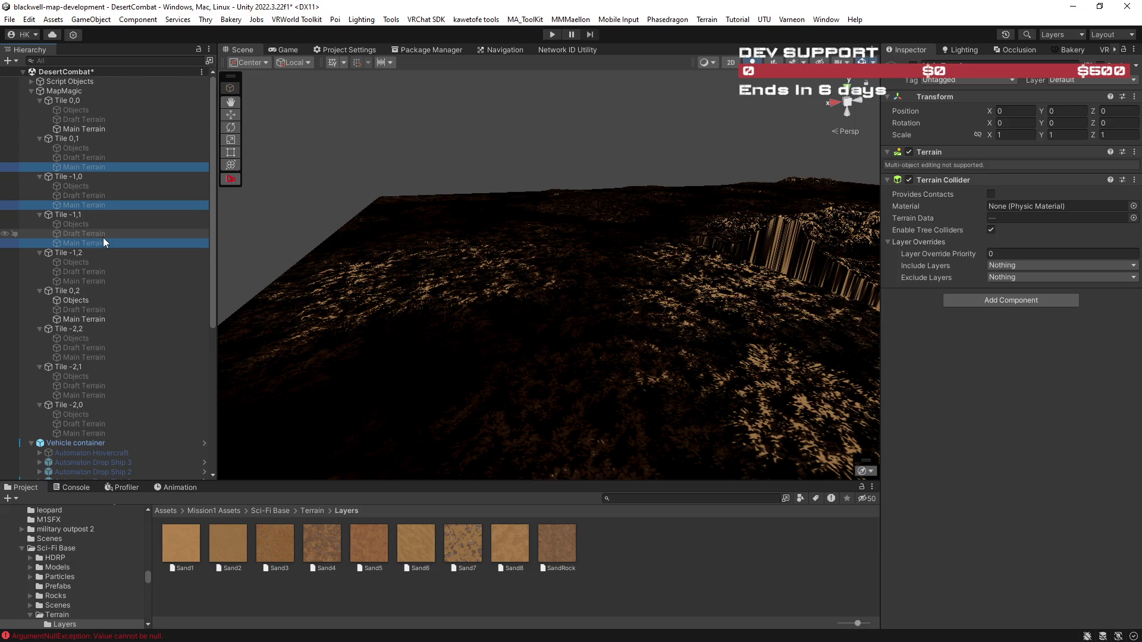
pyautogui.keyDown('ctrl'); pyautogui.click(110, 281); pyautogui.keyUp('ctrl')
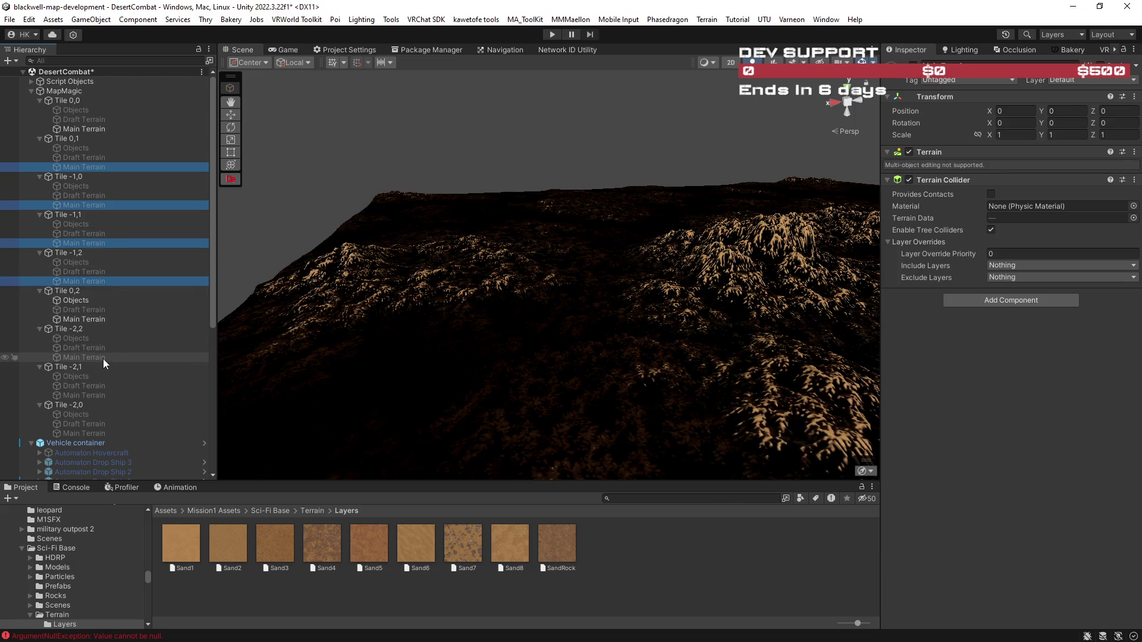
pyautogui.keyDown('ctrl'); pyautogui.click(102, 357); pyautogui.keyUp('ctrl')
pyautogui.keyDown('ctrl'); pyautogui.click(104, 395); pyautogui.keyUp('ctrl')
pyautogui.keyDown('ctrl'); pyautogui.click(116, 431); pyautogui.keyUp('ctrl')
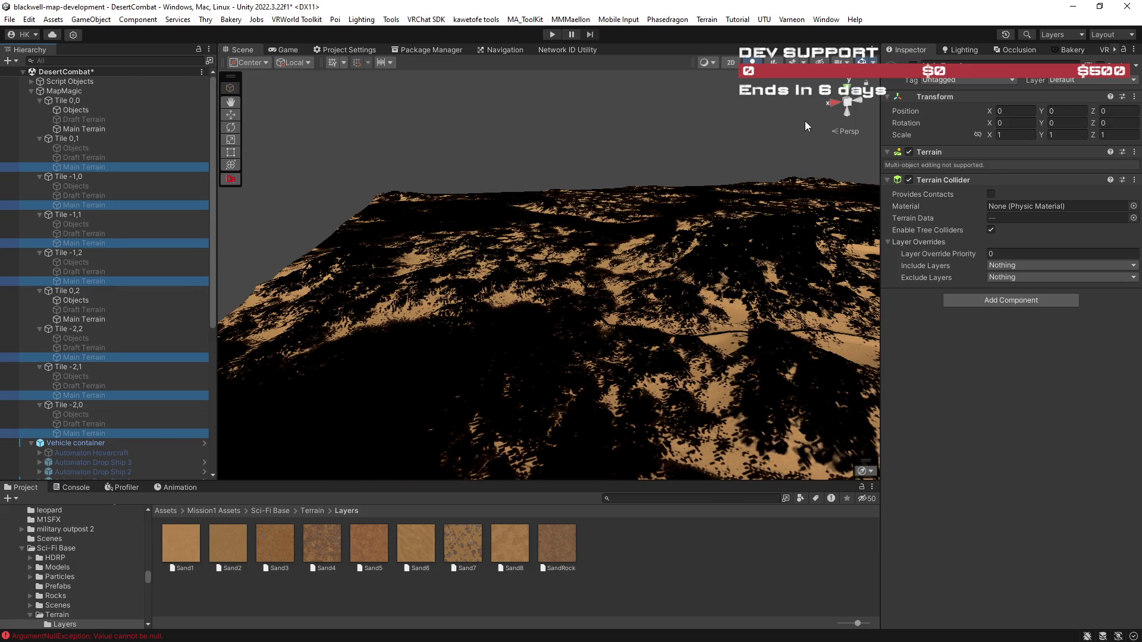
pyautogui.moveTo(744, 269)
pyautogui.mouseDown()
pyautogui.moveTo(797, 267)
pyautogui.moveTo(797, 306)
pyautogui.moveTo(682, 313)
pyautogui.moveTo(692, 317)
pyautogui.mouseUp()
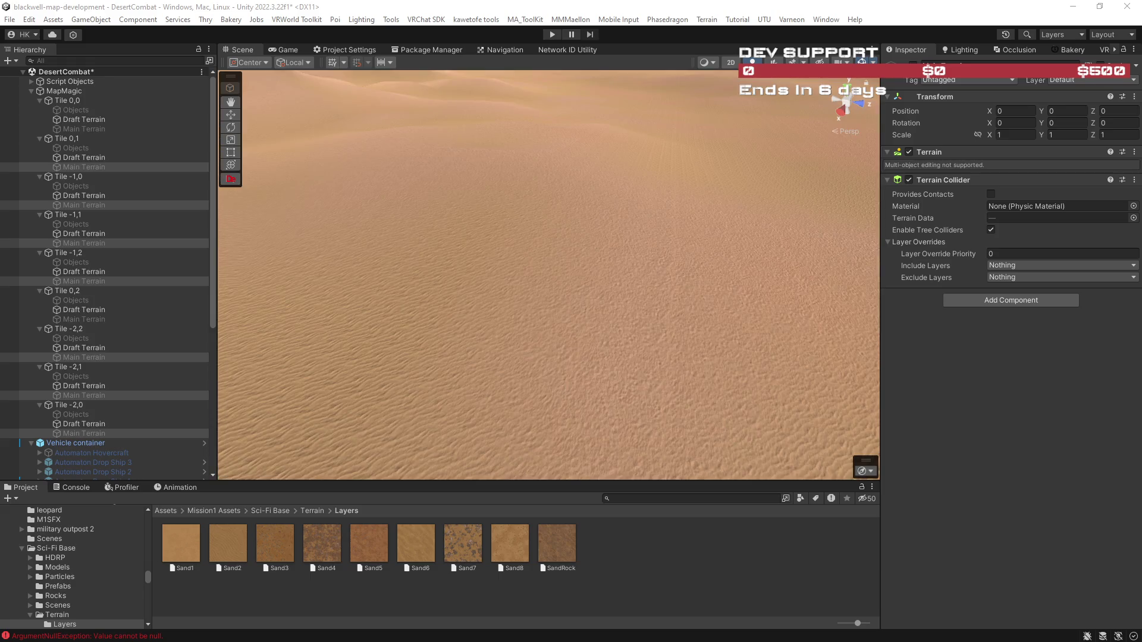
pyautogui.moveTo(609, 309)
pyautogui.mouseDown()
pyautogui.moveTo(607, 244)
pyautogui.moveTo(678, 276)
pyautogui.moveTo(841, 281)
pyautogui.moveTo(668, 257)
pyautogui.moveTo(718, 259)
pyautogui.mouseUp()
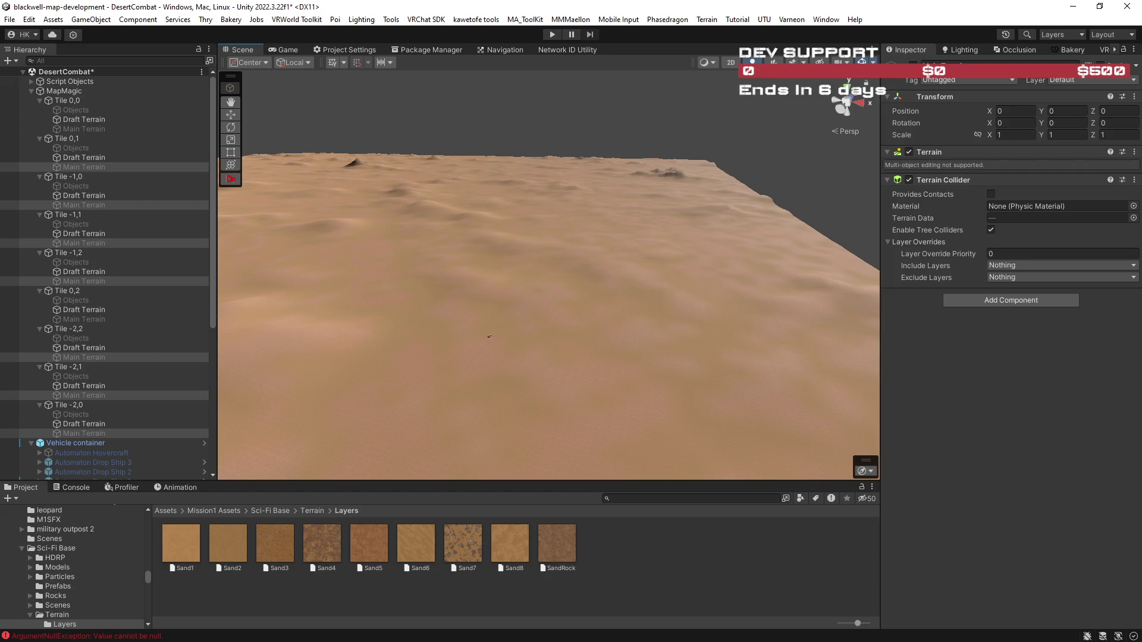
pyautogui.moveTo(691, 280)
pyautogui.mouseDown()
pyautogui.moveTo(347, 247)
pyautogui.moveTo(554, 331)
pyautogui.moveTo(566, 362)
pyautogui.moveTo(724, 360)
pyautogui.mouseUp()
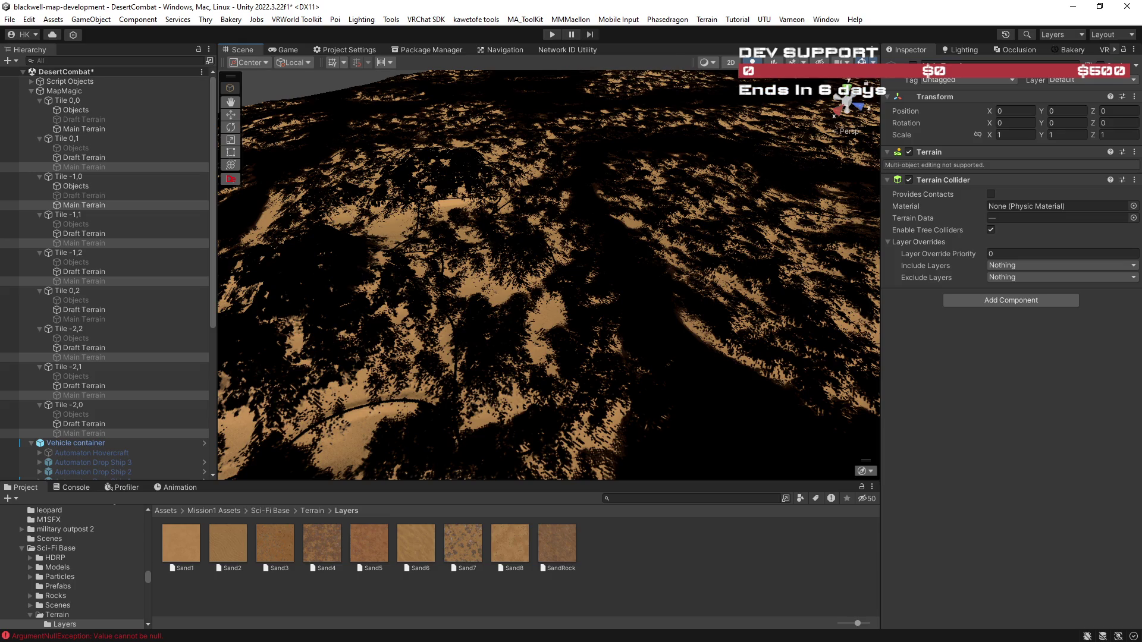
# Remove Sand6 from Tile 0,0's Main Terrain palette, then start adding a new layer.
pyautogui.click(637, 327)
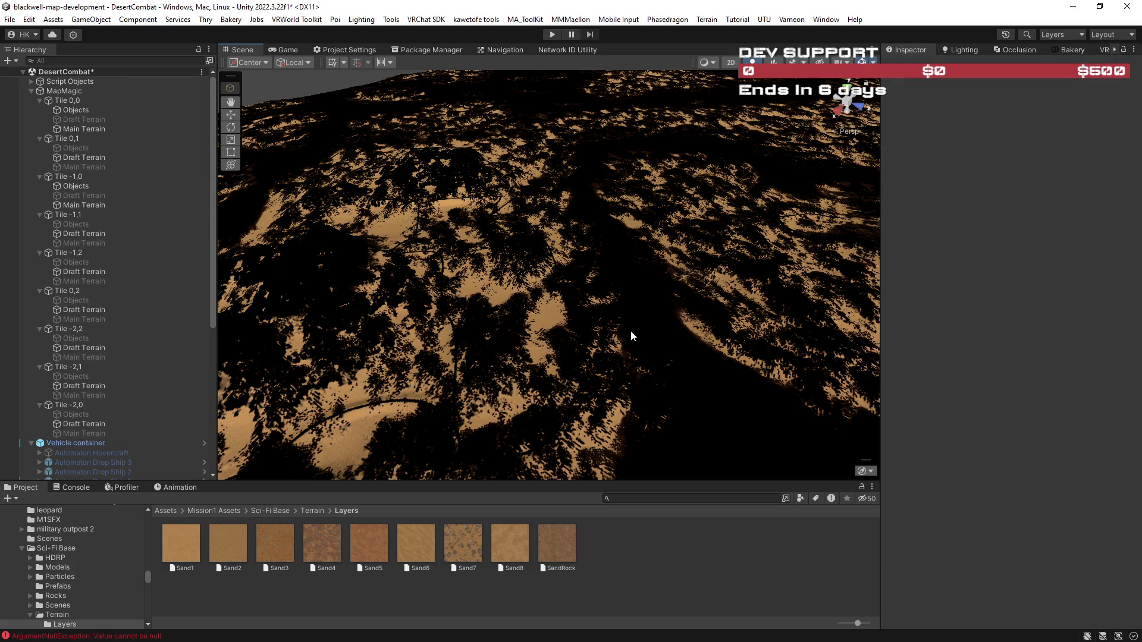
pyautogui.click(94, 130)
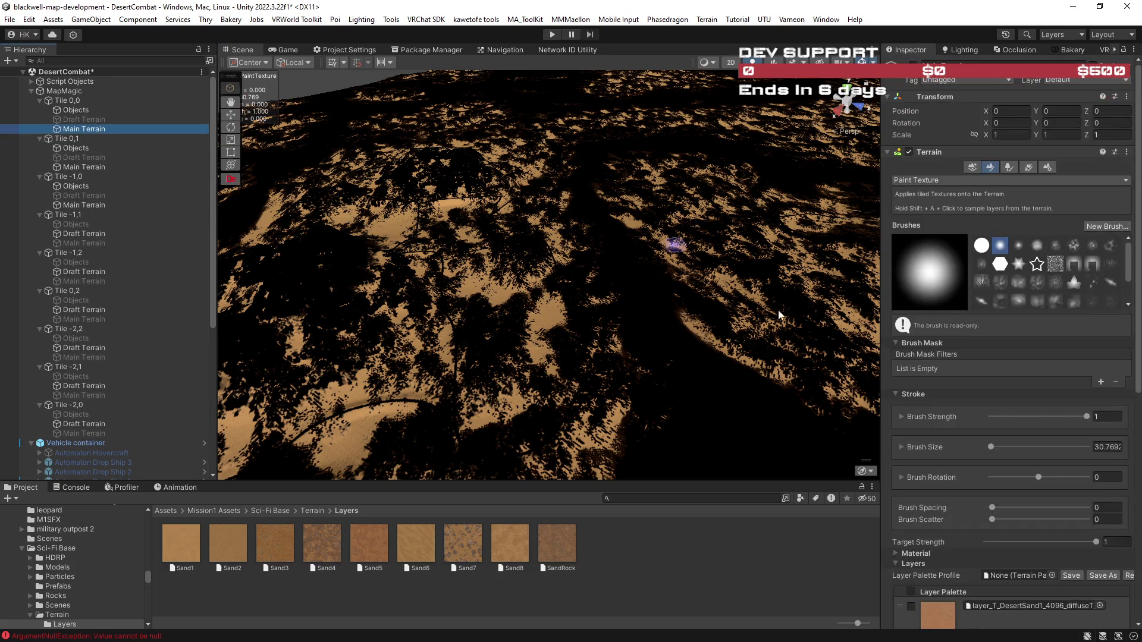
pyautogui.scroll(-3, 976, 477)
pyautogui.click(997, 403)
pyautogui.click(1000, 379)
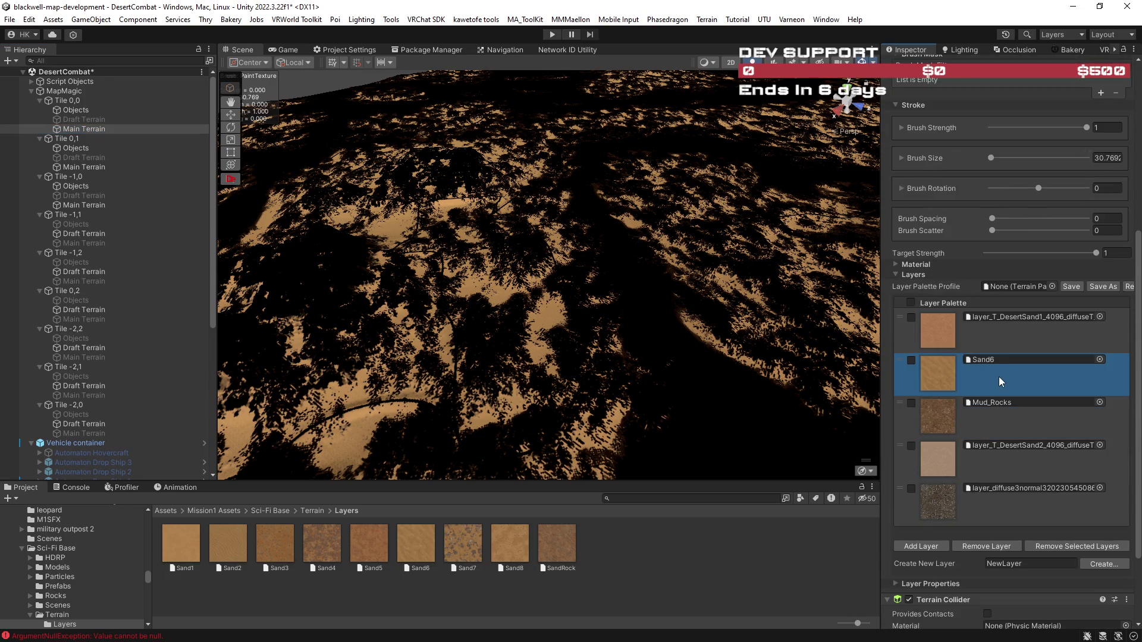
pyautogui.click(987, 546)
pyautogui.click(605, 351)
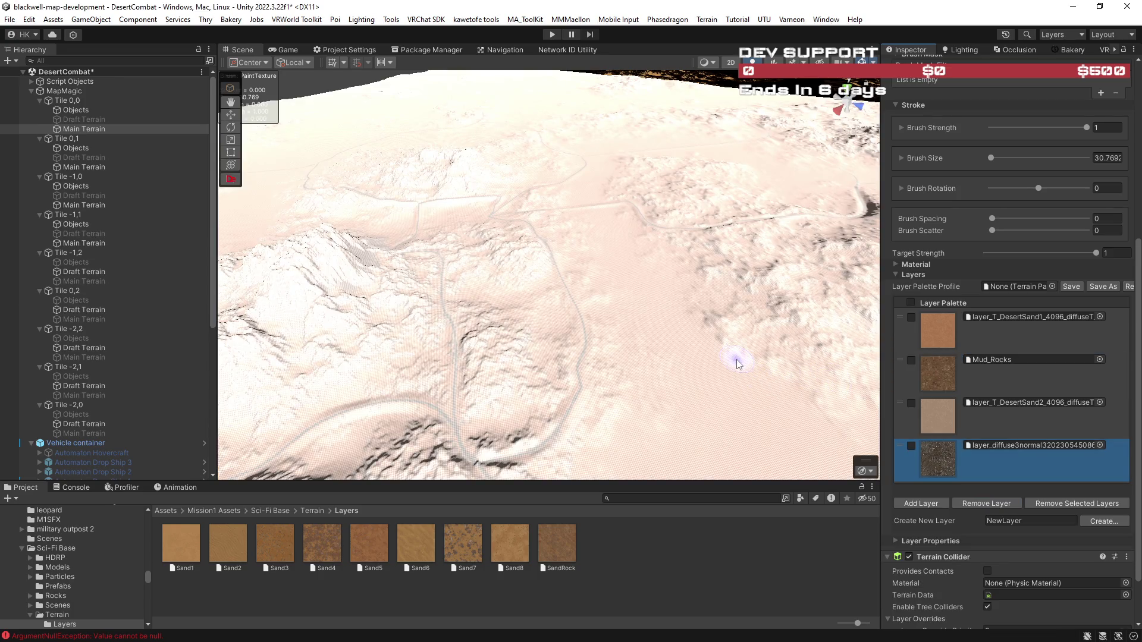
pyautogui.moveTo(734, 355)
pyautogui.keyDown('alt'); pyautogui.mouseDown()
pyautogui.moveTo(647, 393)
pyautogui.moveTo(828, 421)
pyautogui.moveTo(828, 431)
pyautogui.moveTo(737, 395)
pyautogui.moveTo(597, 284)
pyautogui.mouseUp(); pyautogui.keyUp('alt')
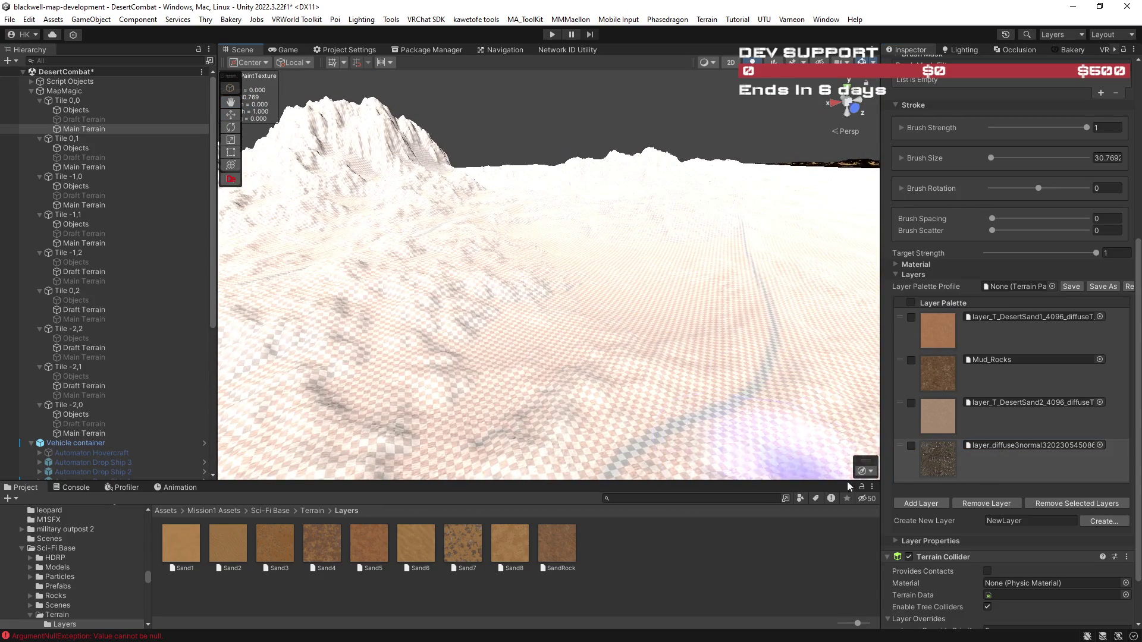
pyautogui.click(924, 503)
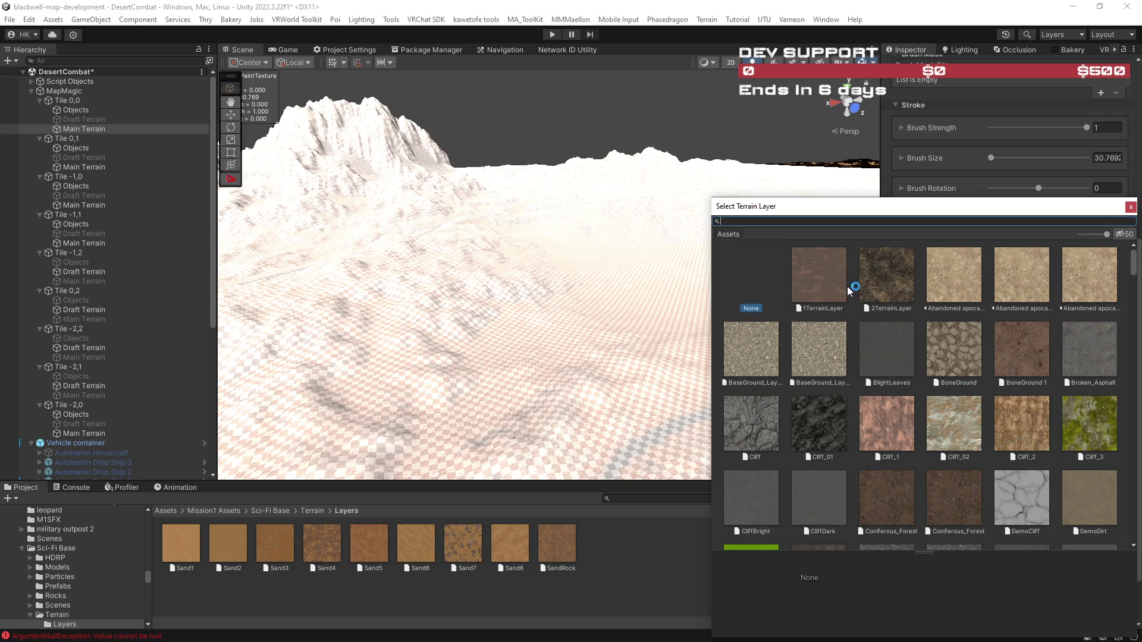
# Search 'blight' instead of 'mud' and add BlightLeaves as the fifth palette layer.
pyautogui.write('m')
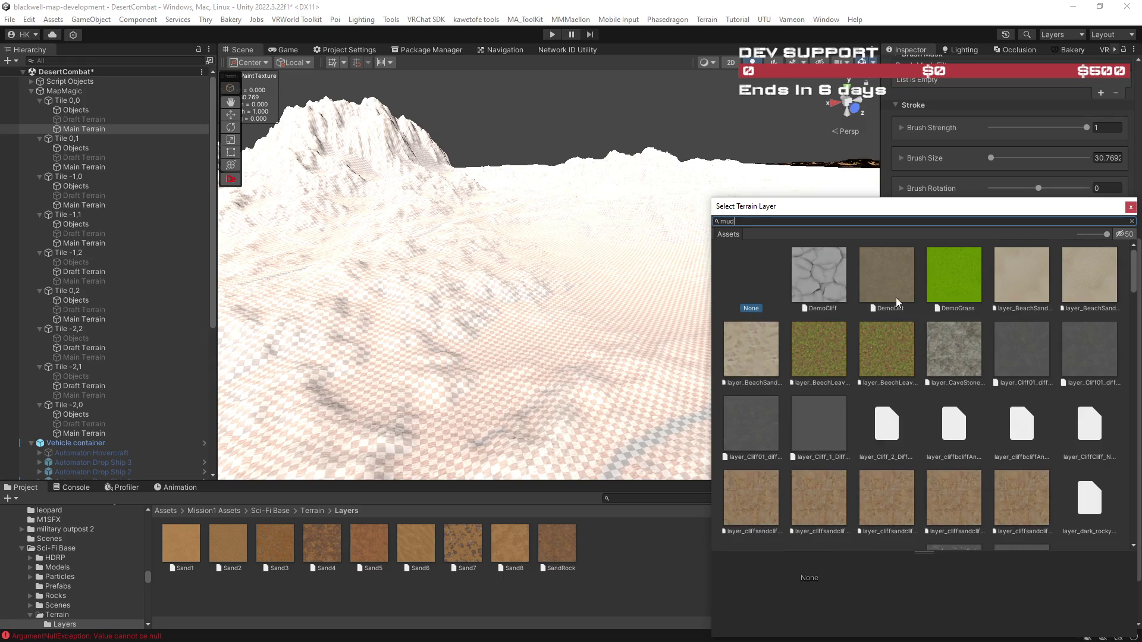
pyautogui.write('ud')
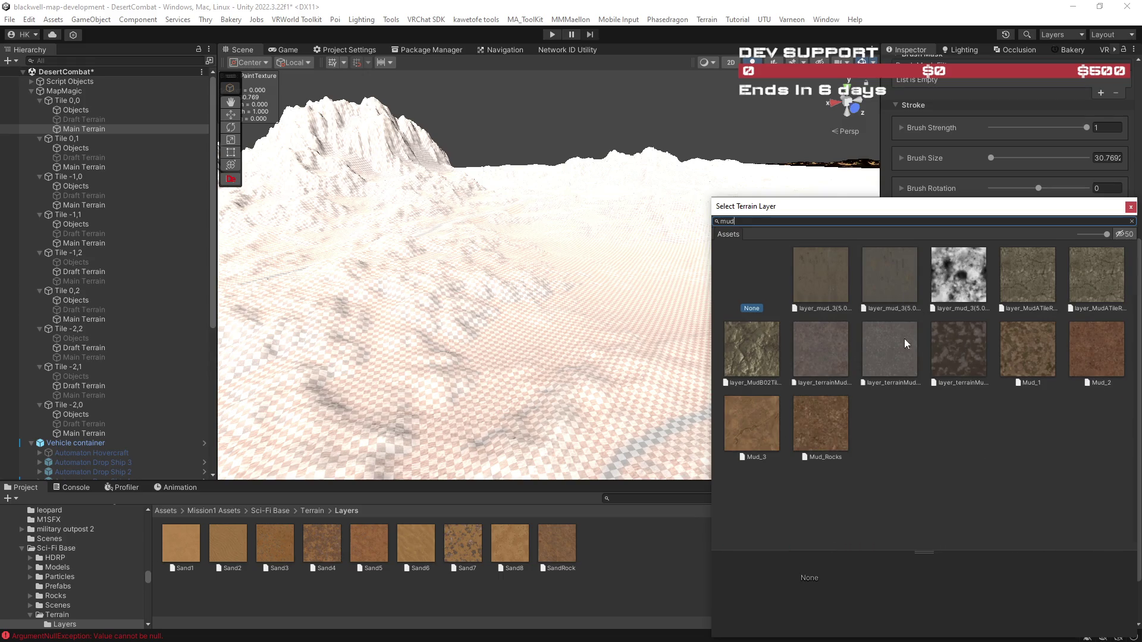
pyautogui.moveTo(819, 221); pyautogui.dragTo(708, 220)
pyautogui.write('blight')
pyautogui.click(809, 293)
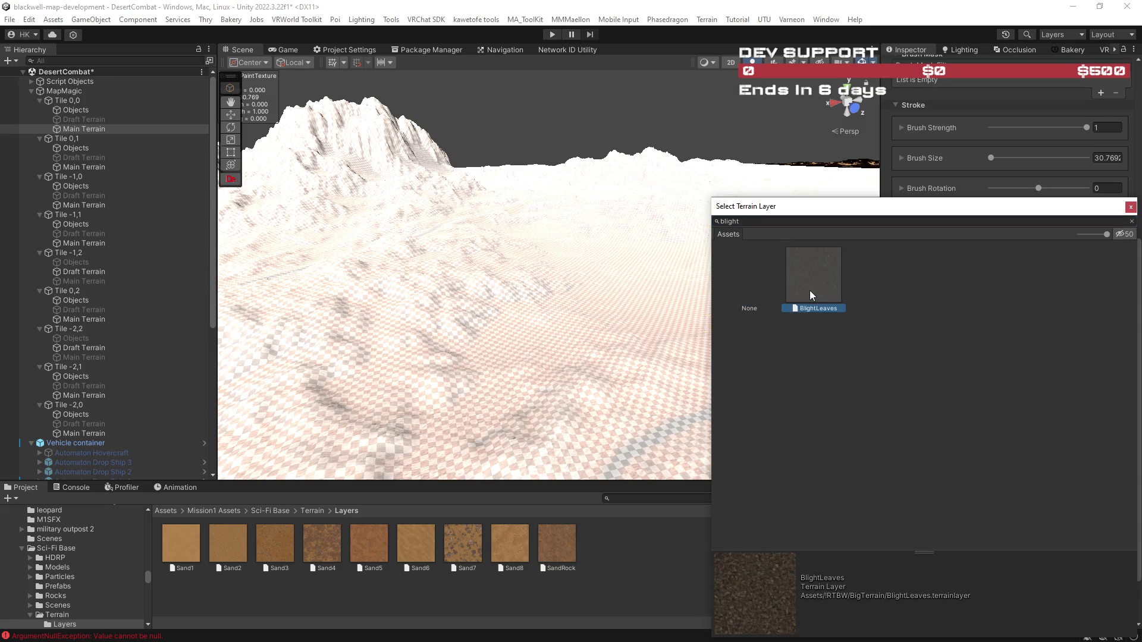
pyautogui.doubleClick(810, 291)
pyautogui.moveTo(694, 255)
pyautogui.mouseDown()
pyautogui.moveTo(479, 278)
pyautogui.moveTo(428, 255)
pyautogui.moveTo(684, 225)
pyautogui.moveTo(725, 237)
pyautogui.moveTo(710, 198)
pyautogui.moveTo(730, 223)
pyautogui.moveTo(833, 246)
pyautogui.moveTo(849, 173)
pyautogui.mouseUp()
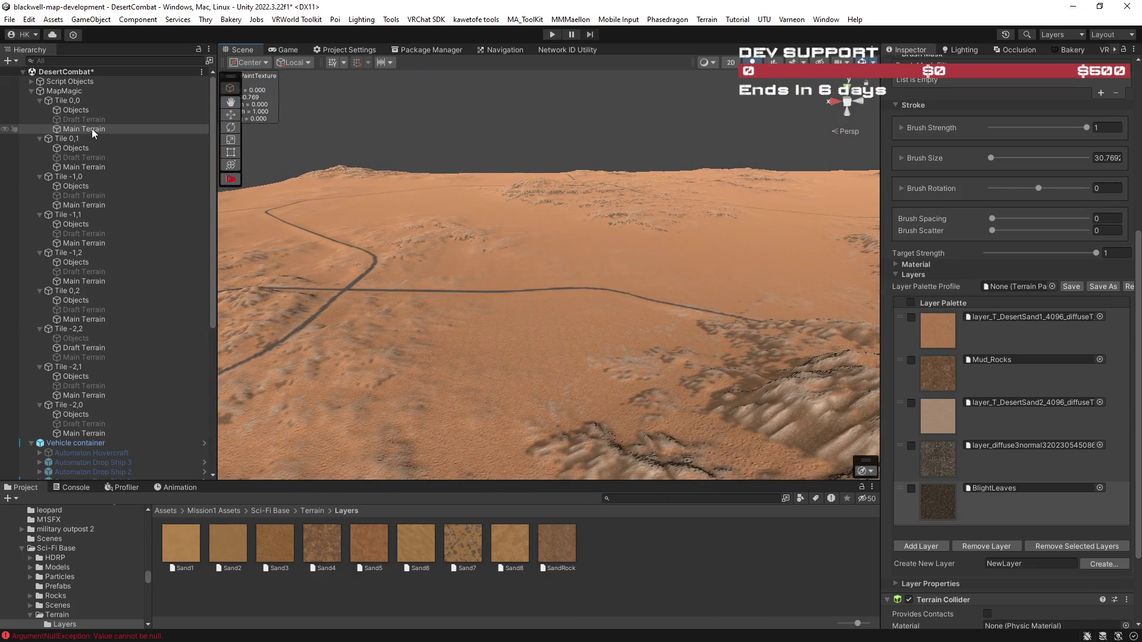
# Orbit the Scene view to face the rocky ridges.
pyautogui.moveTo(561, 276)
pyautogui.mouseDown()
pyautogui.moveTo(683, 257)
pyautogui.moveTo(682, 275)
pyautogui.moveTo(657, 263)
pyautogui.moveTo(648, 298)
pyautogui.moveTo(602, 255)
pyautogui.moveTo(683, 255)
pyautogui.moveTo(762, 332)
pyautogui.moveTo(530, 214)
pyautogui.moveTo(672, 278)
pyautogui.moveTo(696, 365)
pyautogui.moveTo(612, 301)
pyautogui.moveTo(667, 290)
pyautogui.moveTo(606, 301)
pyautogui.moveTo(739, 324)
pyautogui.moveTo(727, 289)
pyautogui.mouseUp()
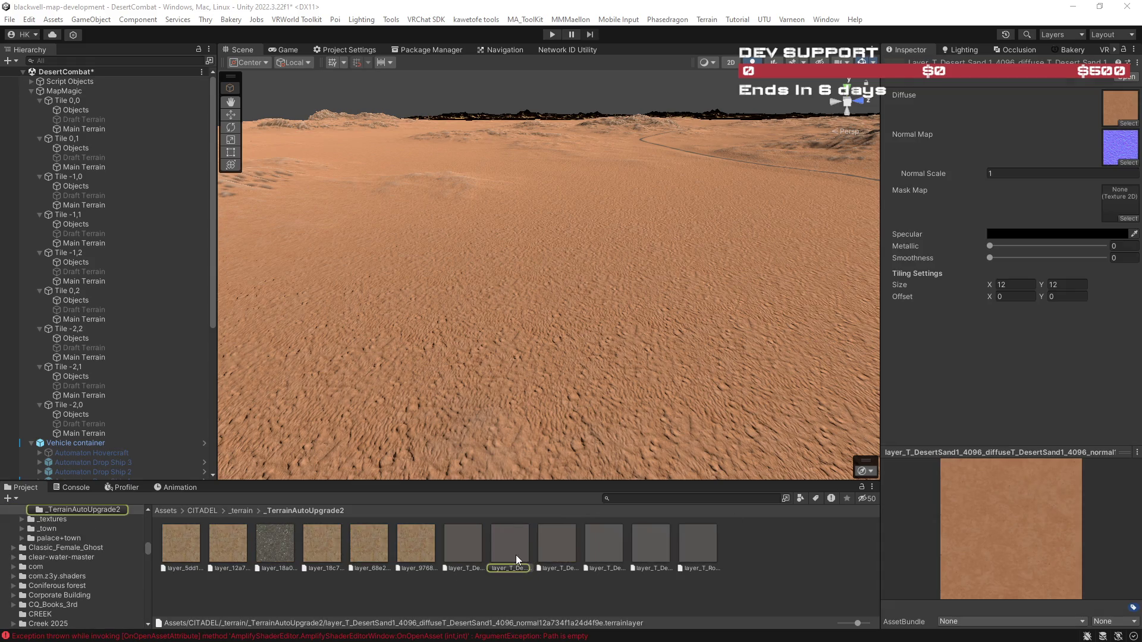
# Compare DesertSand2, layer_68e2fe3af07b7019 and layer_976875cf1e45ecb1, ending on the 45×45 tiling layer.
pyautogui.click(590, 548)
pyautogui.click(461, 550)
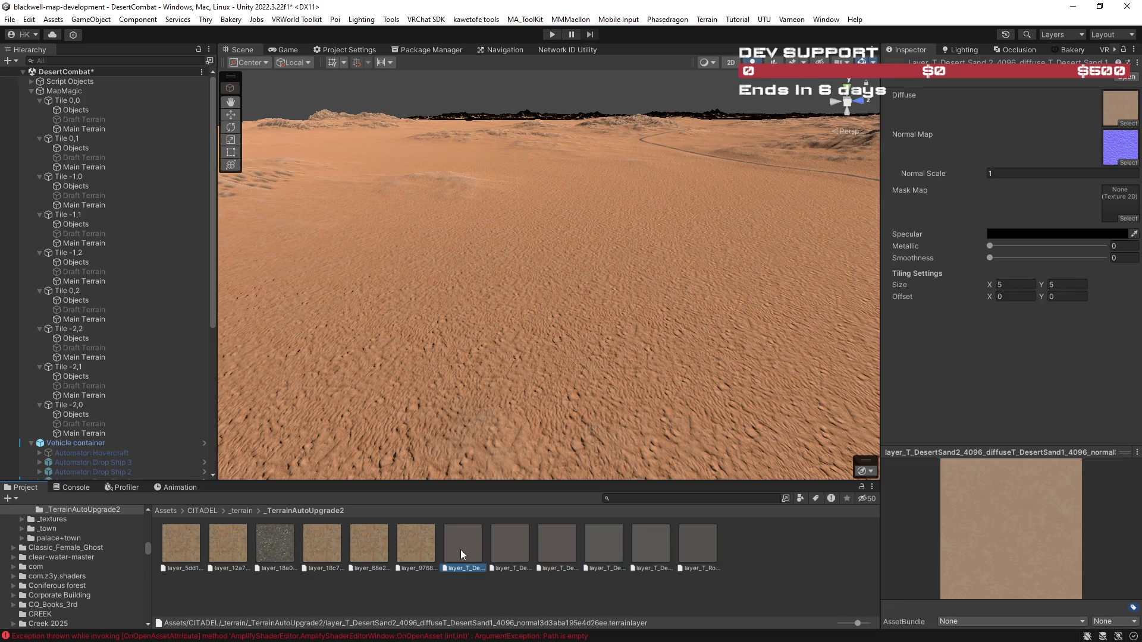
pyautogui.click(410, 549)
pyautogui.click(370, 548)
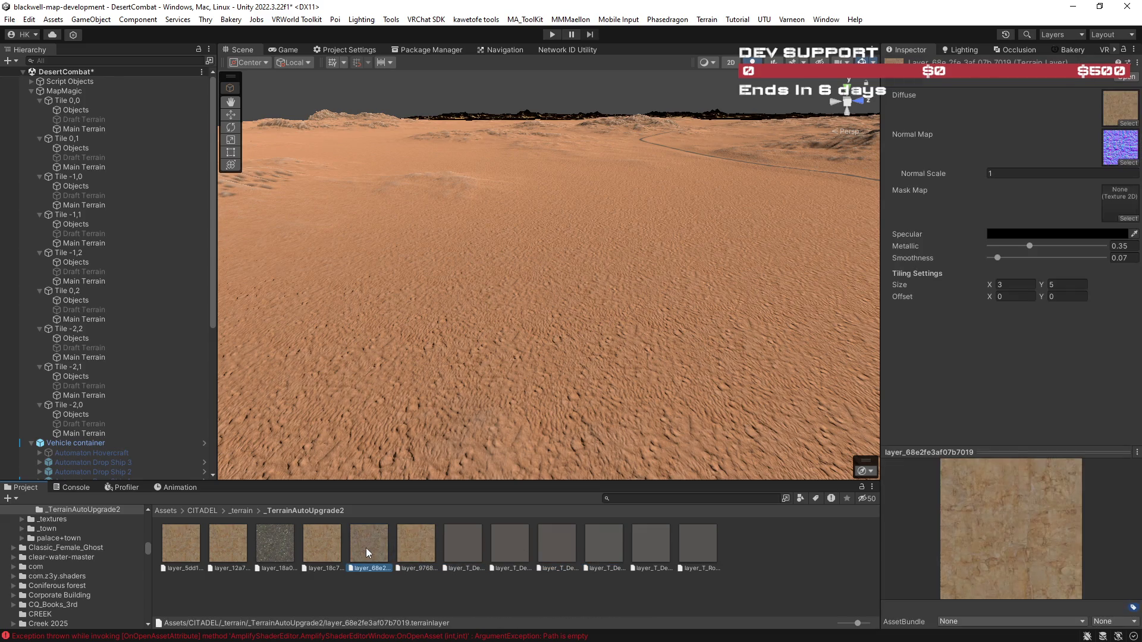
pyautogui.click(411, 549)
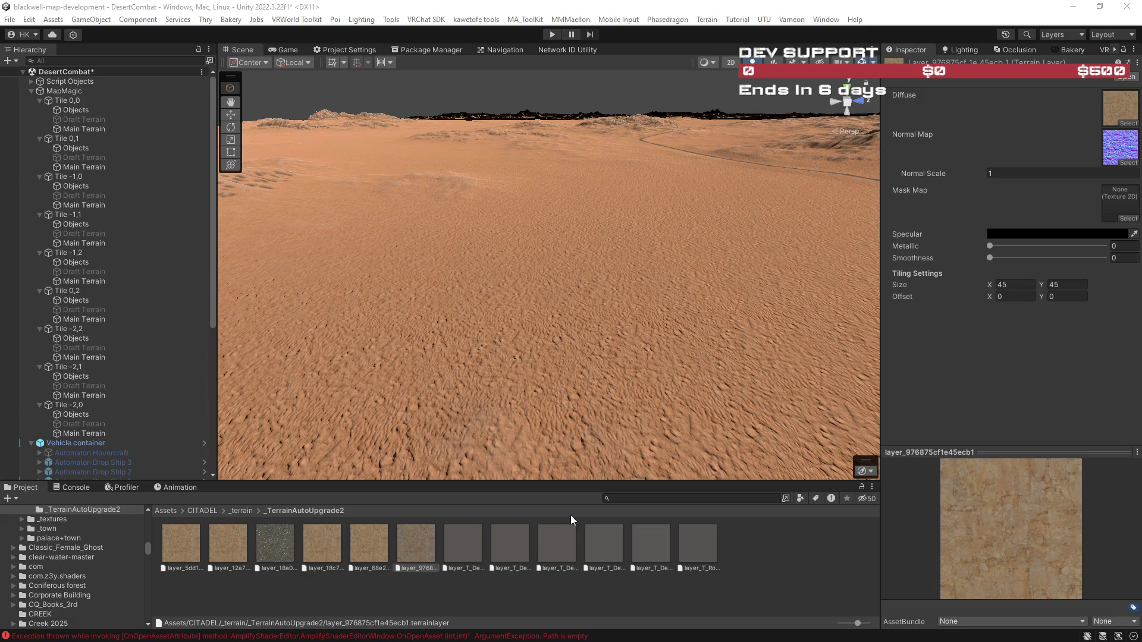
pyautogui.moveTo(536, 267)
pyautogui.mouseDown()
pyautogui.moveTo(874, 446)
pyautogui.moveTo(849, 430)
pyautogui.mouseUp()
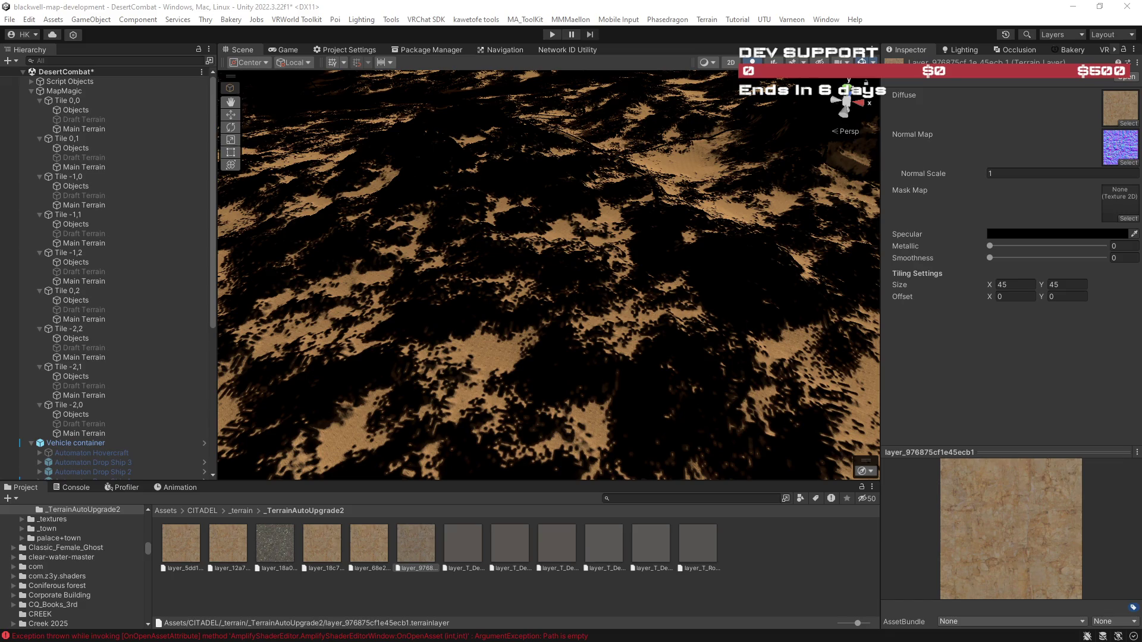
# Step through the DesertSand1, DesertSand2 and RockyDirt terrain layer assets.
pyautogui.click(500, 549)
pyautogui.click(556, 548)
pyautogui.click(592, 547)
pyautogui.click(654, 548)
pyautogui.click(684, 548)
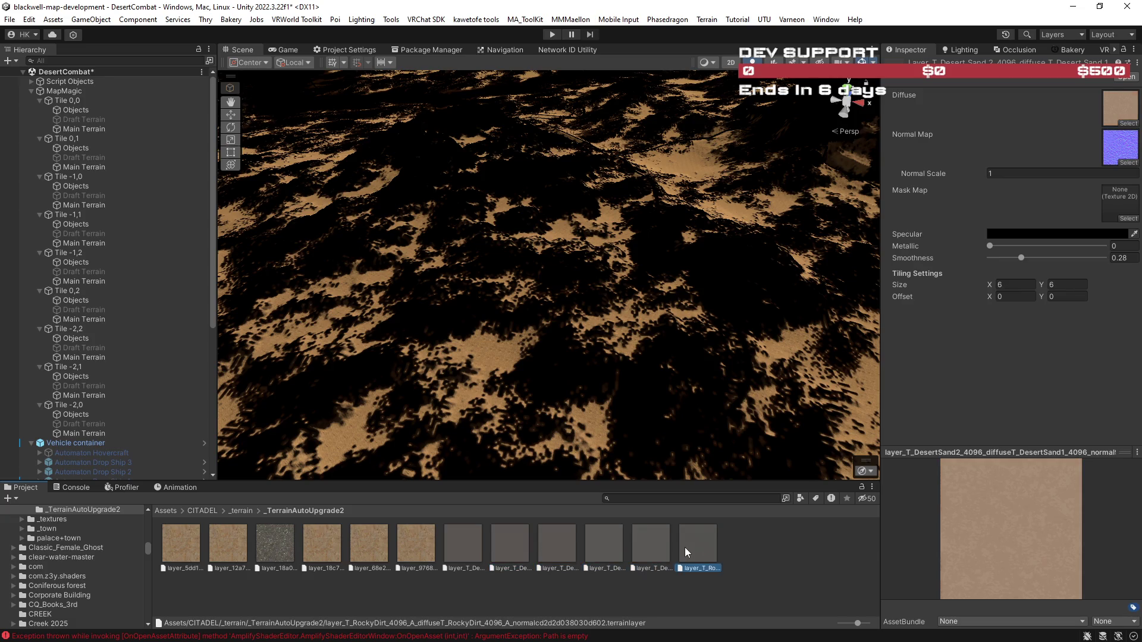
pyautogui.click(460, 547)
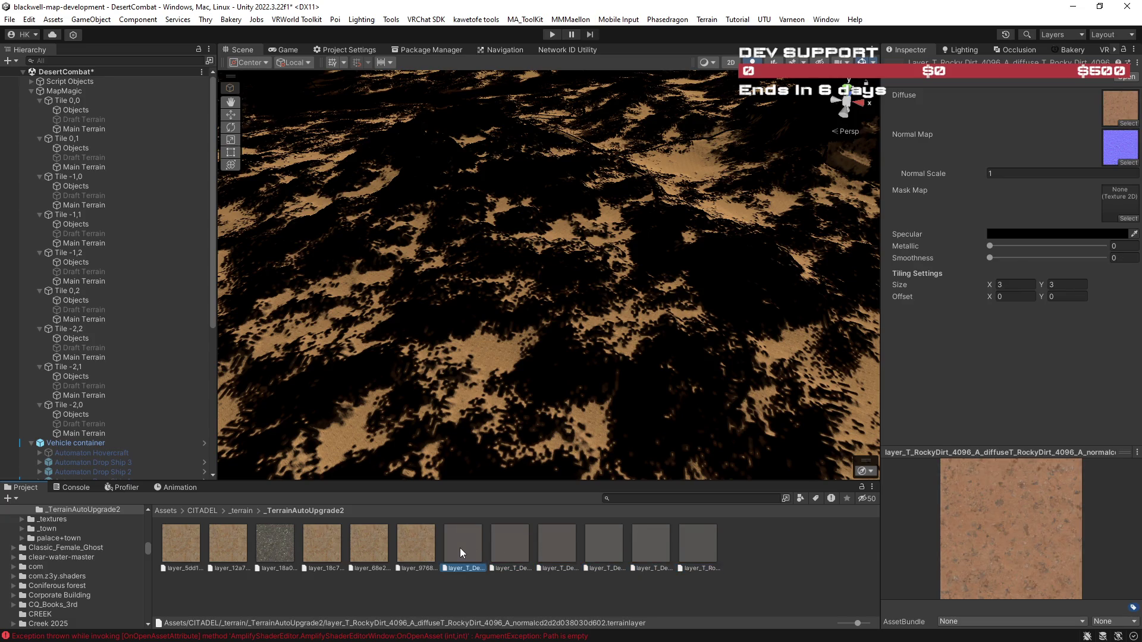
pyautogui.click(687, 544)
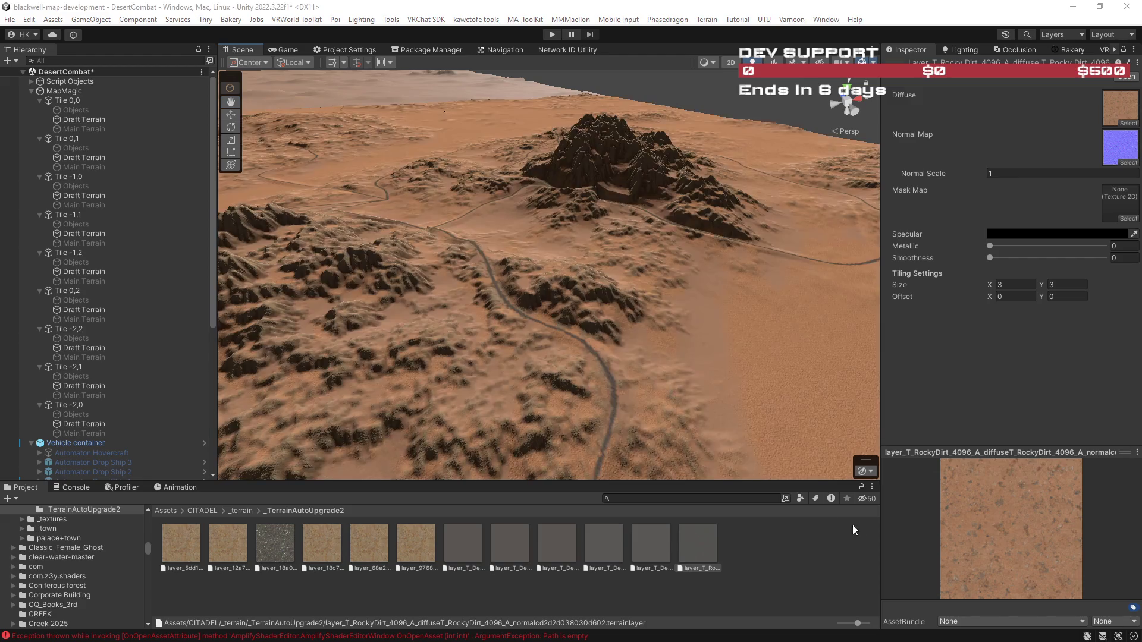
# Frame Tile 0,0's Main Terrain over the flat sand and roads.
pyautogui.moveTo(605, 377)
pyautogui.mouseDown()
pyautogui.moveTo(699, 380)
pyautogui.moveTo(742, 423)
pyautogui.moveTo(415, 342)
pyautogui.moveTo(677, 296)
pyautogui.moveTo(497, 268)
pyautogui.moveTo(528, 313)
pyautogui.moveTo(679, 372)
pyautogui.moveTo(618, 373)
pyautogui.moveTo(450, 322)
pyautogui.mouseUp()
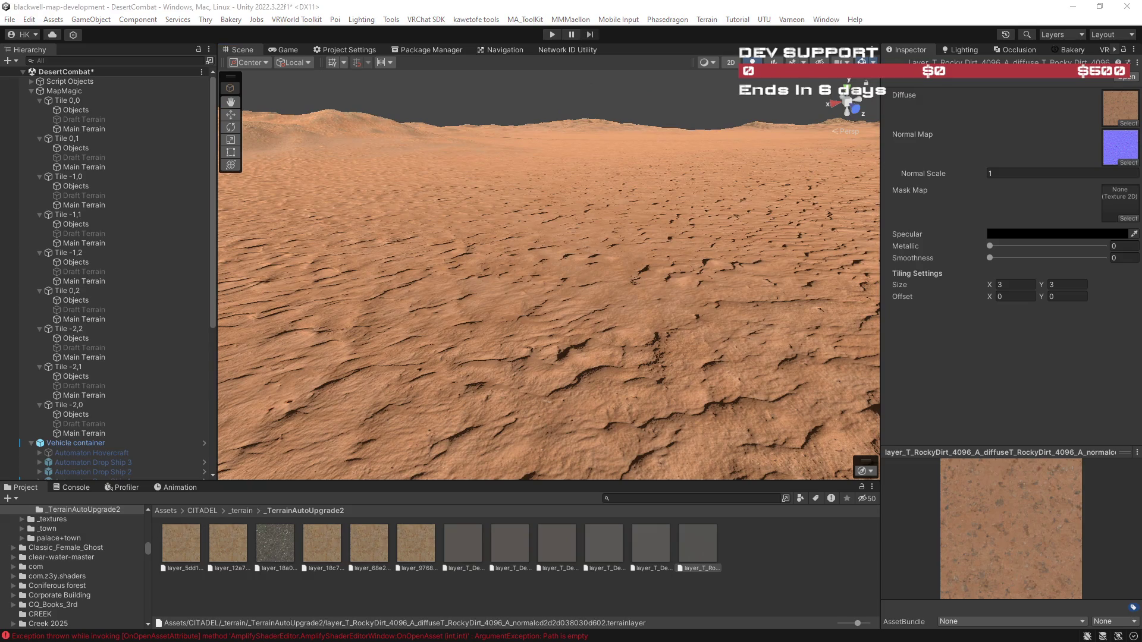
pyautogui.moveTo(676, 310)
pyautogui.mouseDown()
pyautogui.moveTo(765, 316)
pyautogui.moveTo(705, 315)
pyautogui.mouseUp()
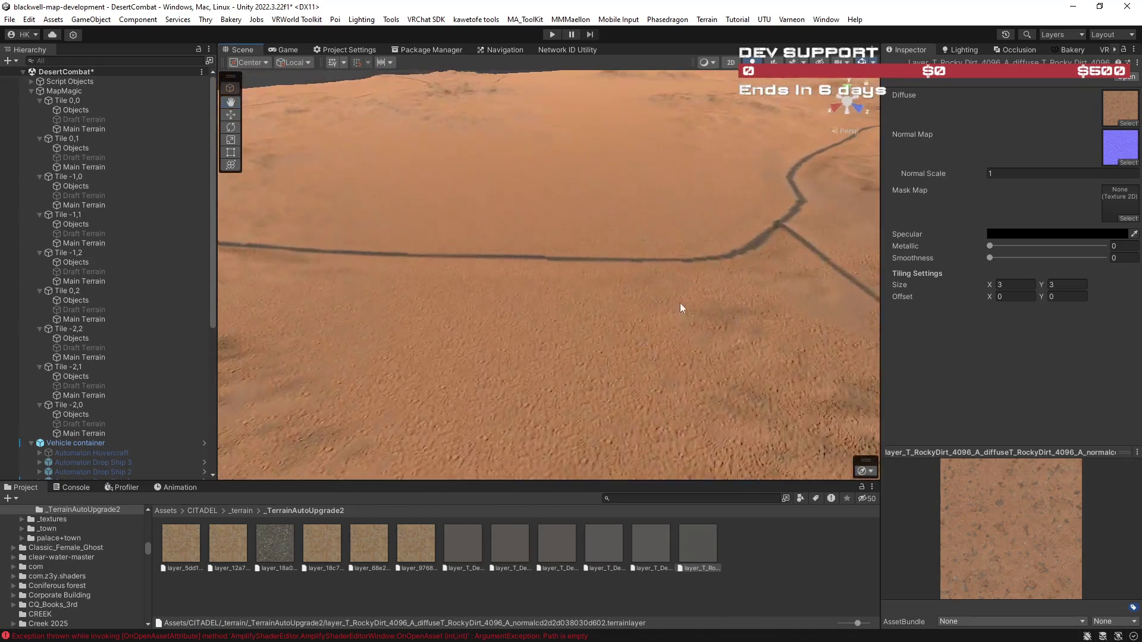
pyautogui.doubleClick(109, 134)
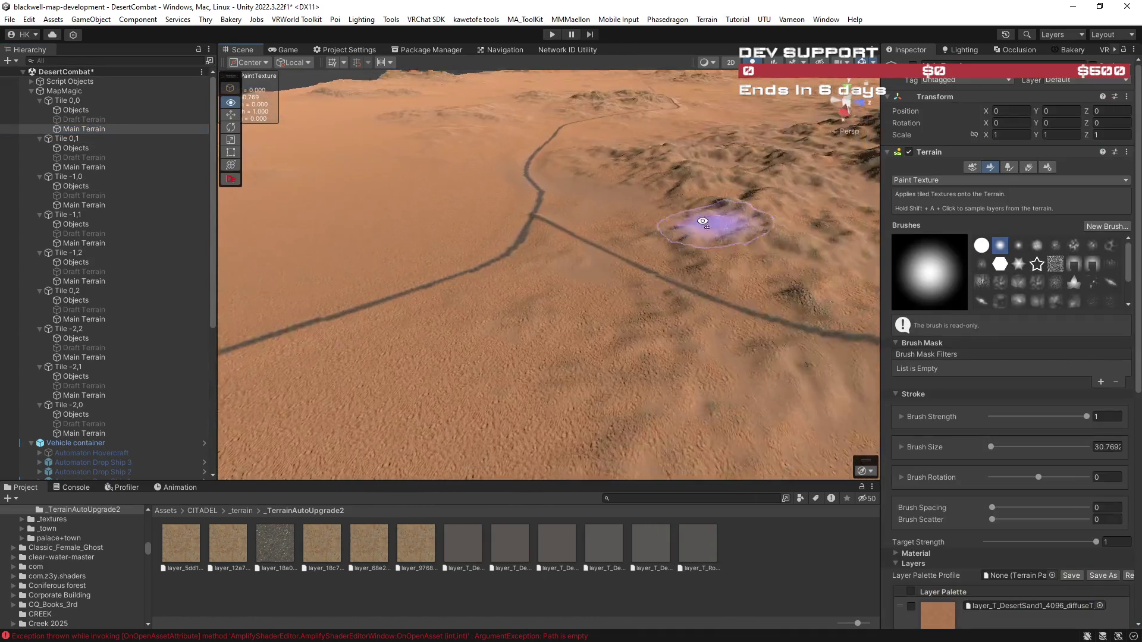
# Search 'sand' for the first layer, try beach and cliff sands, apply the smooth diffuse sand.
pyautogui.scroll(-5, 1047, 461)
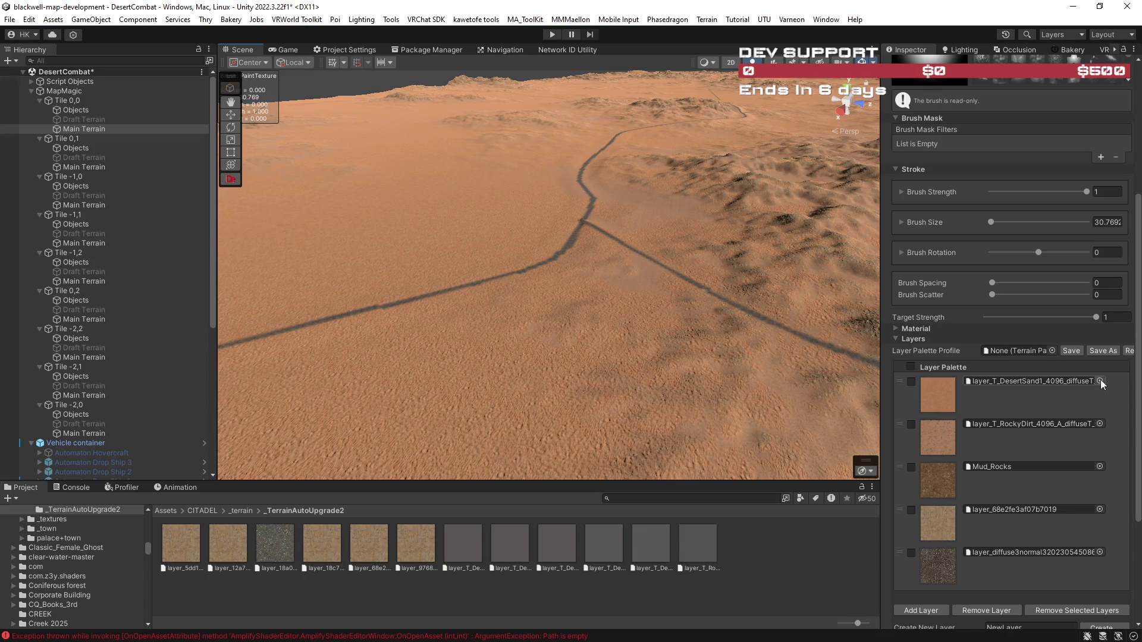
pyautogui.click(1100, 381)
pyautogui.write('nd')
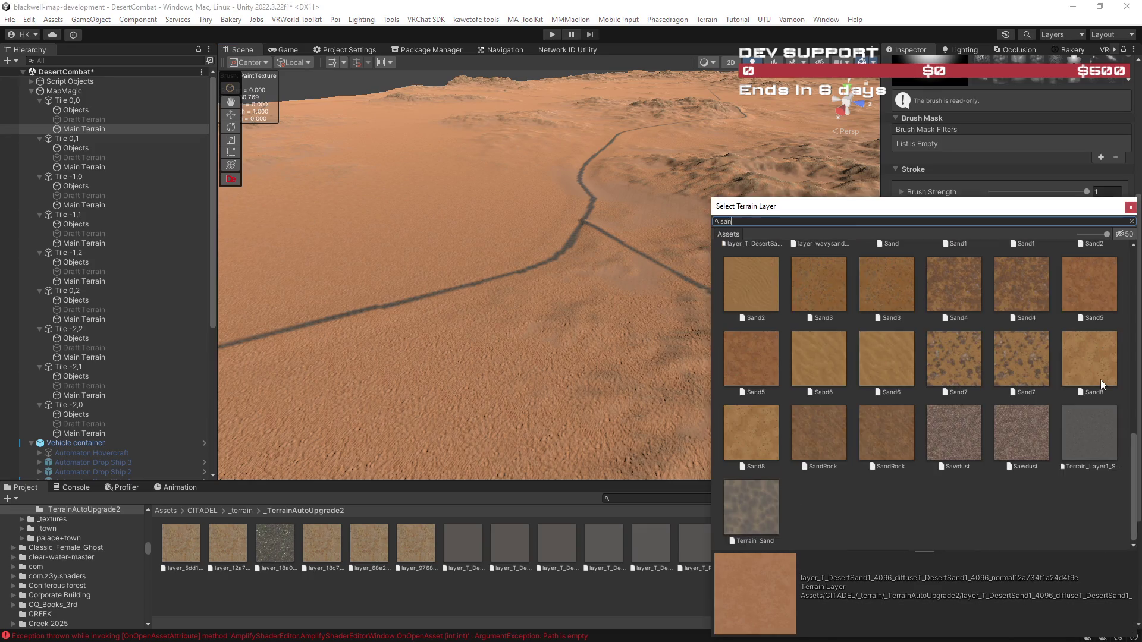
pyautogui.scroll(10, 850, 294)
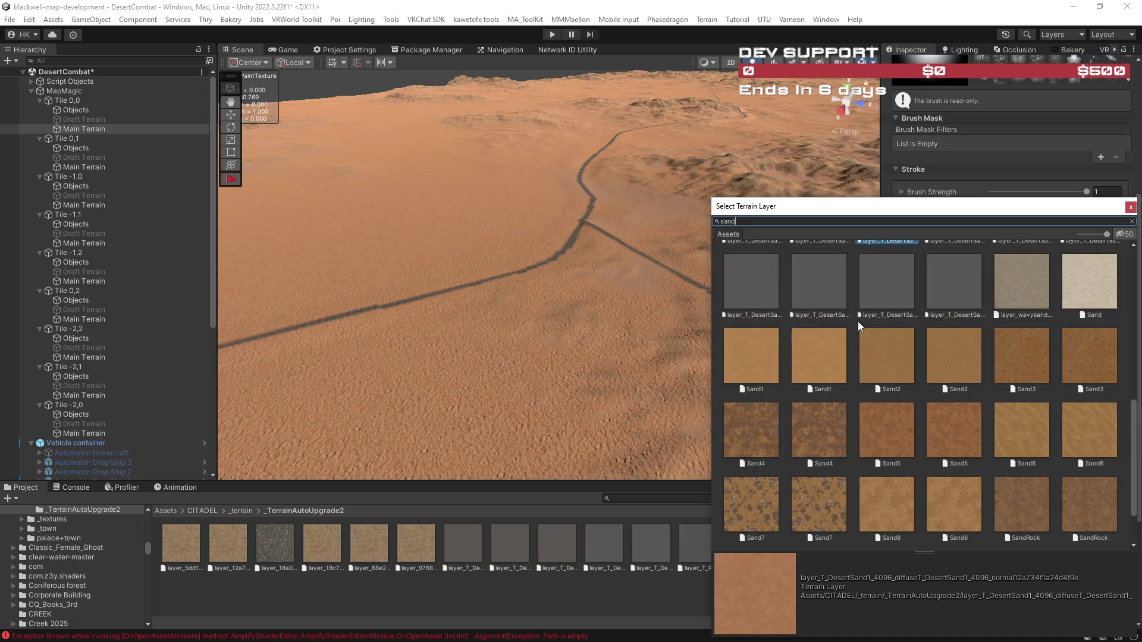
pyautogui.click(820, 292)
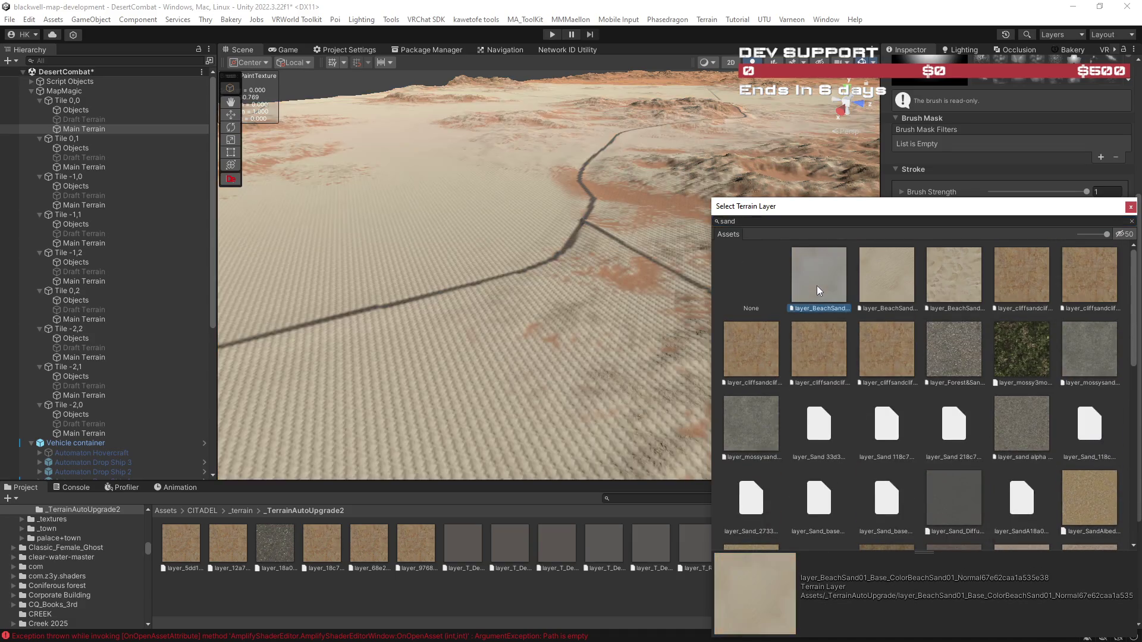
pyautogui.click(881, 290)
pyautogui.click(932, 286)
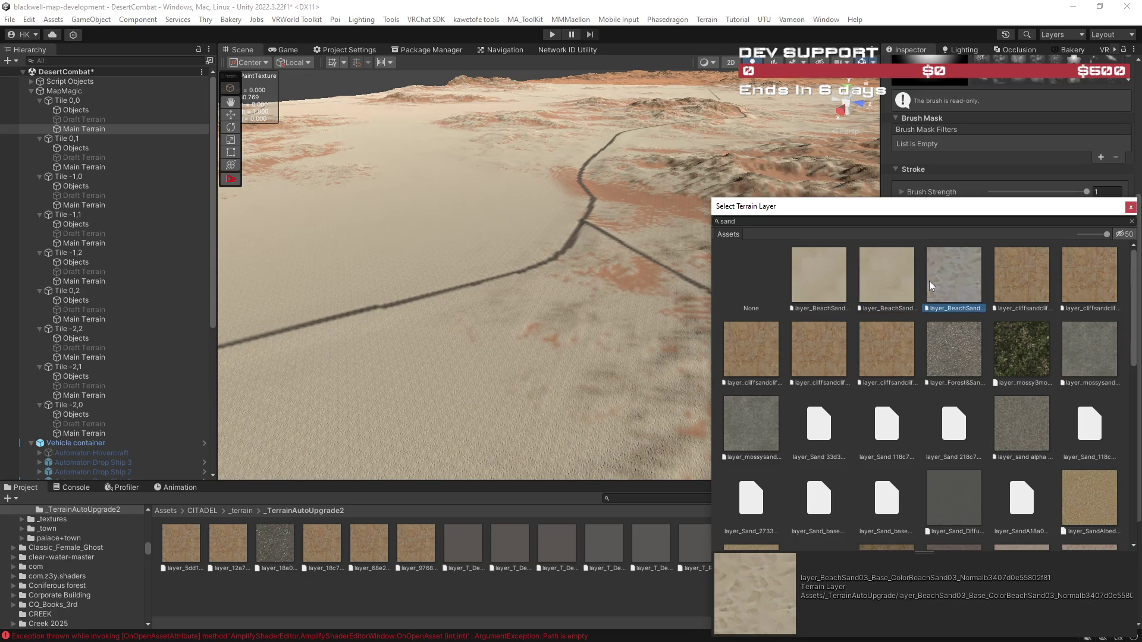
pyautogui.click(1014, 282)
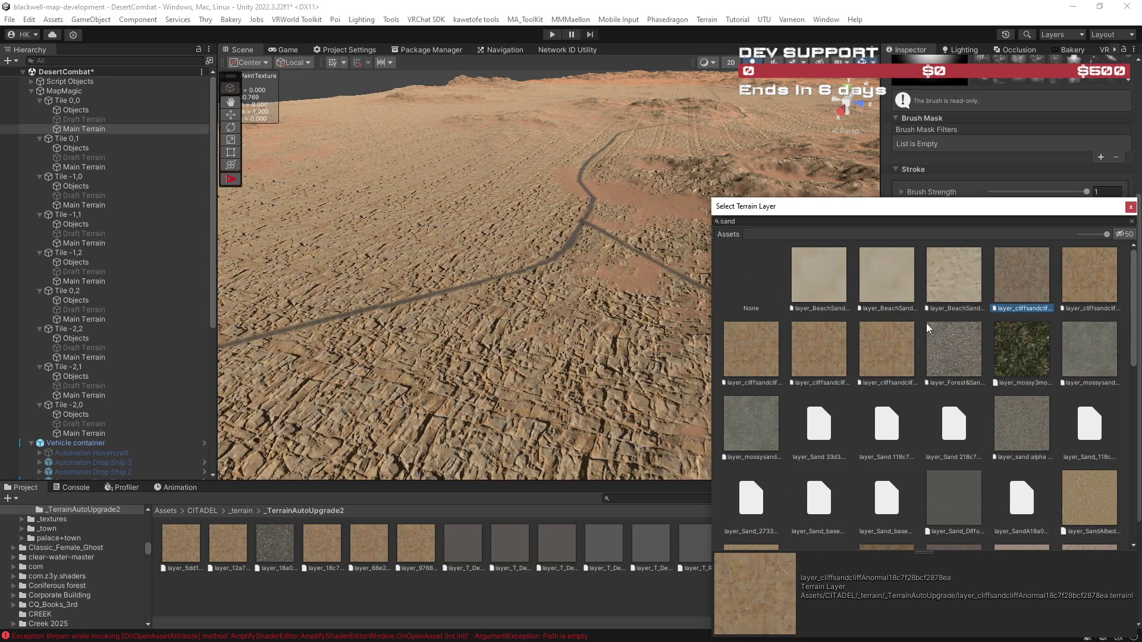
pyautogui.scroll(-3, 961, 357)
pyautogui.click(968, 394)
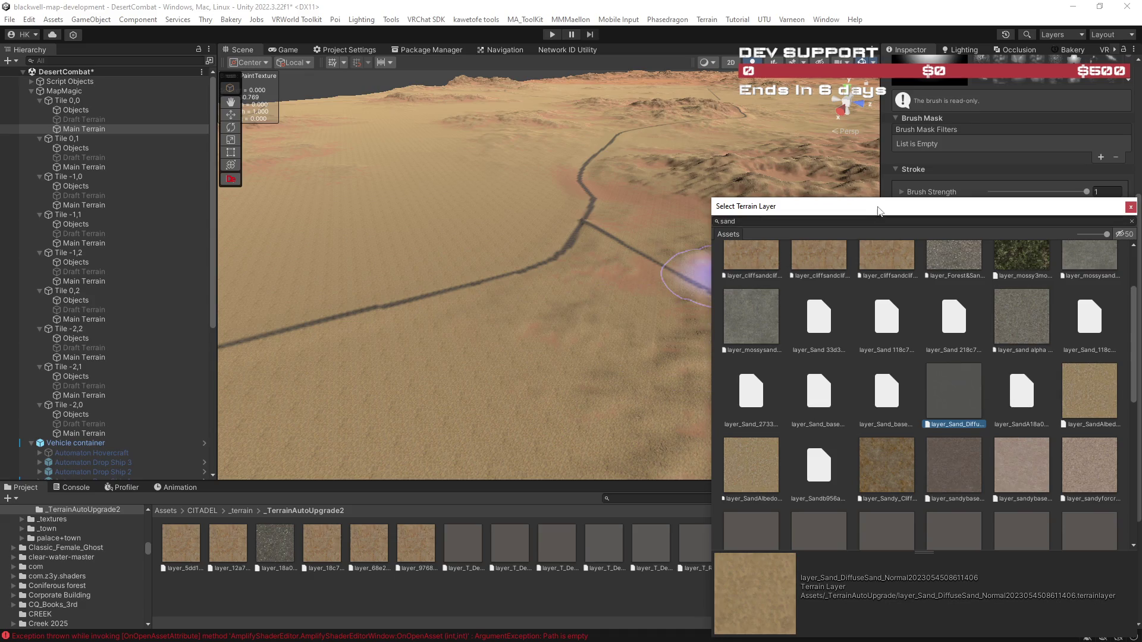
# Search 'sand' in the layer picker again and try the Sand7 layer.
pyautogui.click(717, 280)
pyautogui.scroll(5, 720, 283)
pyautogui.moveTo(753, 237)
pyautogui.mouseDown()
pyautogui.moveTo(755, 171)
pyautogui.moveTo(765, 191)
pyautogui.mouseUp()
pyautogui.click(1099, 381)
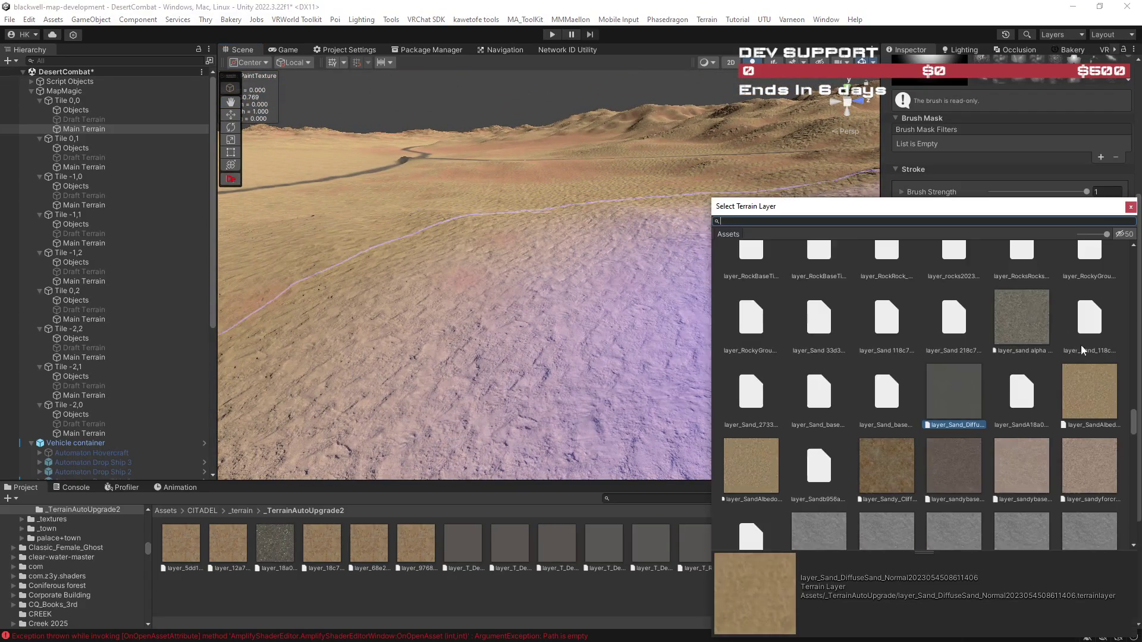
pyautogui.write('sand')
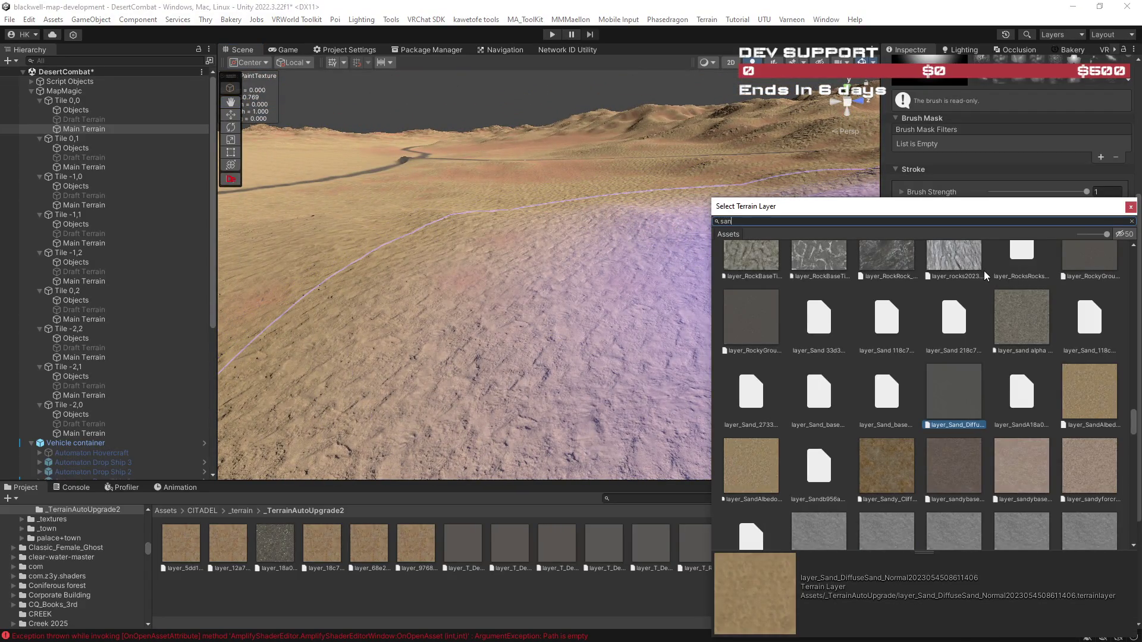
pyautogui.click(809, 429)
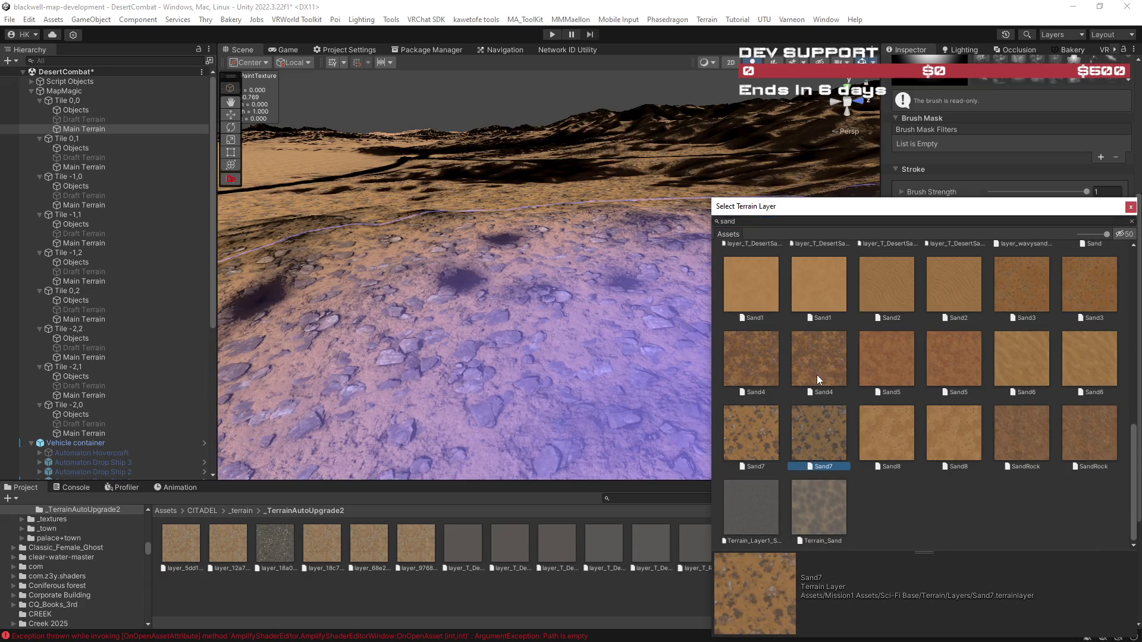
# Try the Sand7, Sand8, SandRock, Sand6, Sand1 and Terrain_Sand layers on the terrain.
pyautogui.click(763, 429)
pyautogui.click(899, 432)
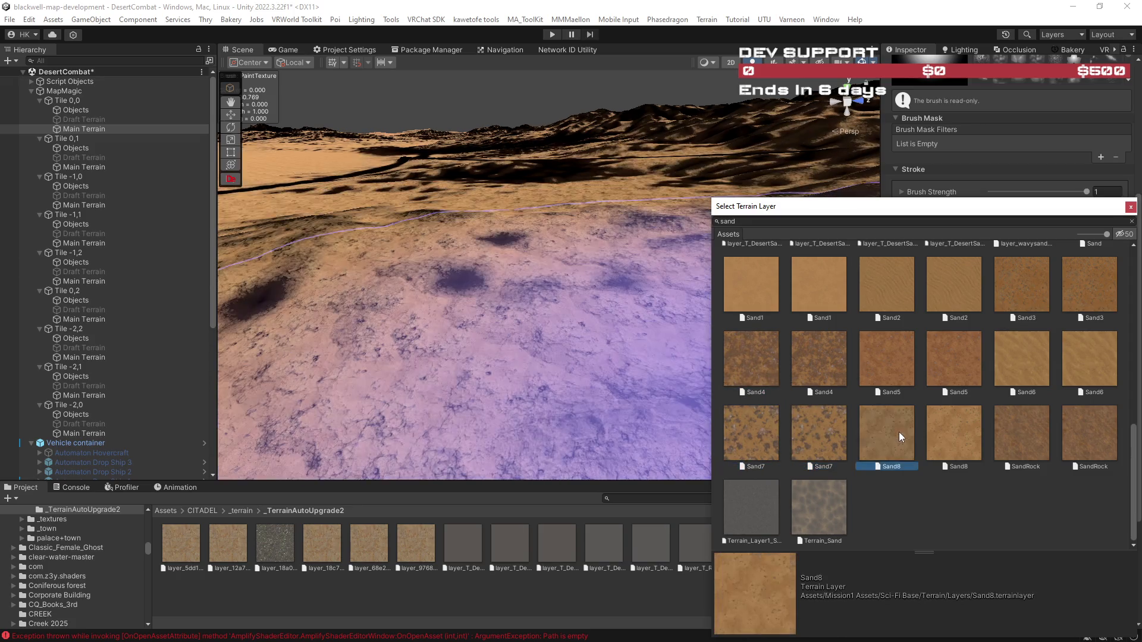
pyautogui.click(1012, 427)
pyautogui.click(1016, 359)
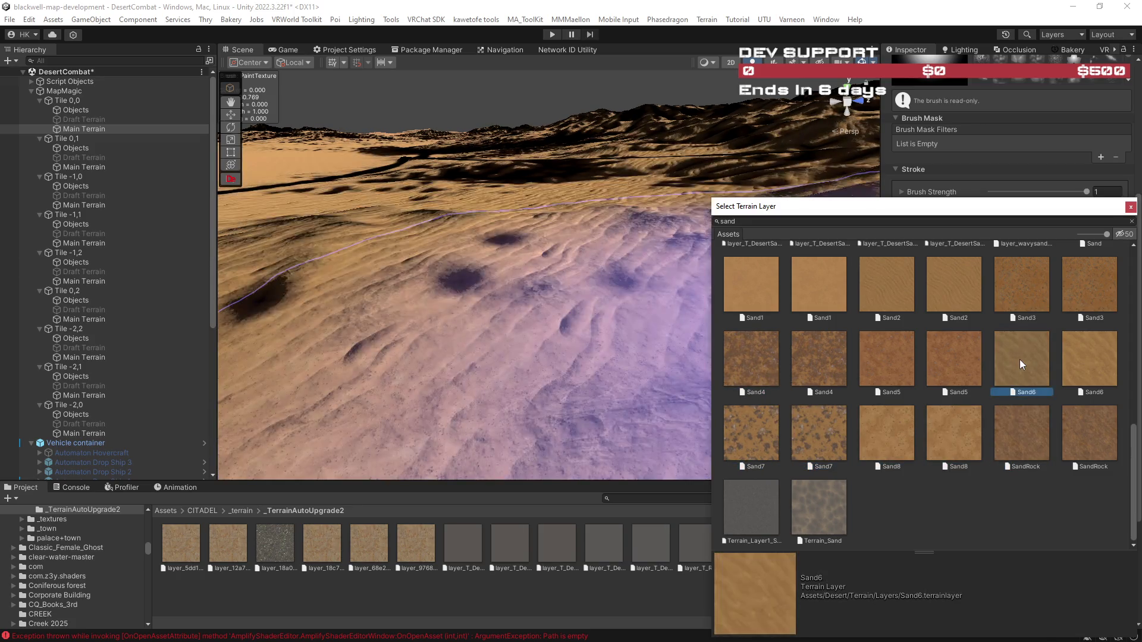
pyautogui.click(1083, 360)
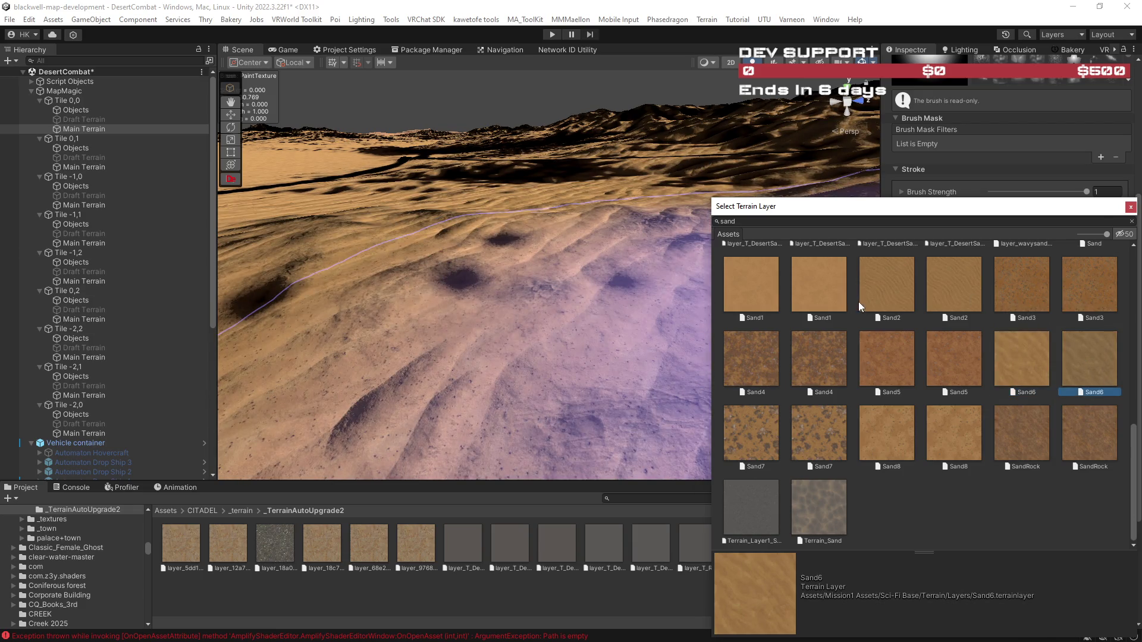
pyautogui.click(840, 299)
pyautogui.click(758, 300)
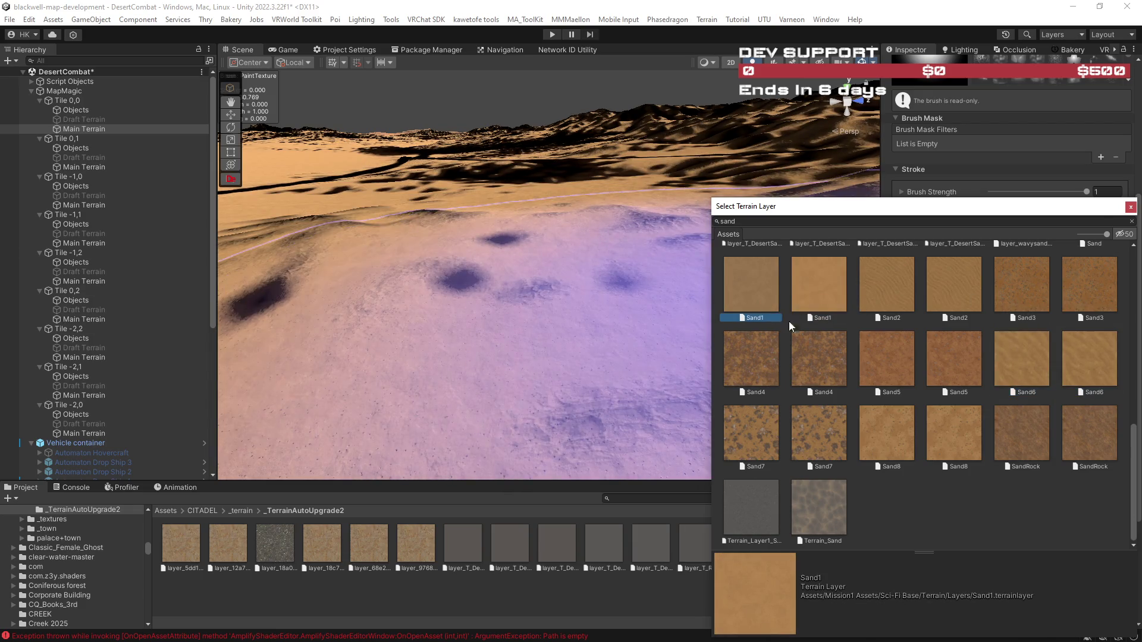
pyautogui.click(823, 504)
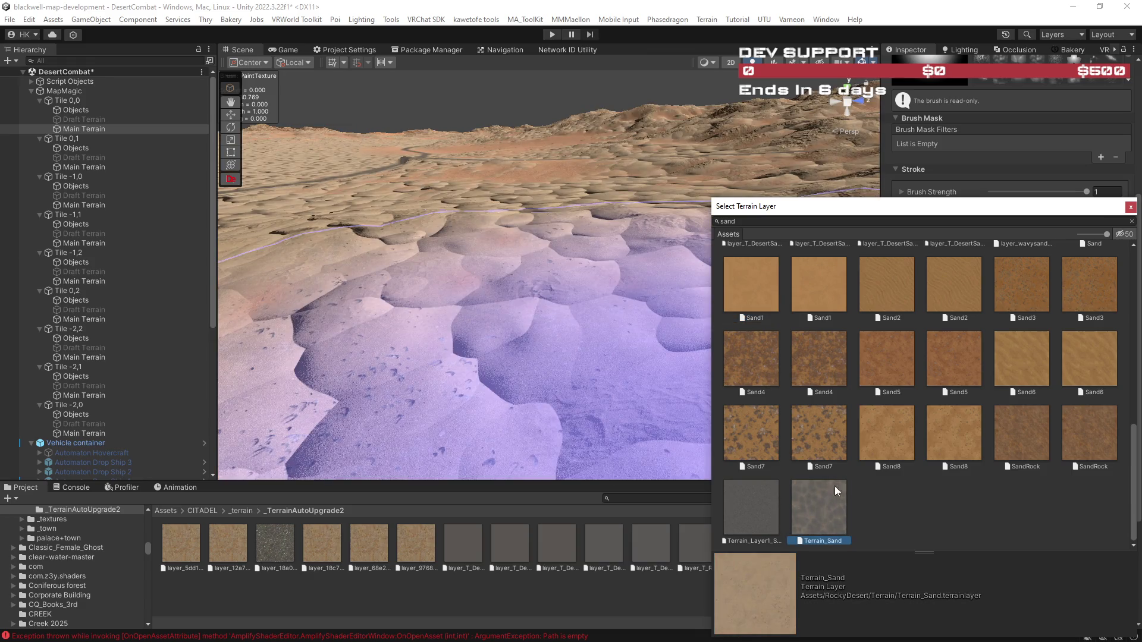
pyautogui.click(1032, 427)
# Try the wavy sand layer and each of the six DesertSand variants.
pyautogui.scroll(5, 1050, 431)
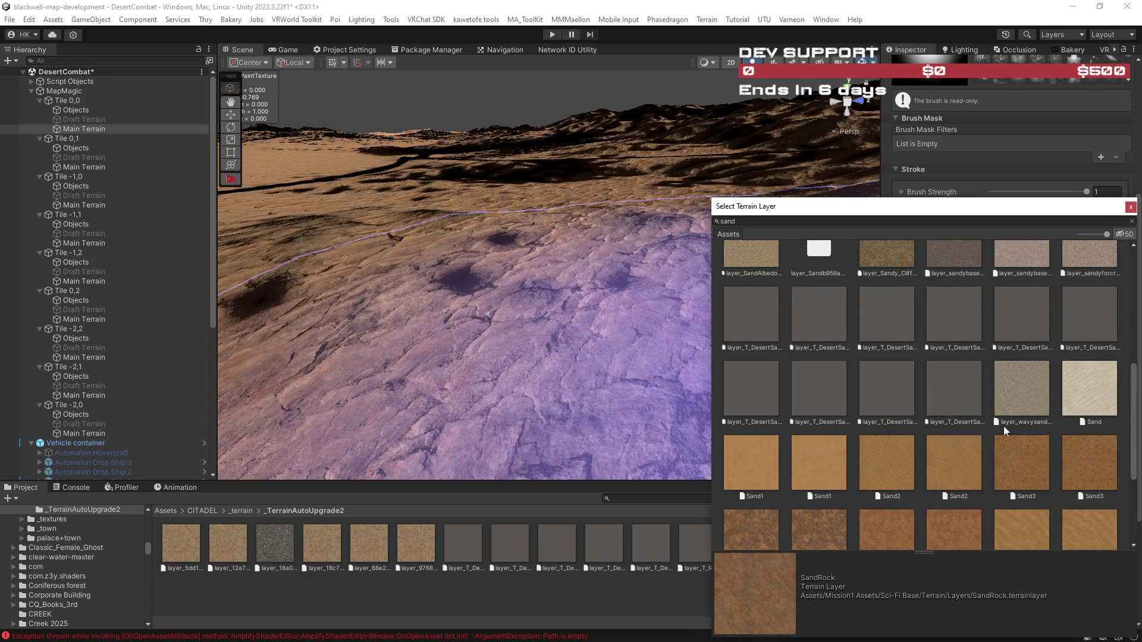
pyautogui.click(1029, 401)
pyautogui.click(954, 390)
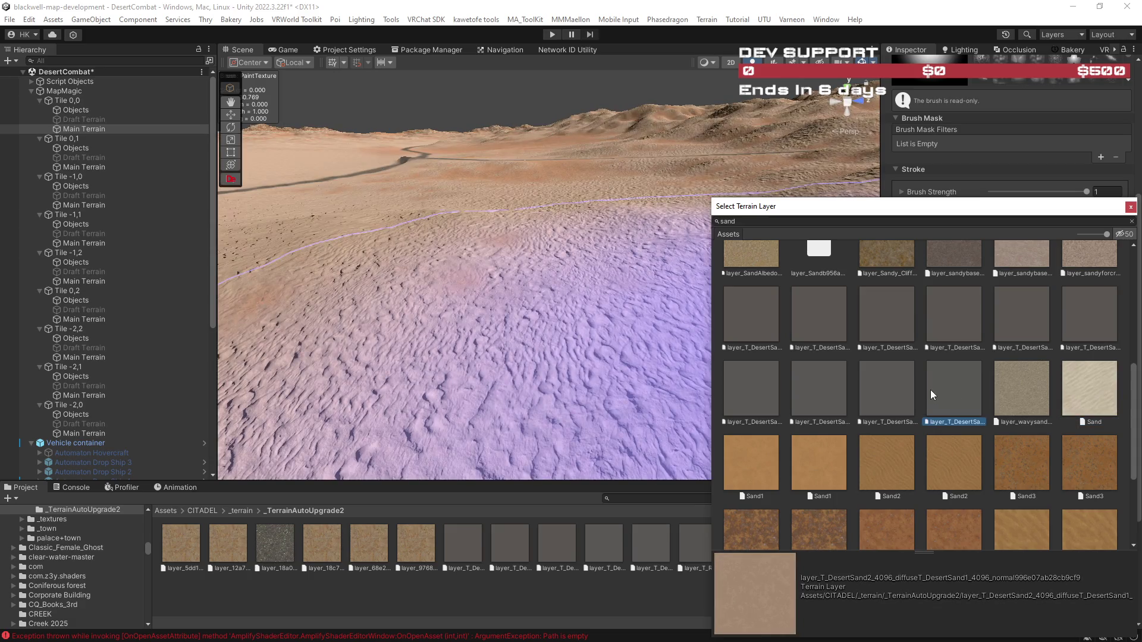
pyautogui.click(891, 390)
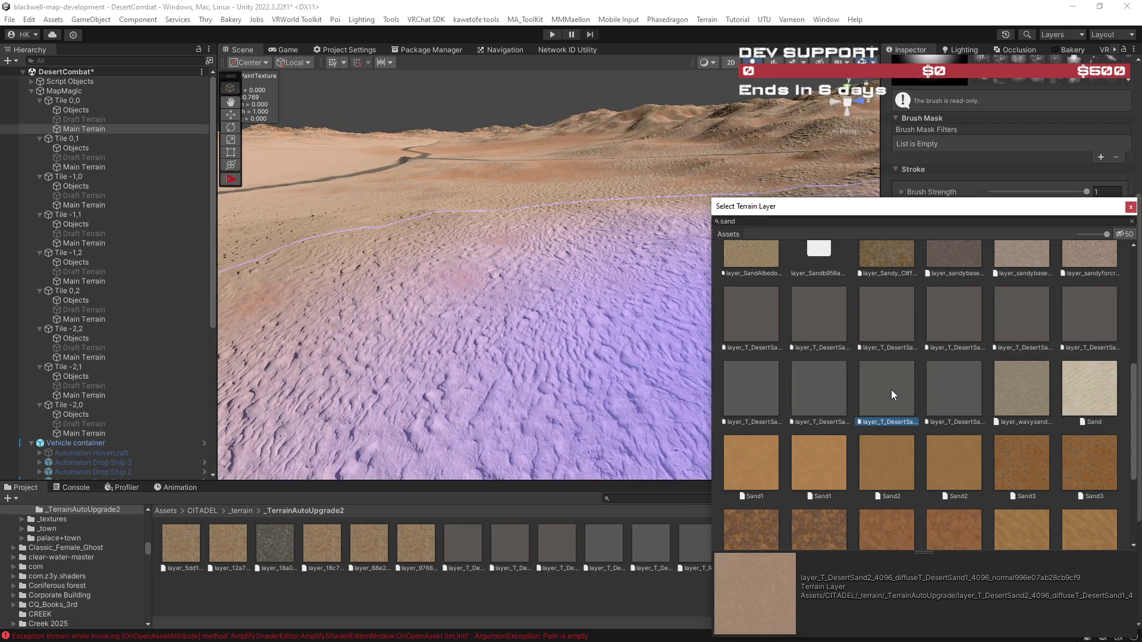
pyautogui.click(835, 384)
pyautogui.click(762, 387)
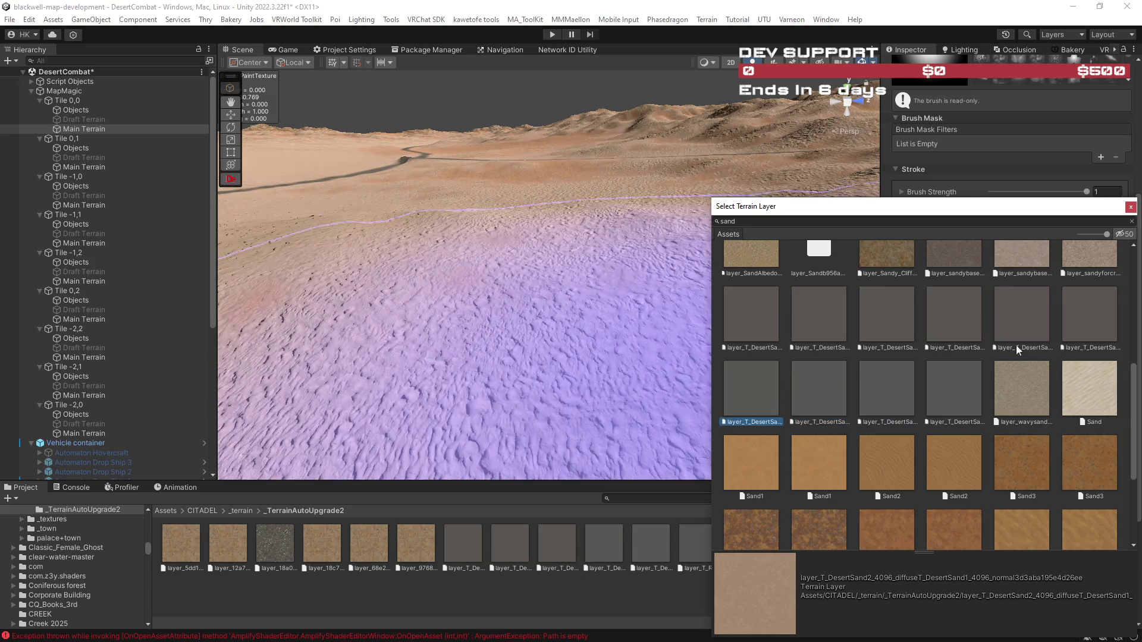
pyautogui.click(1093, 320)
pyautogui.click(1021, 320)
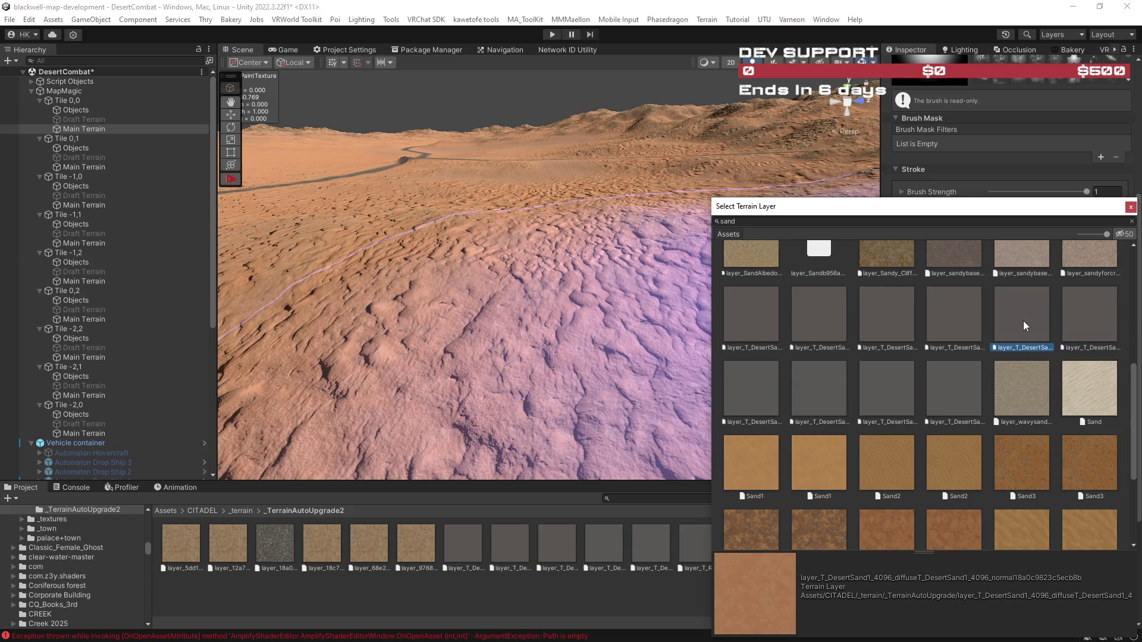
pyautogui.click(955, 317)
pyautogui.click(872, 320)
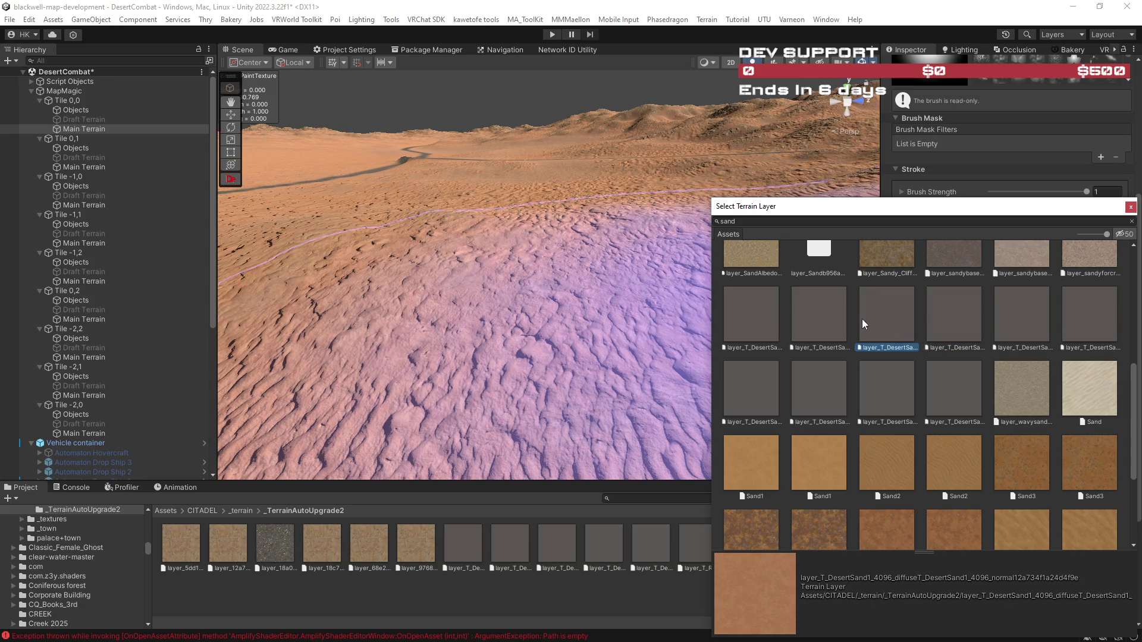
pyautogui.click(830, 317)
pyautogui.click(771, 316)
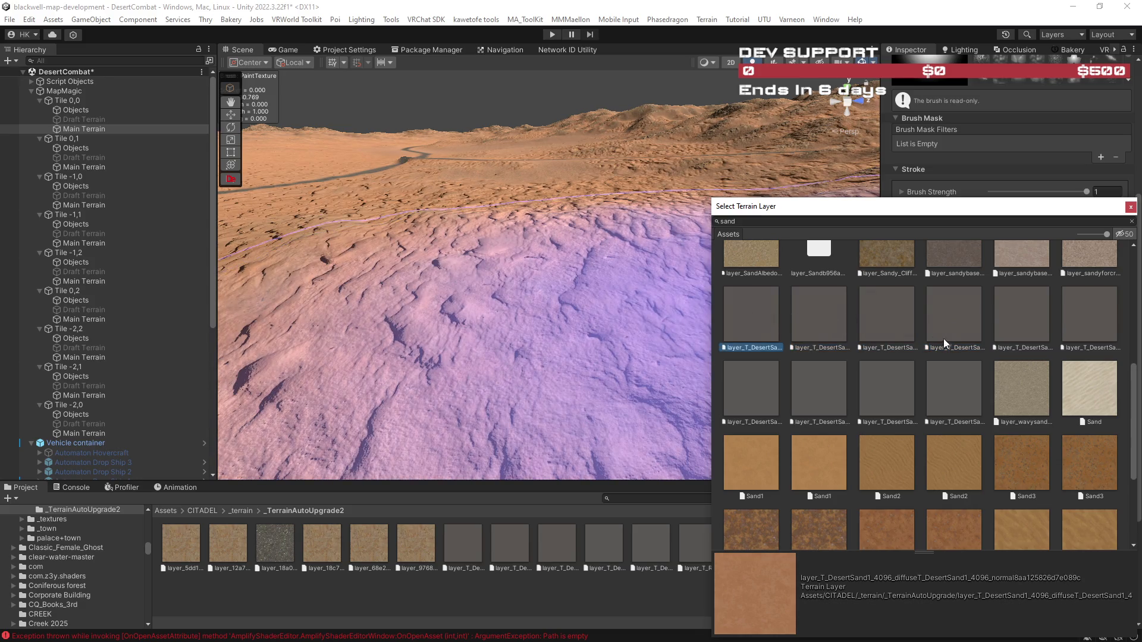
# Try the sandy forest, sandy base, darker sandy base and Sand2 layers.
pyautogui.scroll(2, 934, 337)
pyautogui.click(1079, 360)
pyautogui.click(1005, 355)
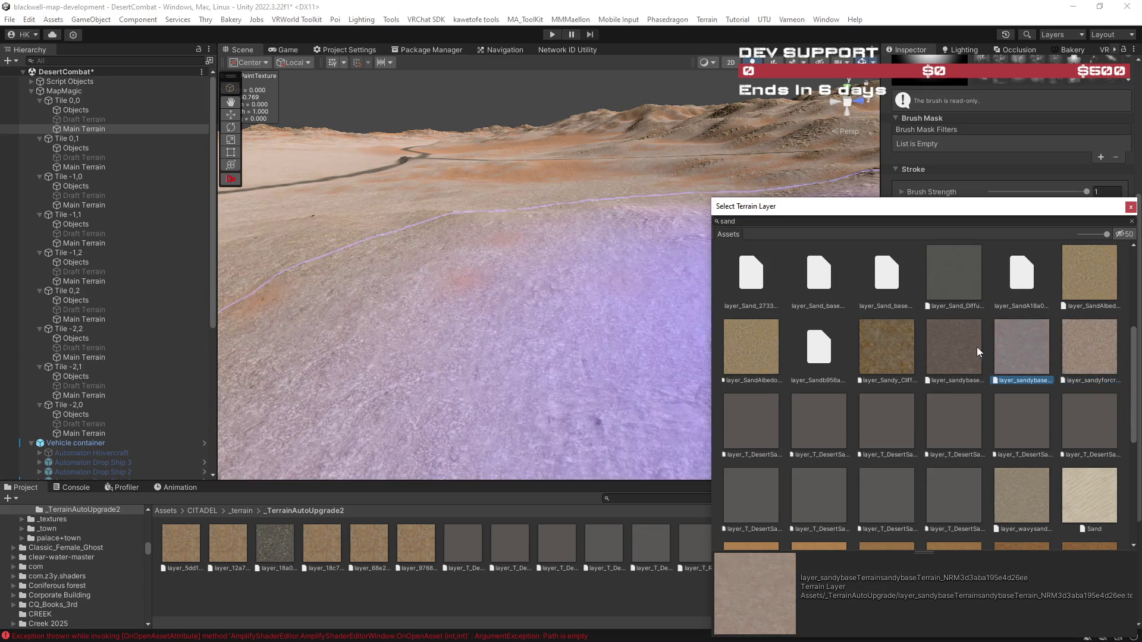
pyautogui.click(948, 348)
pyautogui.scroll(4, 948, 366)
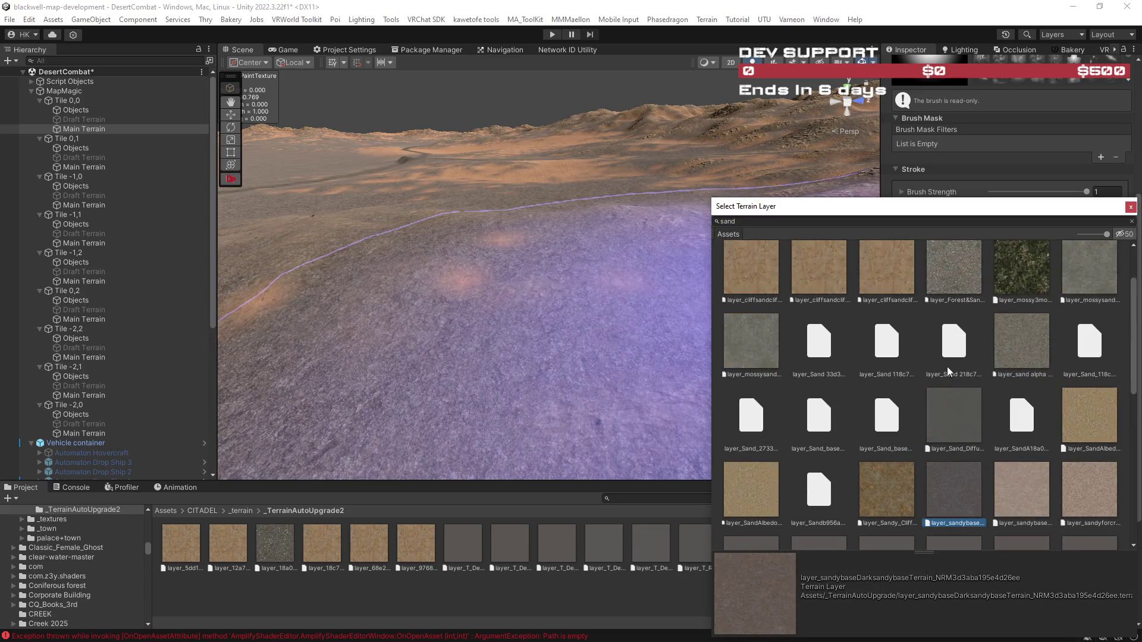
pyautogui.scroll(-5, 955, 370)
pyautogui.click(949, 418)
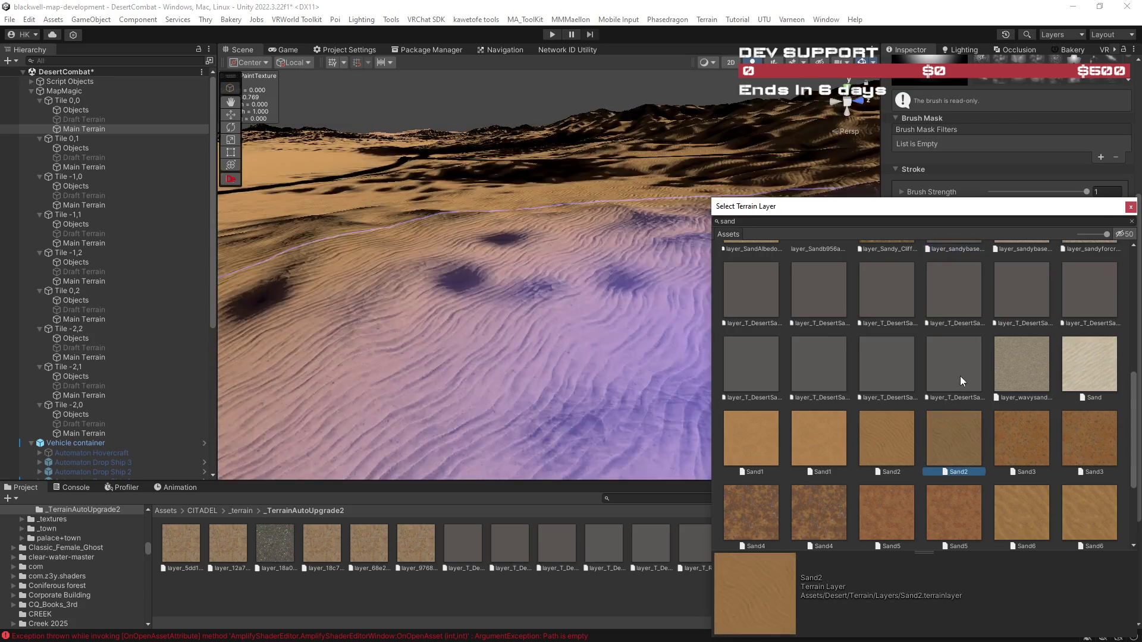
# Settle on layer_T_DesertSand1 as the first palette layer and select it for painting.
pyautogui.click(945, 376)
pyautogui.click(885, 374)
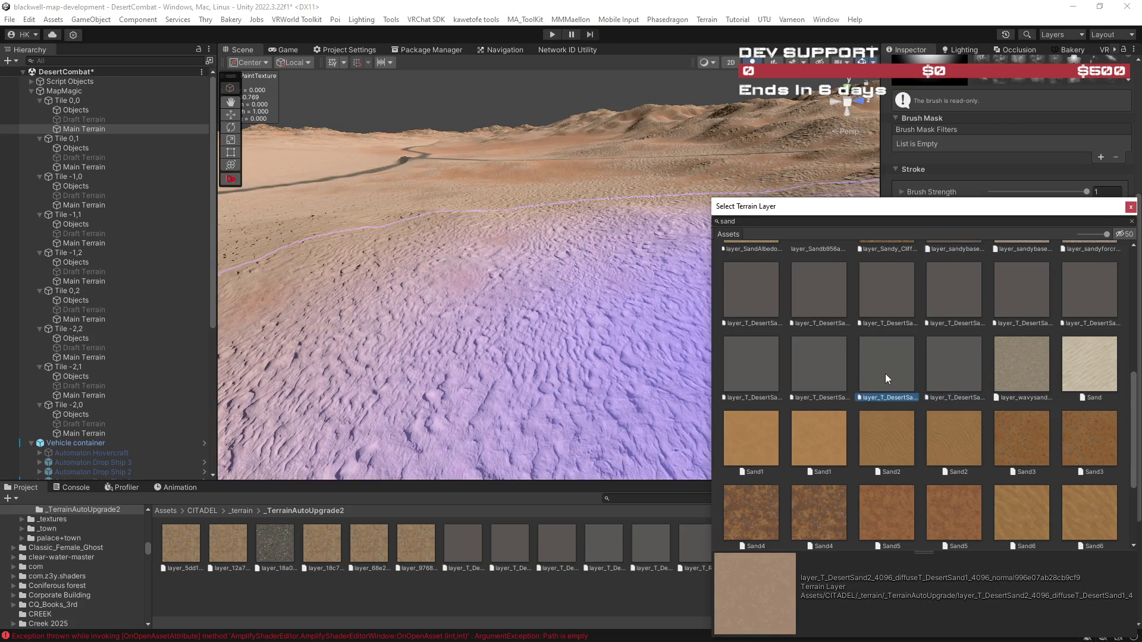
pyautogui.click(821, 370)
pyautogui.click(757, 371)
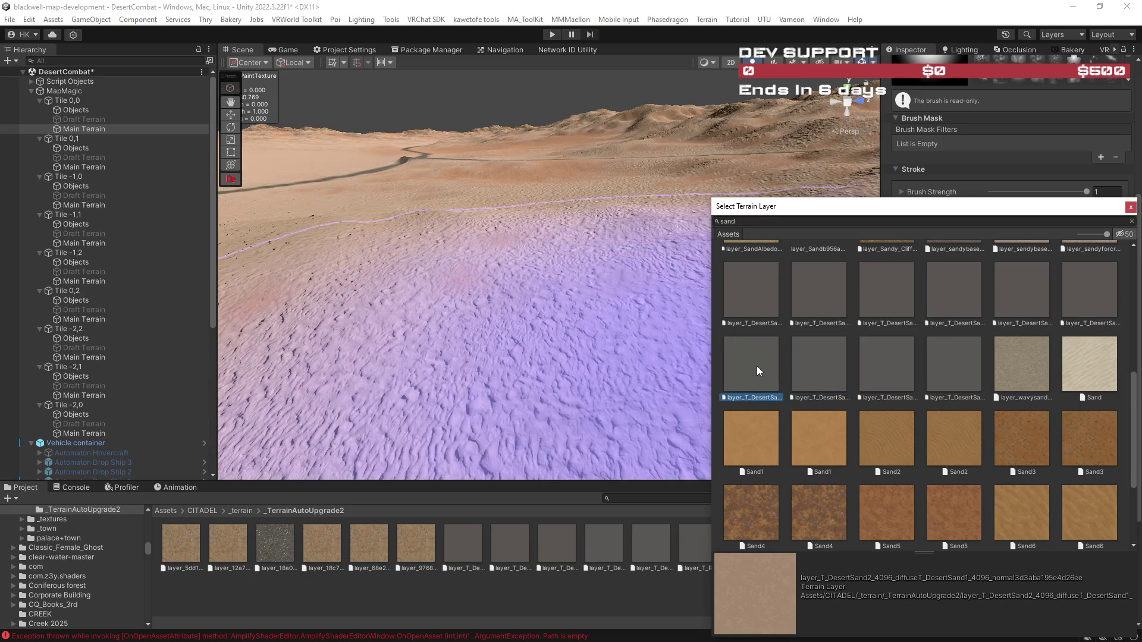
pyautogui.click(1023, 306)
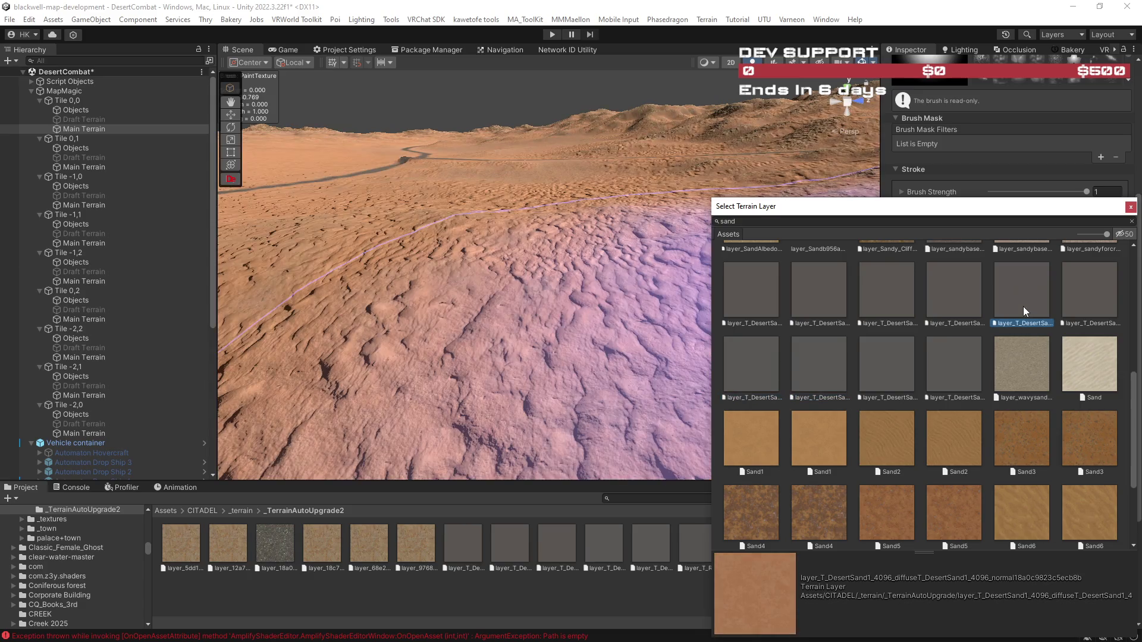
pyautogui.click(1076, 300)
pyautogui.click(958, 305)
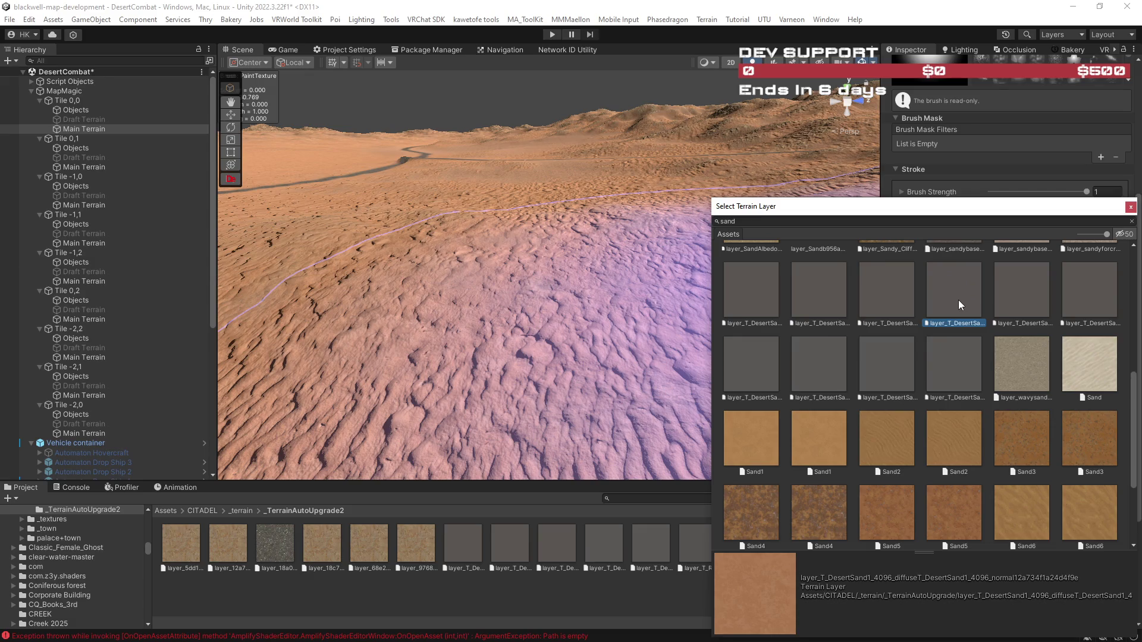
pyautogui.doubleClick(958, 299)
pyautogui.click(997, 409)
pyautogui.moveTo(875, 398)
pyautogui.mouseDown()
pyautogui.moveTo(718, 281)
pyautogui.moveTo(599, 276)
pyautogui.moveTo(659, 209)
pyautogui.moveTo(658, 184)
pyautogui.moveTo(827, 205)
pyautogui.moveTo(851, 193)
pyautogui.moveTo(447, 296)
pyautogui.moveTo(435, 221)
pyautogui.moveTo(645, 230)
pyautogui.moveTo(648, 209)
pyautogui.moveTo(655, 268)
pyautogui.moveTo(1041, 605)
pyautogui.moveTo(509, 106)
pyautogui.mouseUp()
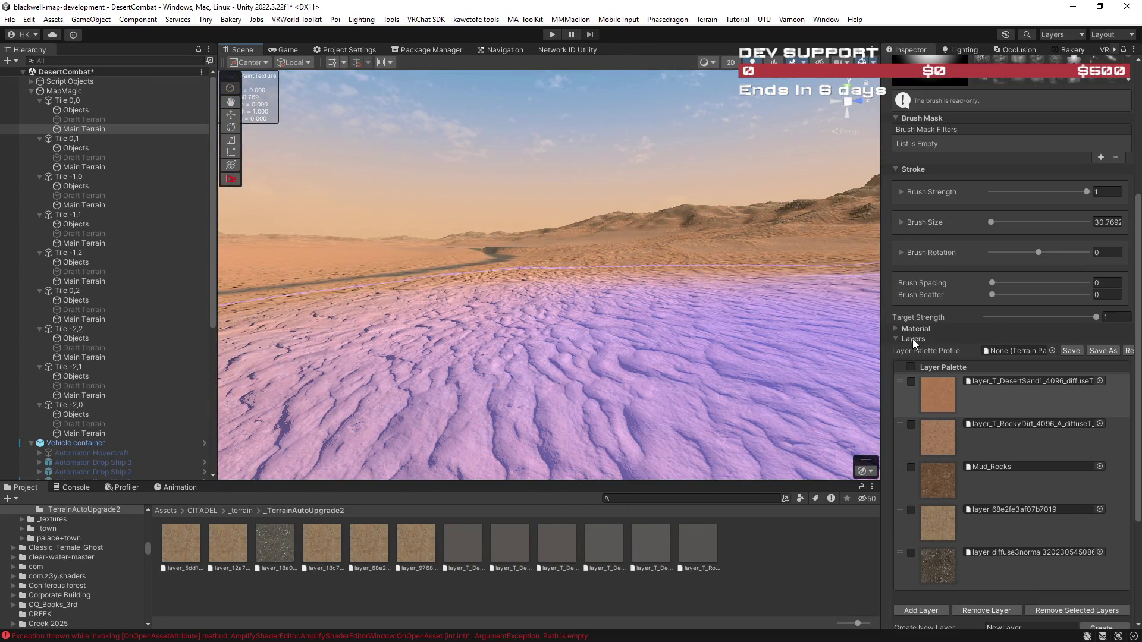
# Open the DesertSand1 terrain layer asset's own settings.
pyautogui.scroll(-2, 960, 326)
pyautogui.scroll(-2, 966, 334)
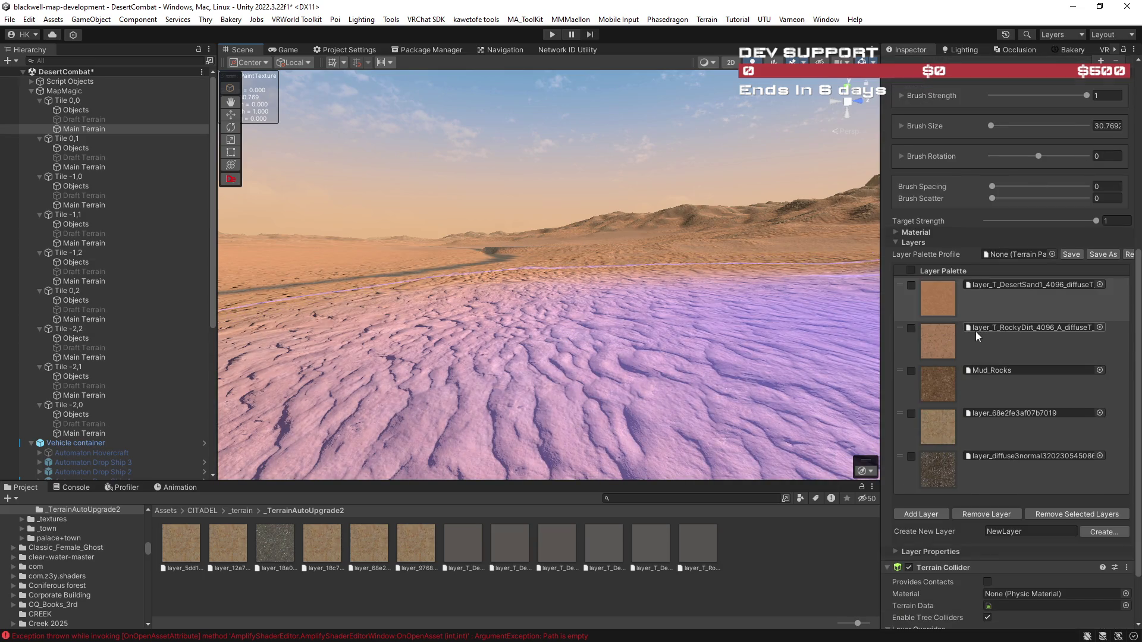
pyautogui.scroll(10, 976, 331)
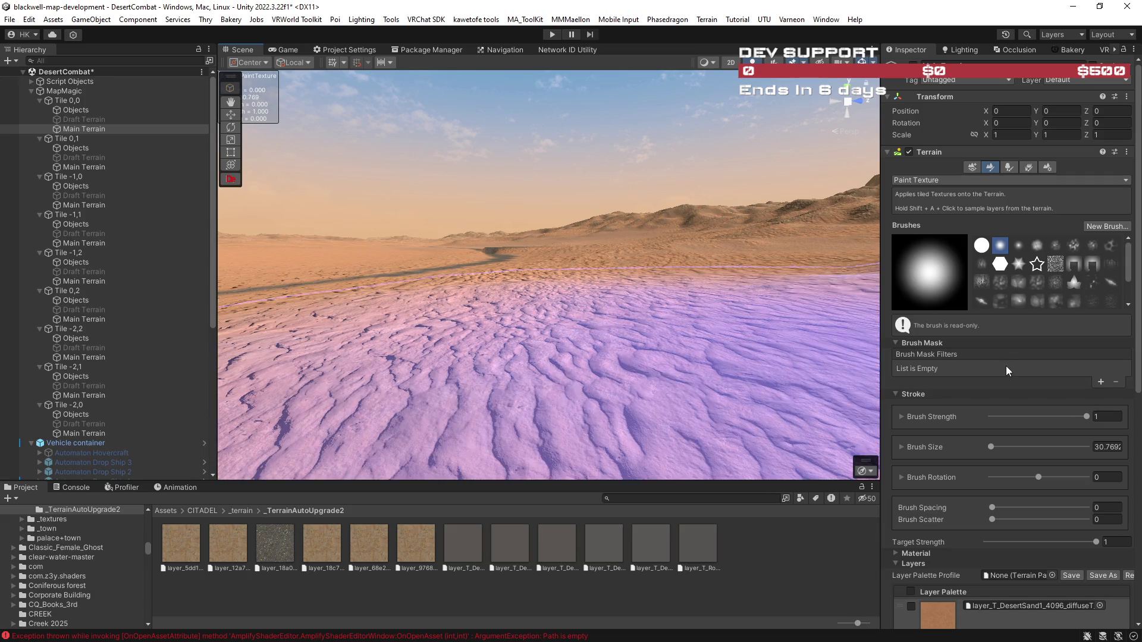
pyautogui.scroll(-6, 1005, 365)
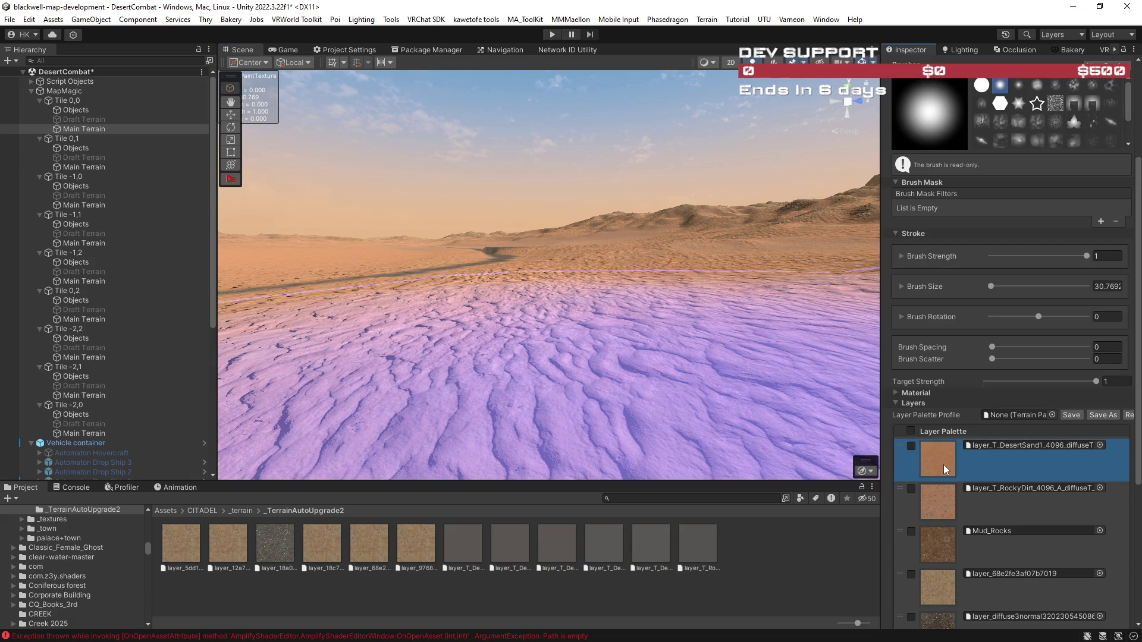
pyautogui.click(1035, 445)
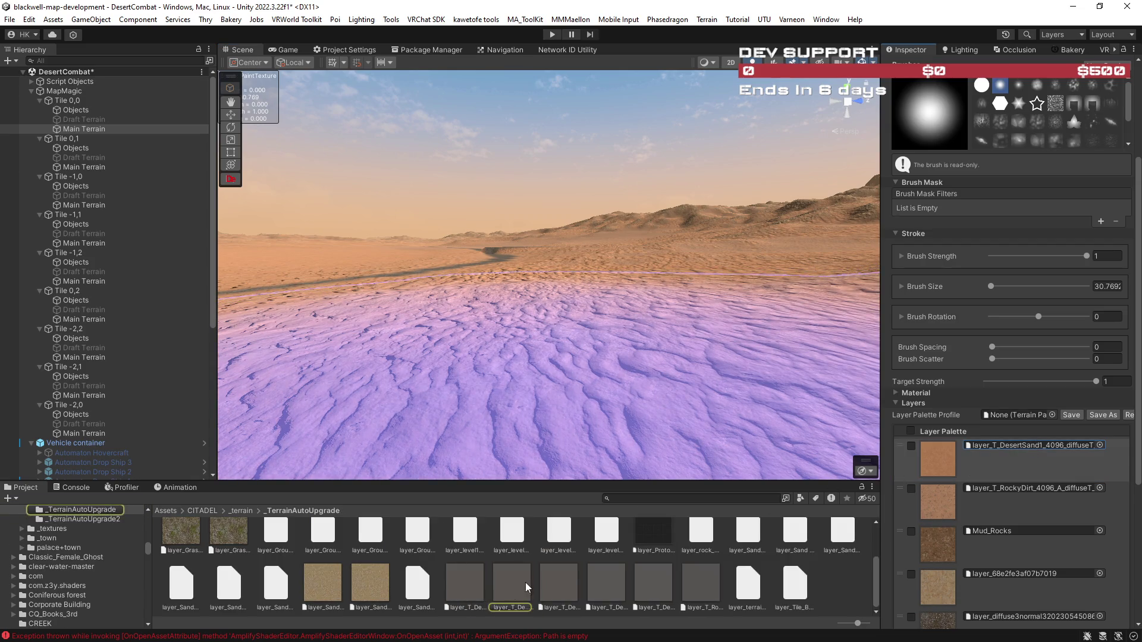
pyautogui.doubleClick(1012, 445)
# Lower DesertSand1's Normal Scale from 1 to 0.5 and locate its diffuse texture.
pyautogui.click(999, 173)
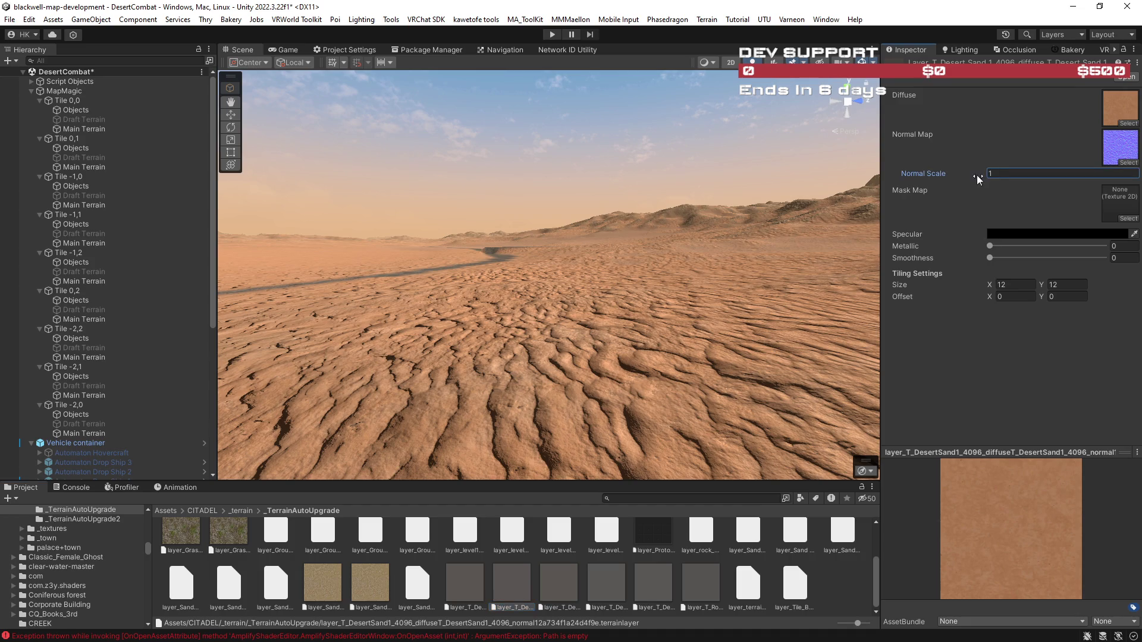
pyautogui.hotkey('ctrl', 'a')
pyautogui.write('0')
pyautogui.moveTo(669, 298)
pyautogui.mouseDown()
pyautogui.moveTo(714, 386)
pyautogui.moveTo(793, 423)
pyautogui.moveTo(868, 342)
pyautogui.mouseUp()
pyautogui.moveTo(982, 175); pyautogui.dragTo(1001, 174)
pyautogui.moveTo(536, 268)
pyautogui.mouseDown()
pyautogui.moveTo(434, 173)
pyautogui.moveTo(790, 194)
pyautogui.moveTo(510, 179)
pyautogui.moveTo(630, 242)
pyautogui.moveTo(636, 298)
pyautogui.moveTo(642, 230)
pyautogui.moveTo(538, 216)
pyautogui.moveTo(539, 228)
pyautogui.moveTo(614, 238)
pyautogui.moveTo(574, 227)
pyautogui.moveTo(494, 266)
pyautogui.moveTo(672, 277)
pyautogui.moveTo(650, 286)
pyautogui.moveTo(601, 360)
pyautogui.moveTo(538, 360)
pyautogui.moveTo(612, 217)
pyautogui.moveTo(683, 211)
pyautogui.mouseUp()
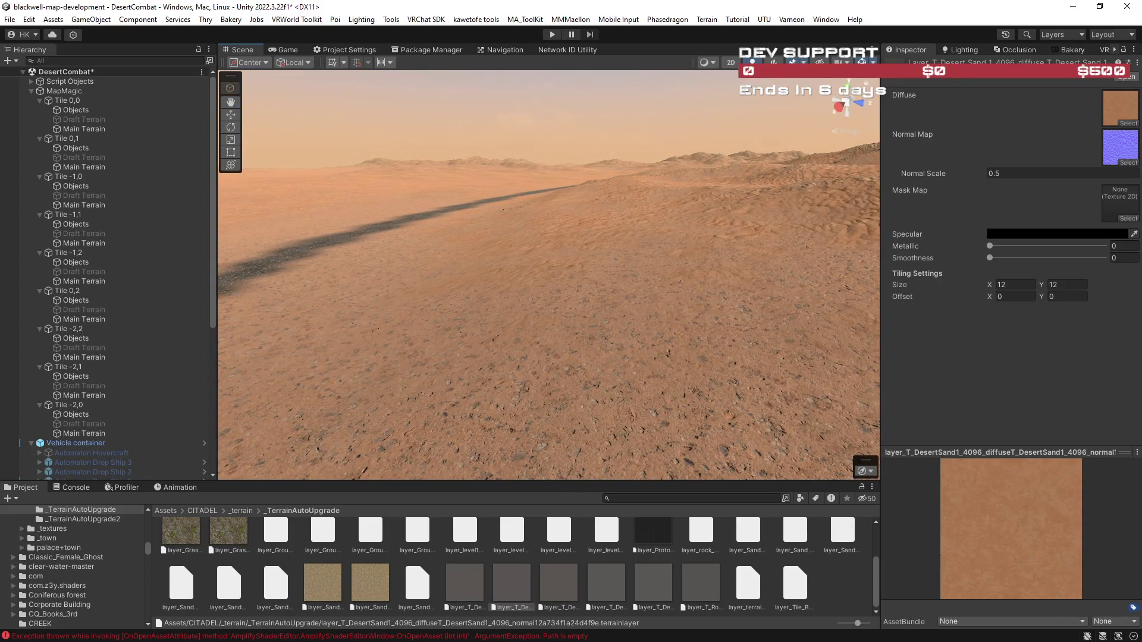
pyautogui.click(1117, 114)
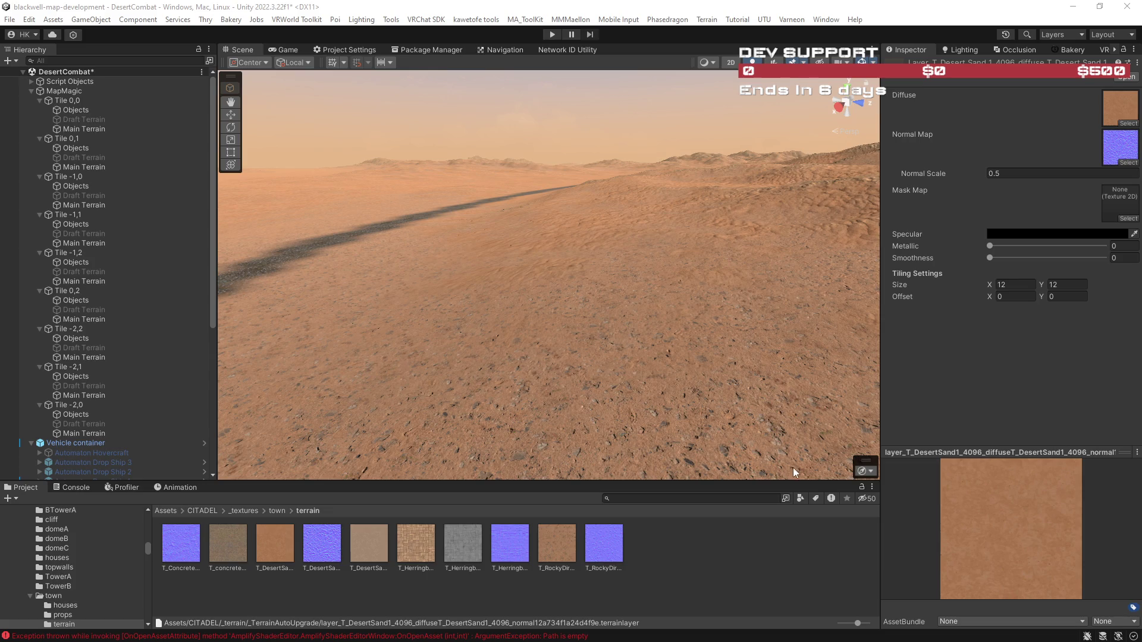
# Assign the T_DesertSand texture as the diffuse map and view the desert result.
pyautogui.moveTo(276, 543)
pyautogui.mouseDown()
pyautogui.moveTo(845, 541)
pyautogui.moveTo(1121, 107)
pyautogui.mouseUp()
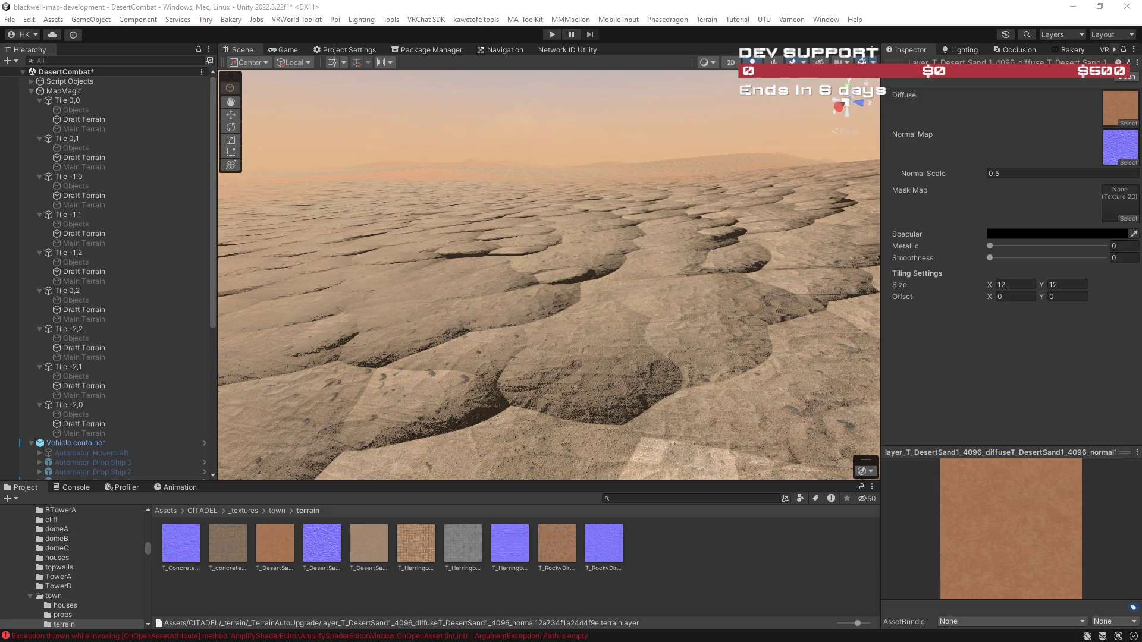
pyautogui.moveTo(653, 283)
pyautogui.mouseDown()
pyautogui.moveTo(461, 276)
pyautogui.moveTo(467, 289)
pyautogui.moveTo(302, 293)
pyautogui.mouseUp()
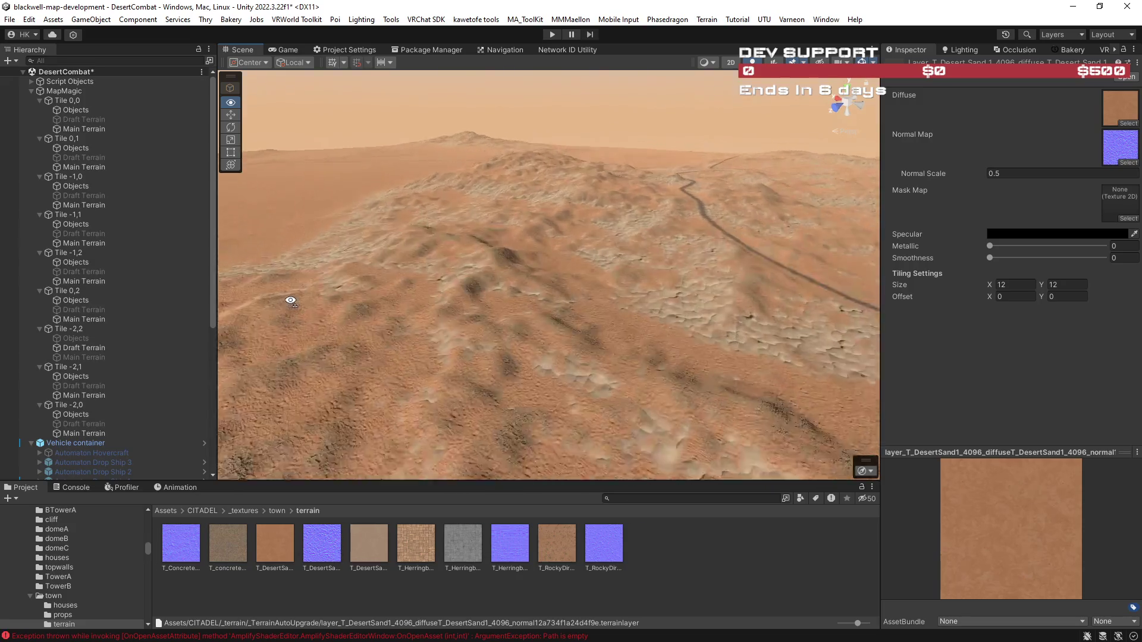
pyautogui.moveTo(485, 272)
pyautogui.mouseDown()
pyautogui.moveTo(426, 257)
pyautogui.moveTo(510, 280)
pyautogui.moveTo(700, 271)
pyautogui.moveTo(543, 260)
pyautogui.moveTo(770, 260)
pyautogui.moveTo(760, 290)
pyautogui.mouseUp()
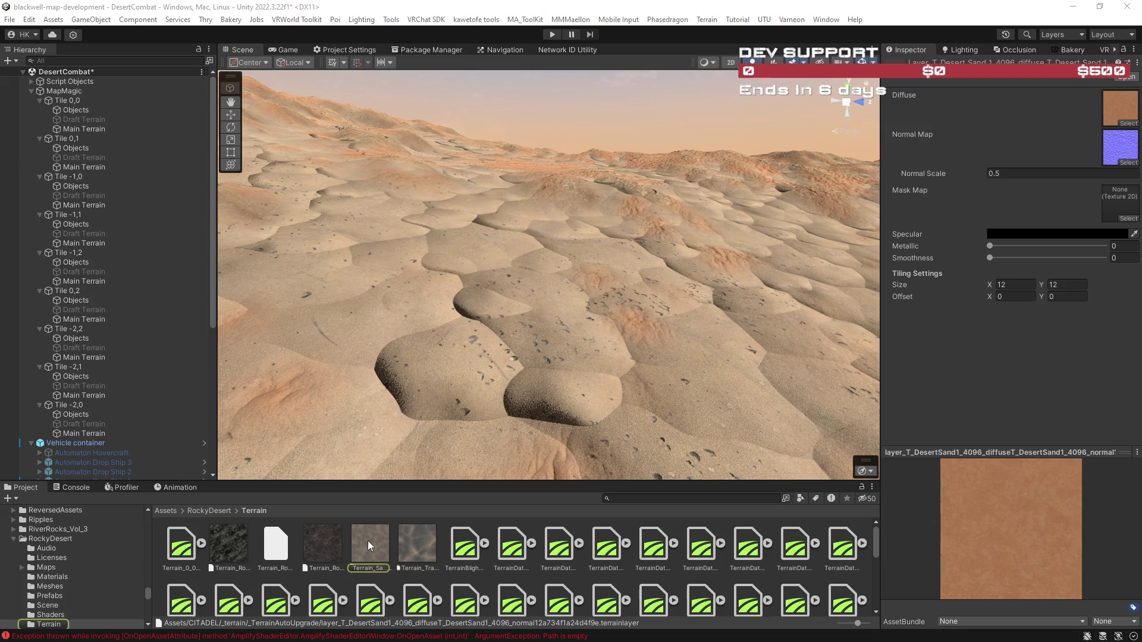
# Ping Terrain_Sand's diffuse texture T_Sand_A_alb and show its file in Explorer.
pyautogui.click(369, 545)
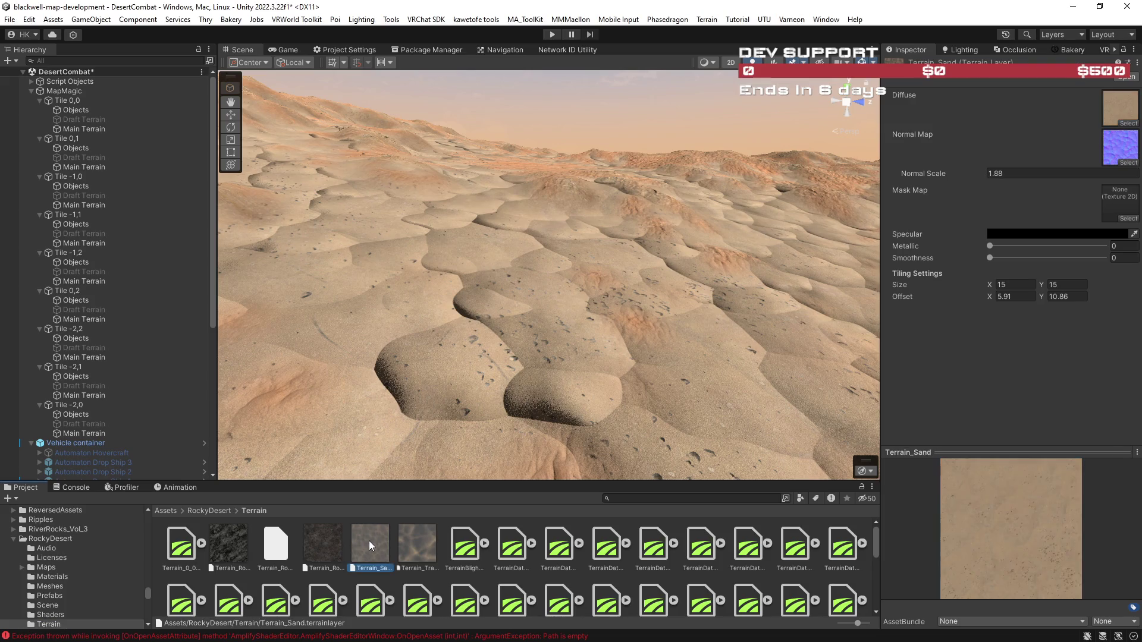
pyautogui.click(1115, 106)
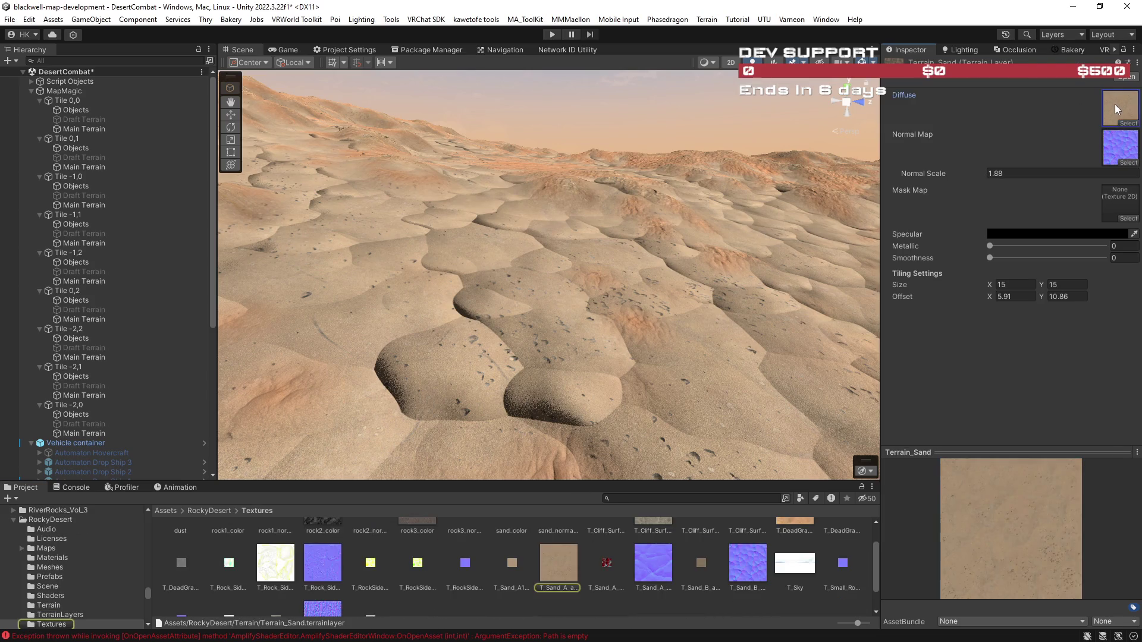
pyautogui.click(558, 561)
pyautogui.rightClick(556, 562)
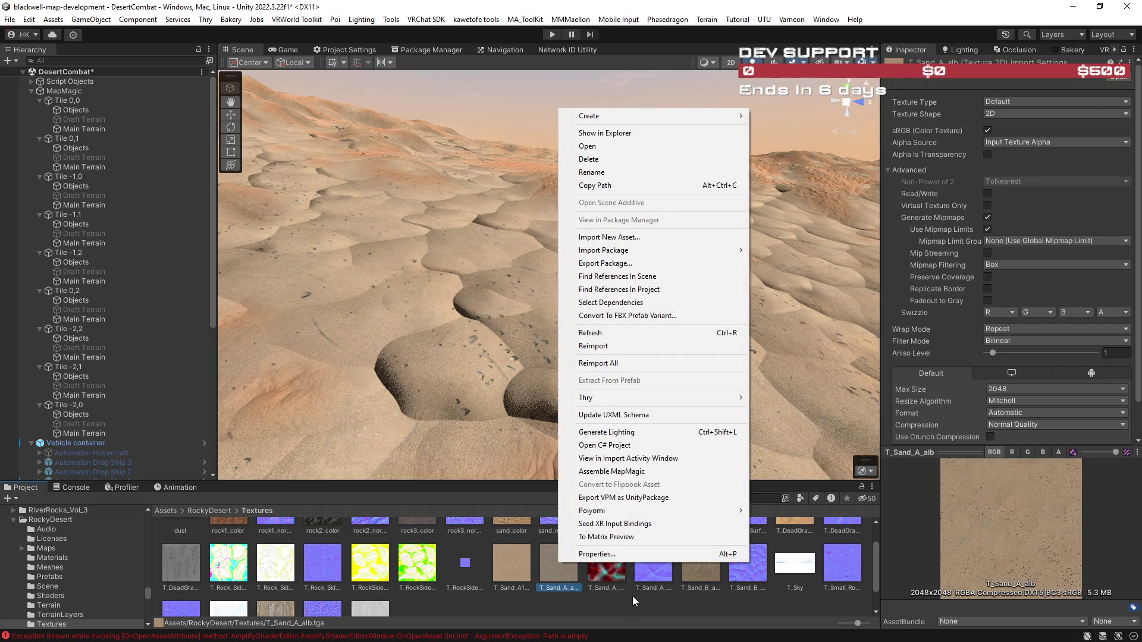
pyautogui.click(600, 602)
pyautogui.scroll(2, 571, 591)
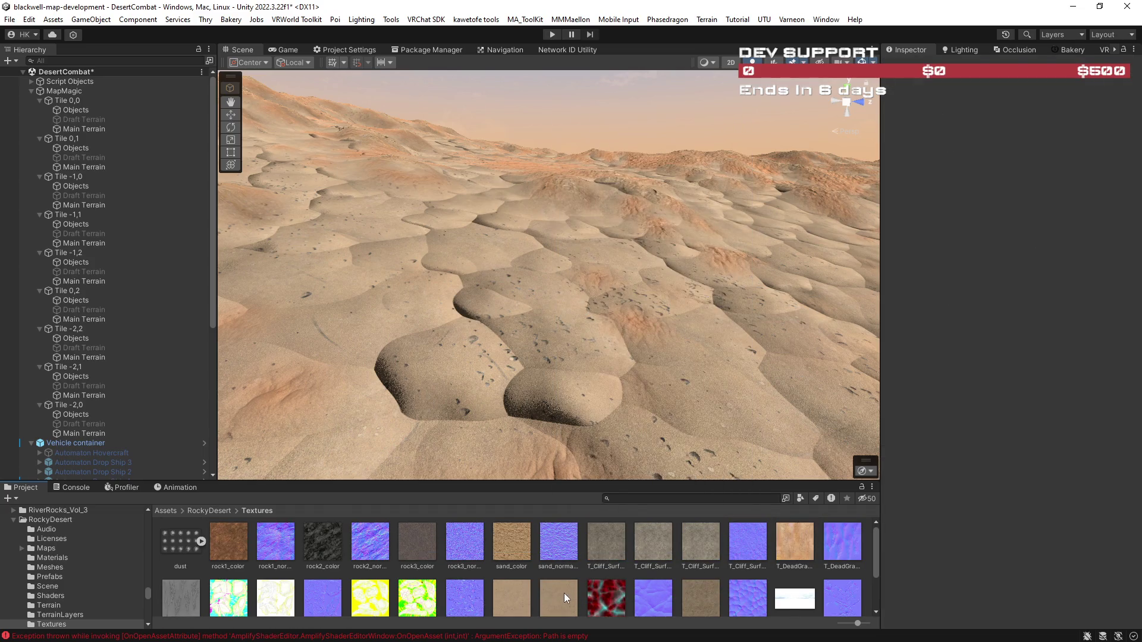
pyautogui.scroll(-2, 566, 590)
pyautogui.rightClick(562, 536)
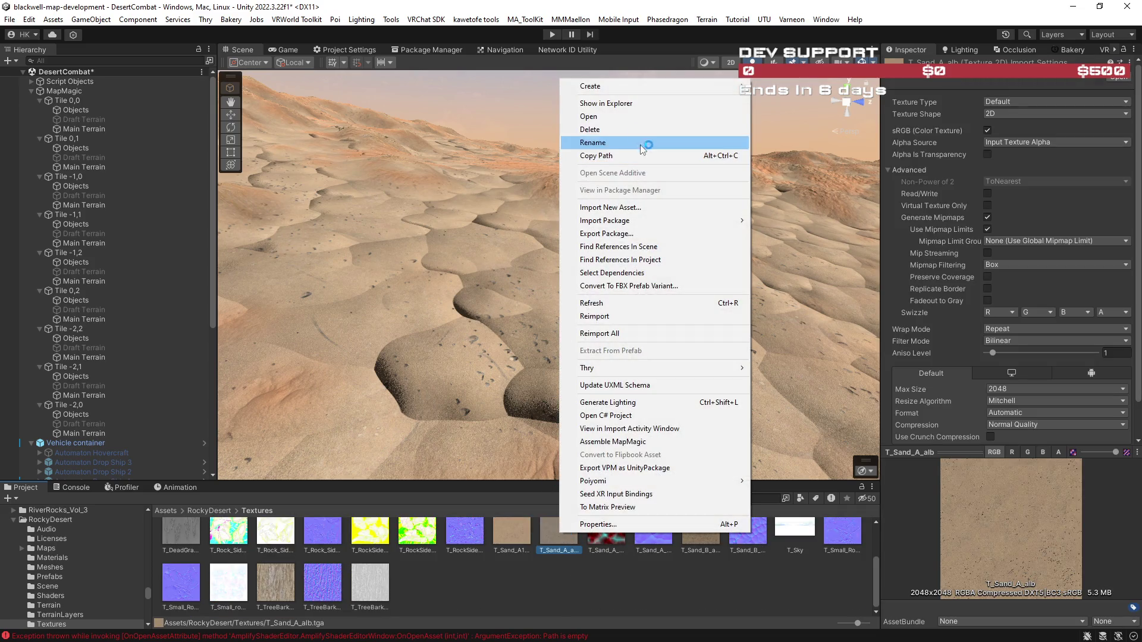
pyautogui.click(628, 105)
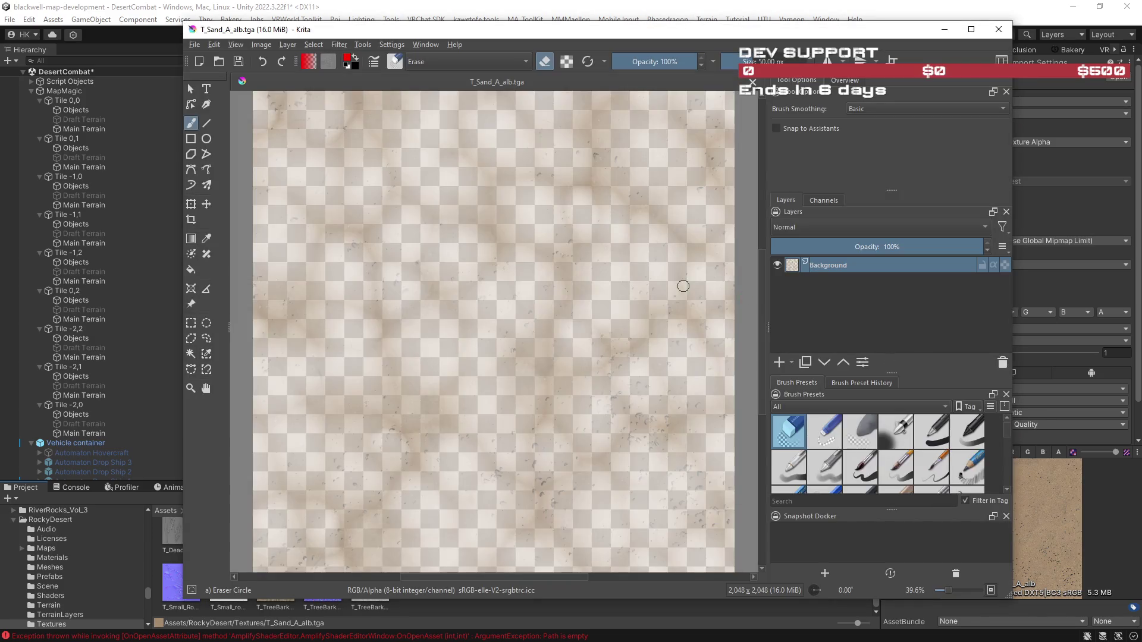
# Raise the sand texture's saturation to 54 with HSV Adjustment.
pyautogui.click(288, 44)
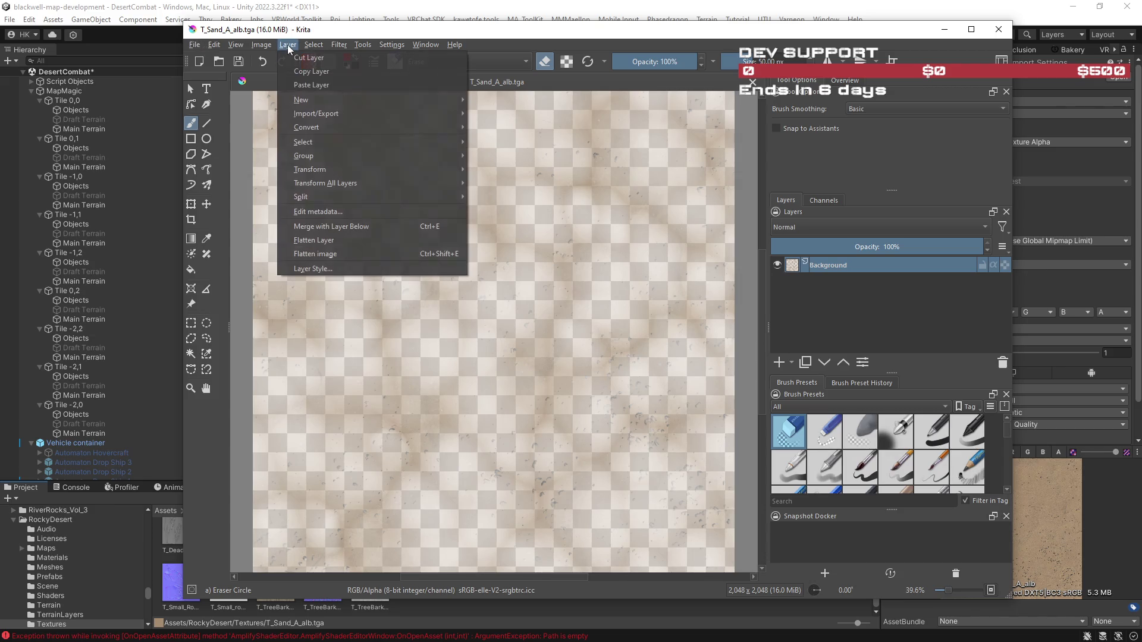
pyautogui.moveTo(338, 44)
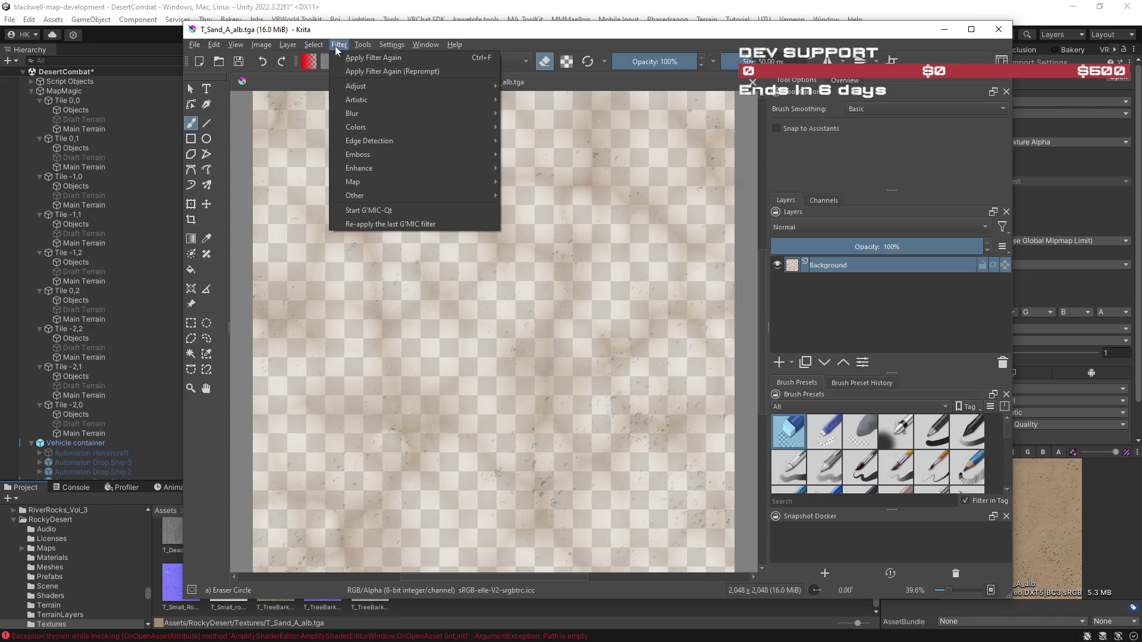
pyautogui.moveTo(374, 90)
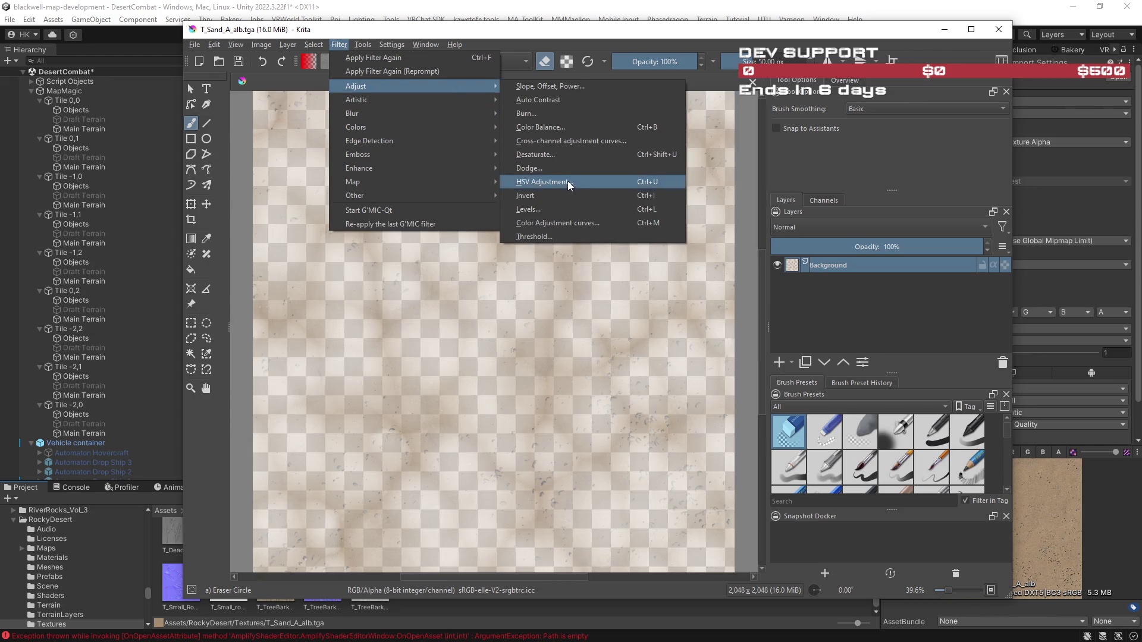
pyautogui.click(545, 181)
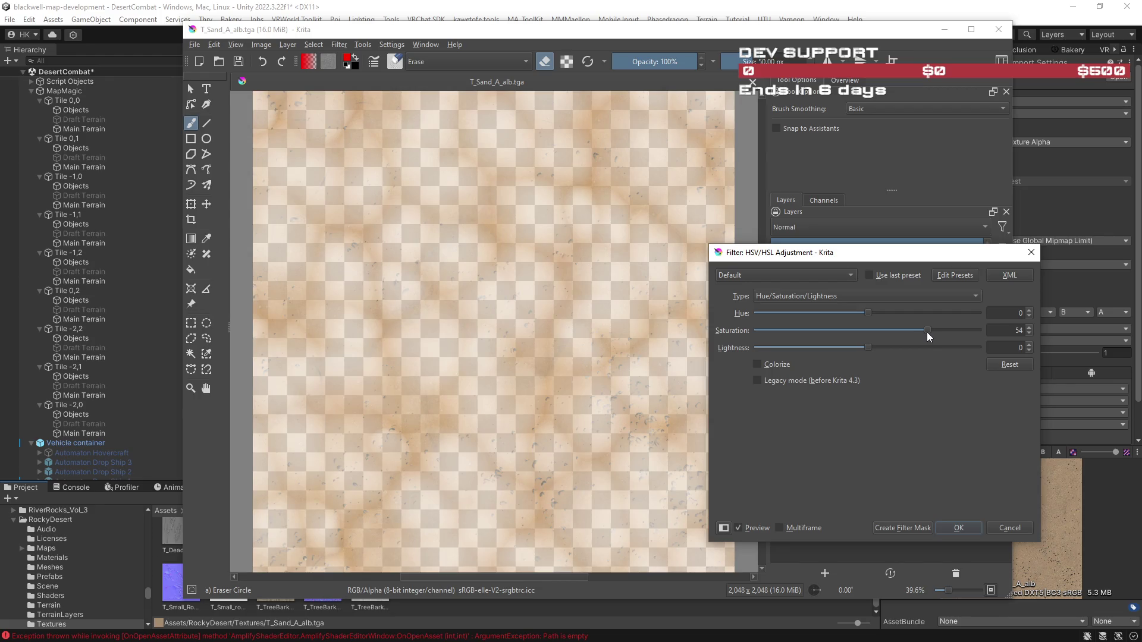
pyautogui.click(958, 528)
# Save the texture as T_Sand_A_alb.png, accepting the PNG options.
pyautogui.click(195, 45)
pyautogui.click(228, 114)
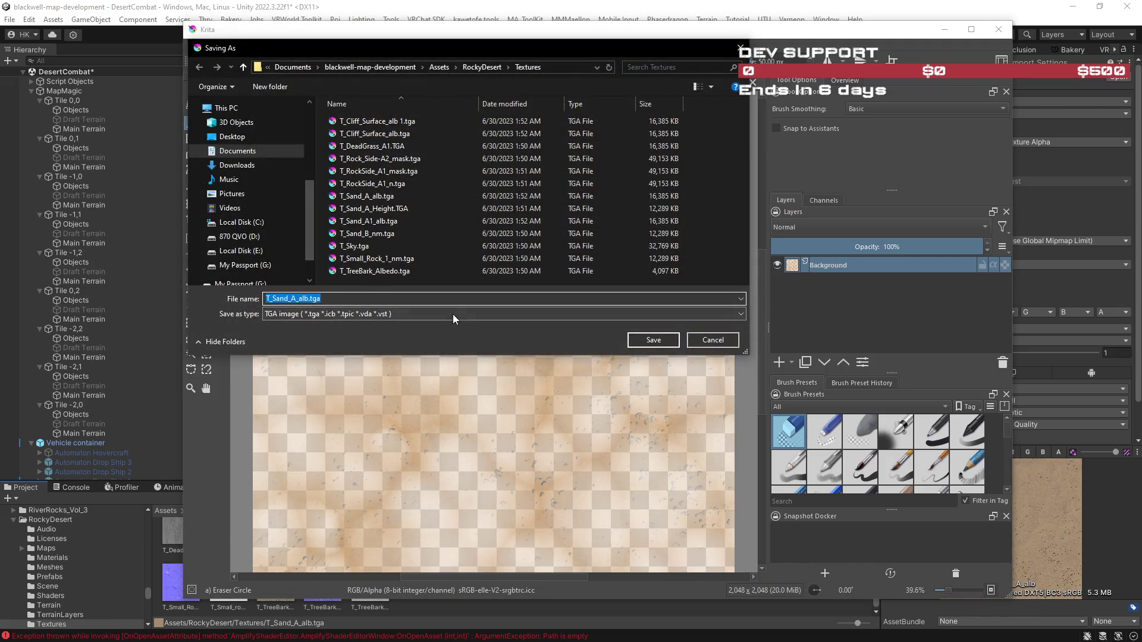
pyautogui.click(453, 314)
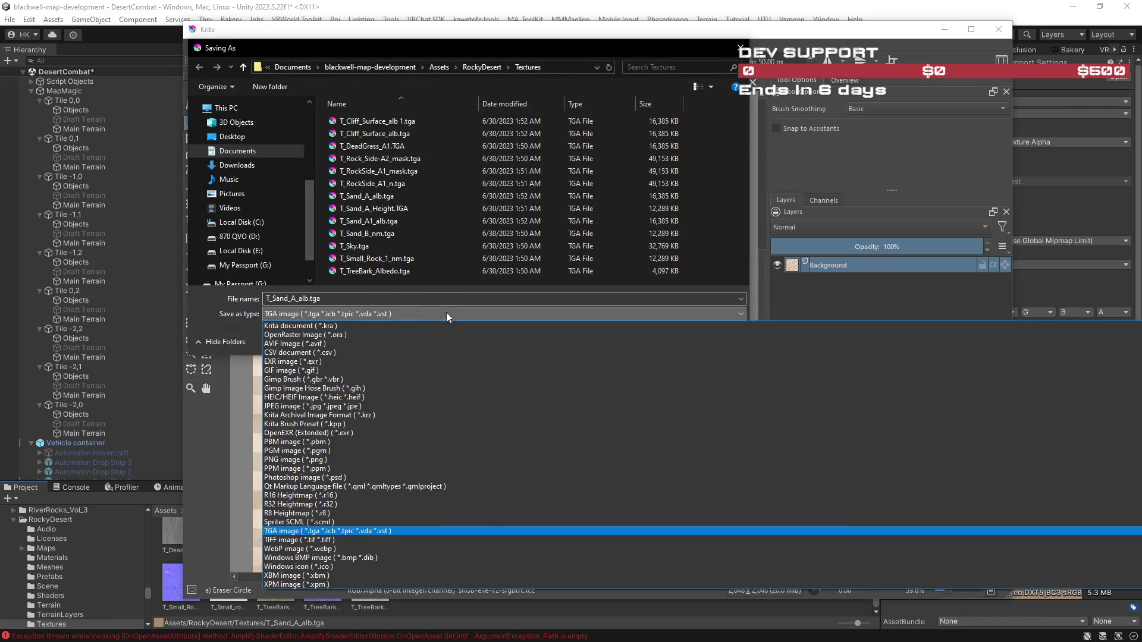
pyautogui.click(323, 460)
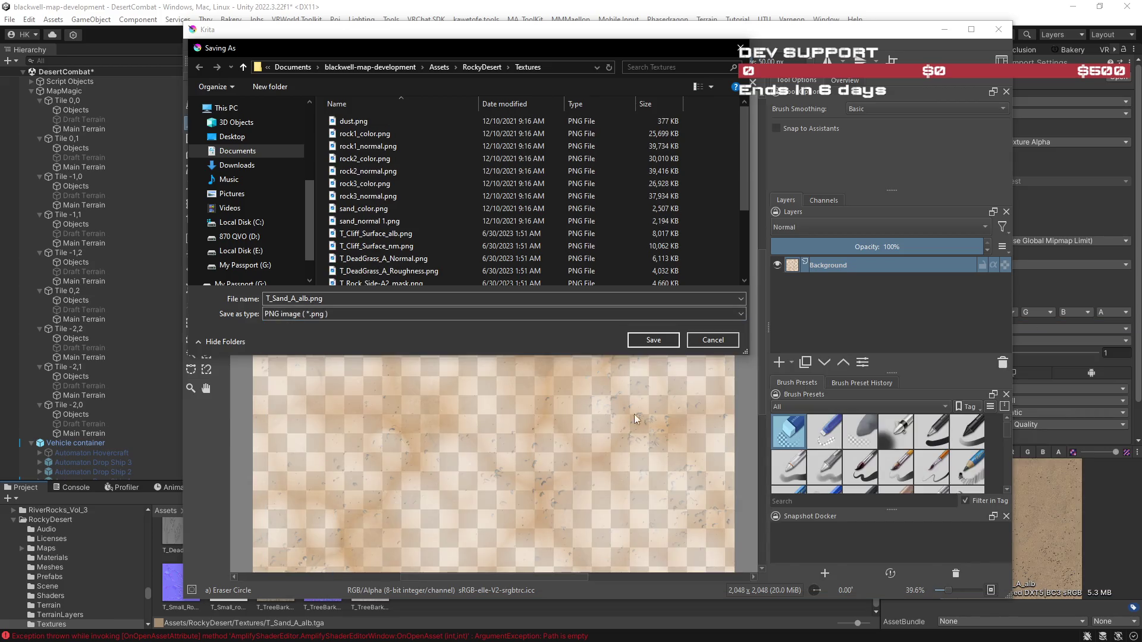
pyautogui.click(667, 343)
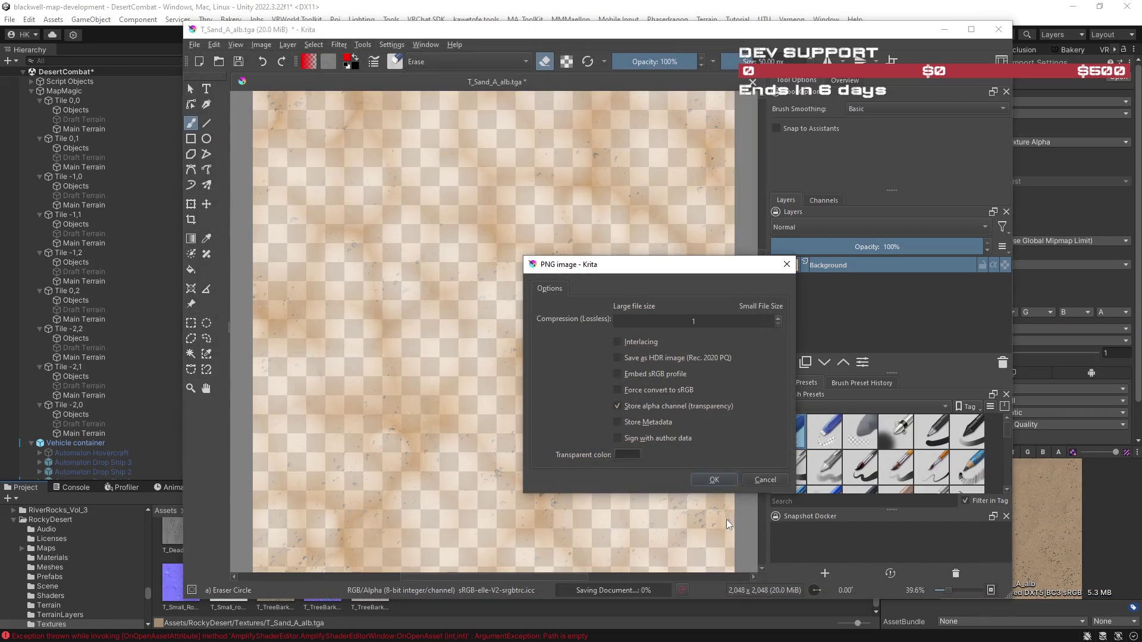
pyautogui.click(711, 480)
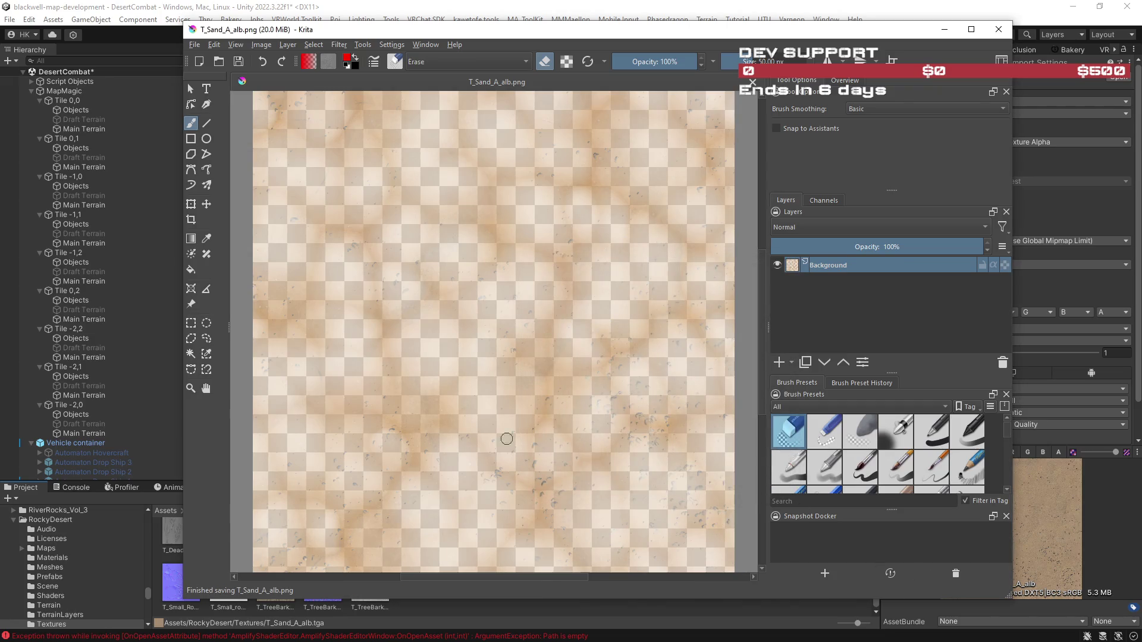
pyautogui.click(68, 10)
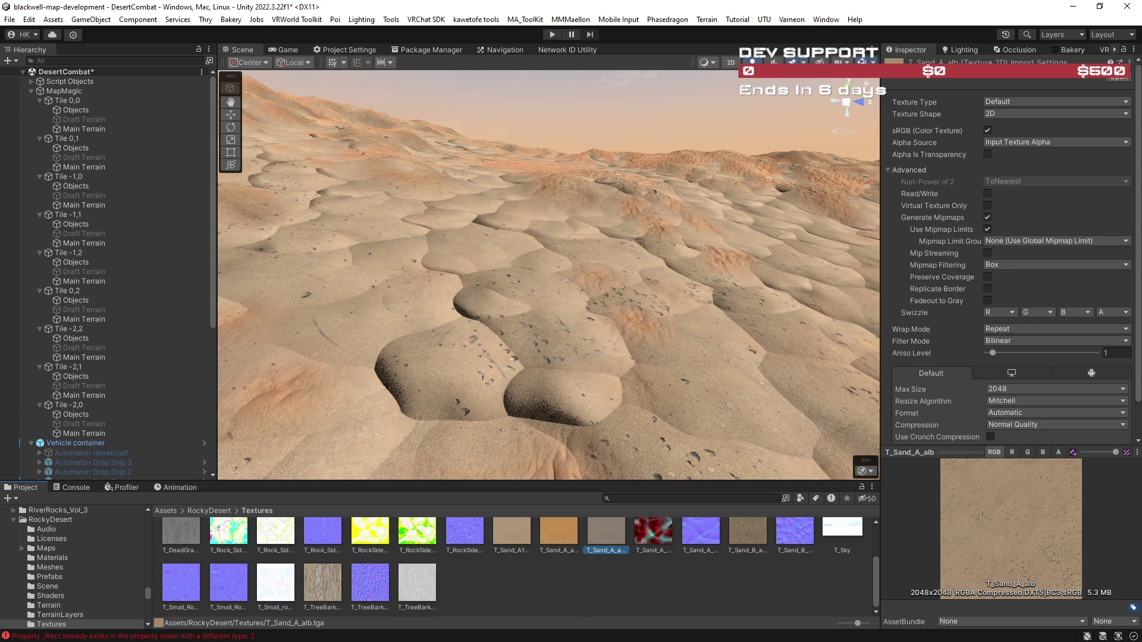
# Drag T_Sand_A_alb into Terrain_Sand's Diffuse slot and view the orange dunes.
pyautogui.click(763, 342)
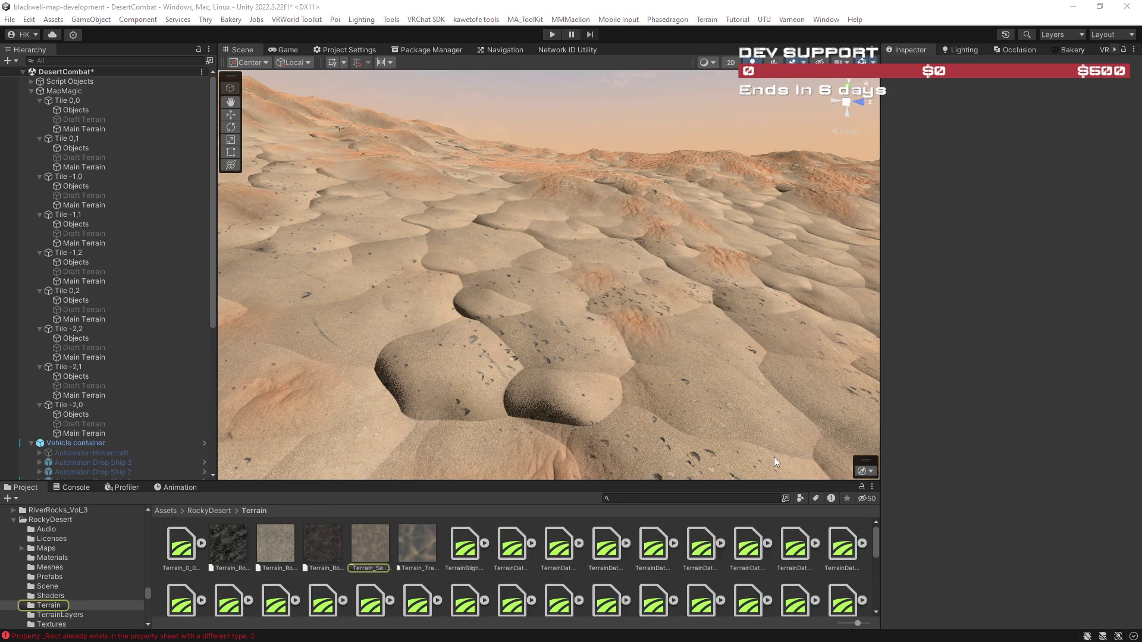
pyautogui.click(355, 542)
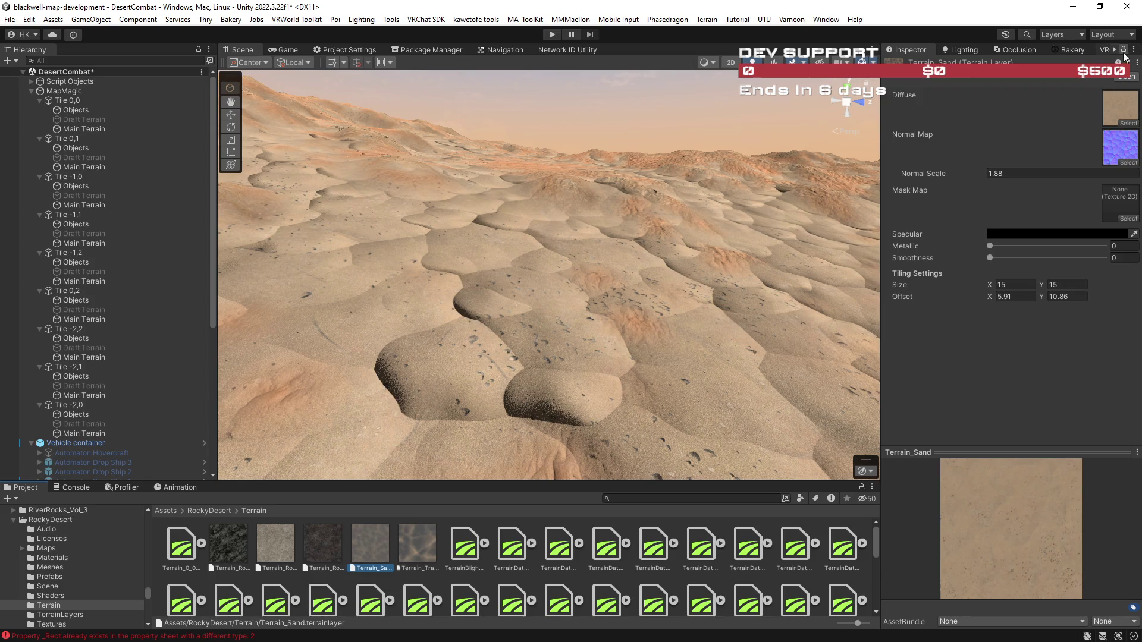
pyautogui.click(1121, 107)
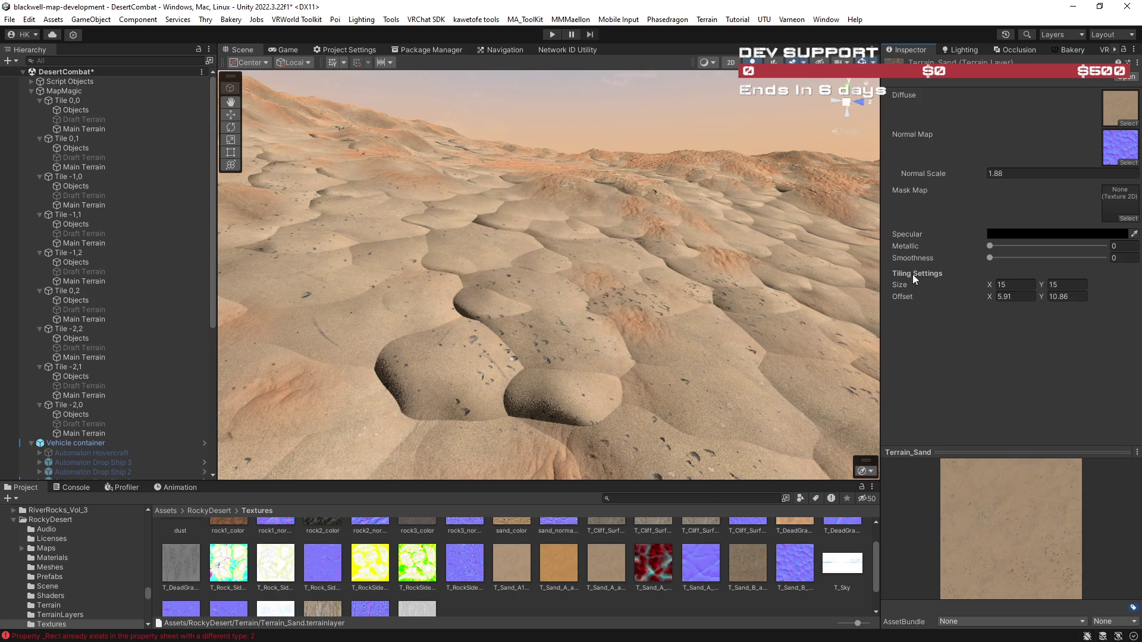
pyautogui.click(607, 565)
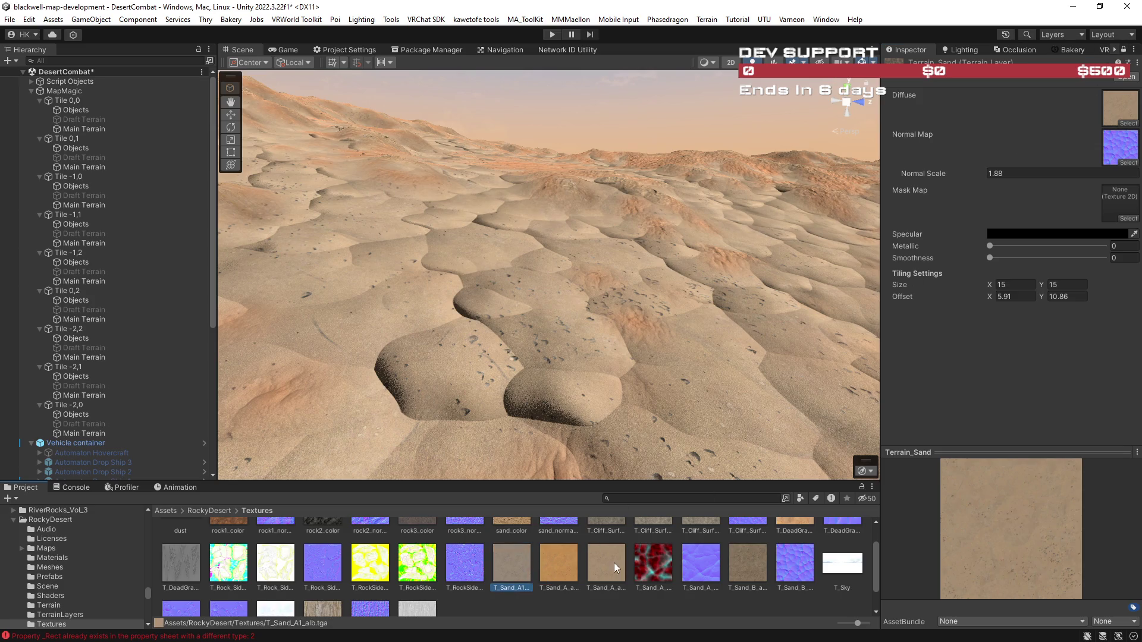
pyautogui.moveTo(591, 570)
pyautogui.mouseDown()
pyautogui.moveTo(552, 564)
pyautogui.moveTo(833, 357)
pyautogui.moveTo(1114, 119)
pyautogui.mouseUp()
pyautogui.moveTo(652, 304)
pyautogui.mouseDown()
pyautogui.moveTo(805, 284)
pyautogui.moveTo(767, 292)
pyautogui.mouseUp()
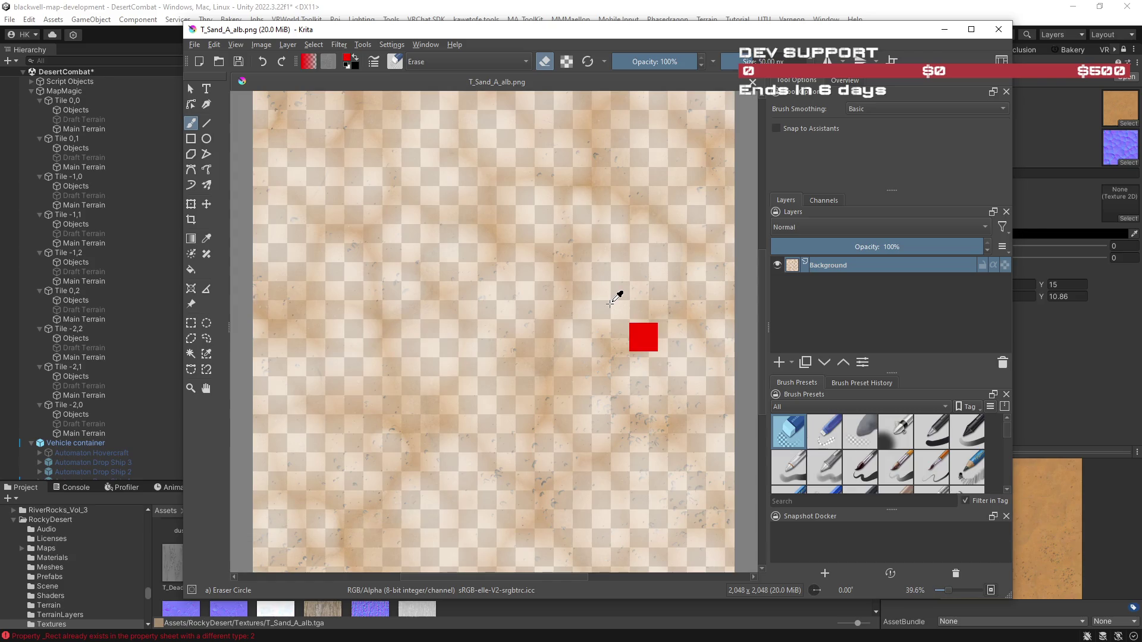
# Apply an HSV adjustment of saturation 30 and hue -5 to the sand texture.
pyautogui.hotkey('ctrl', 'f')
pyautogui.click(339, 45)
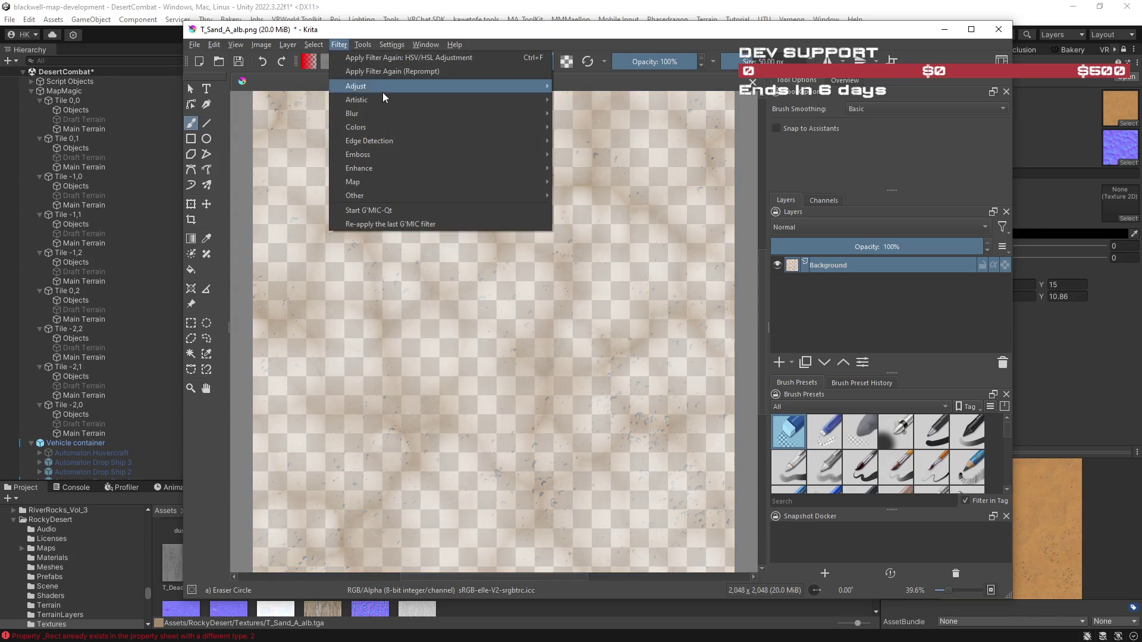
pyautogui.moveTo(382, 88)
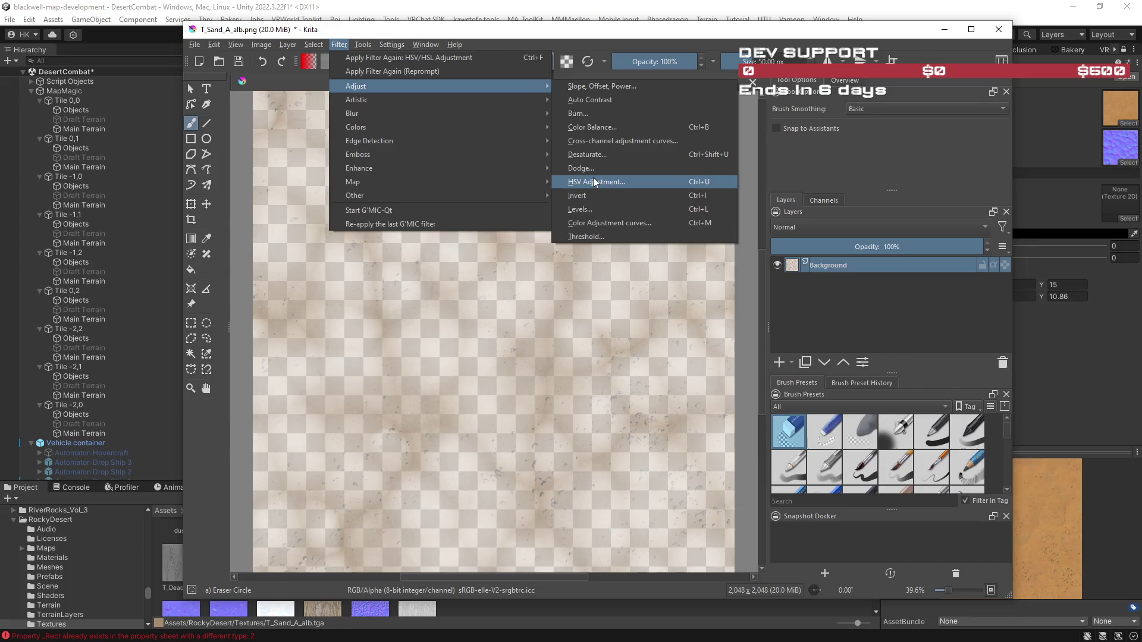
pyautogui.click(594, 182)
pyautogui.moveTo(869, 331); pyautogui.dragTo(901, 334)
pyautogui.moveTo(547, 29)
pyautogui.mouseDown()
pyautogui.moveTo(840, 108)
pyautogui.moveTo(1113, 131)
pyautogui.moveTo(608, 40)
pyautogui.moveTo(940, 75)
pyautogui.mouseUp()
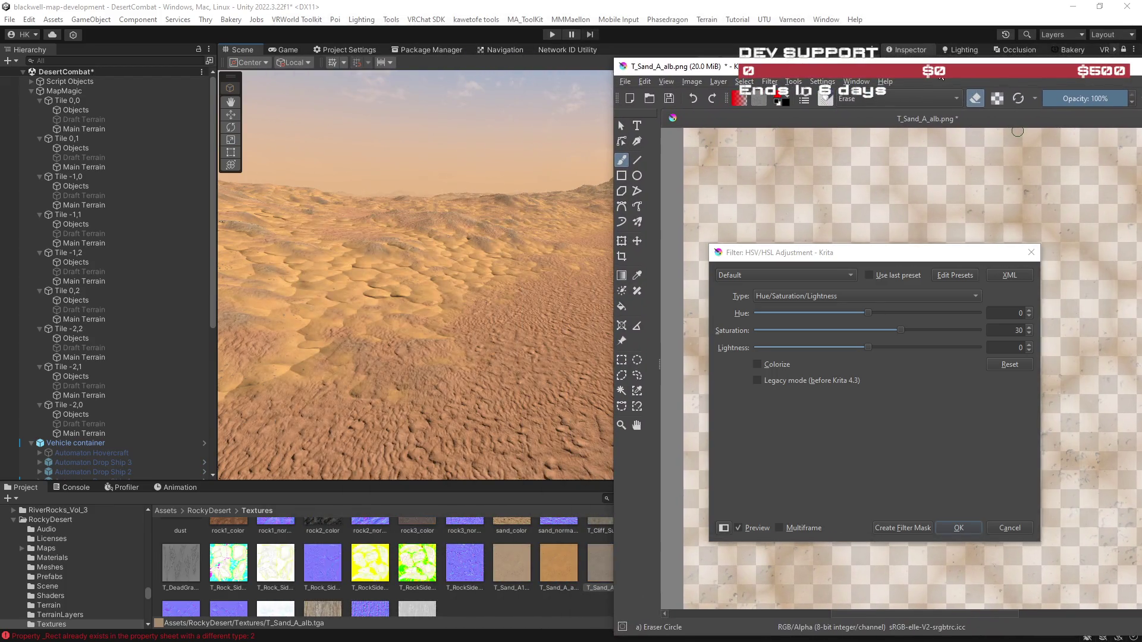
pyautogui.click(868, 347)
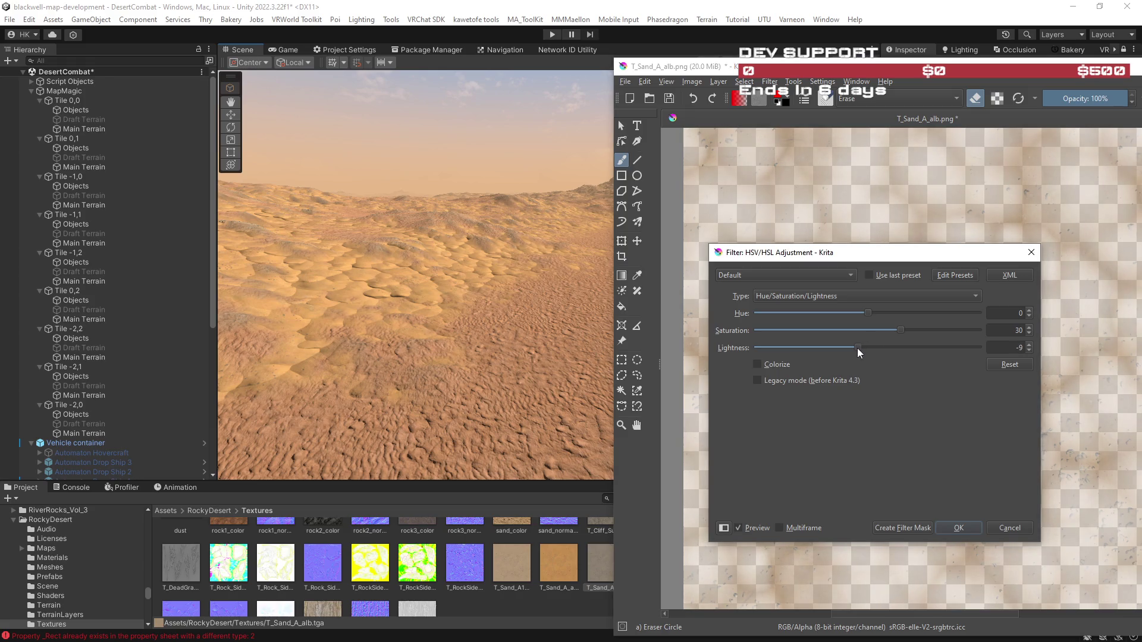
pyautogui.moveTo(869, 311)
pyautogui.mouseDown()
pyautogui.moveTo(856, 313)
pyautogui.moveTo(873, 313)
pyautogui.mouseUp()
pyautogui.click(1029, 316)
pyautogui.click(1029, 316)
pyautogui.click(962, 528)
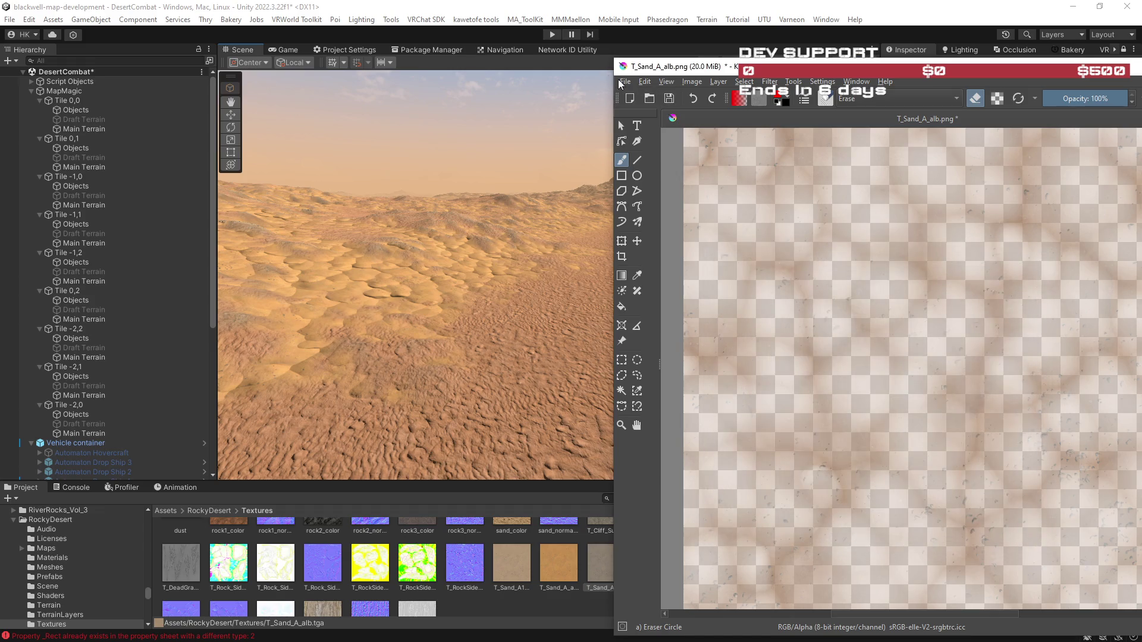
# Save T_Sand_A_alb.png and check the reimported dunes in Unity.
pyautogui.click(625, 82)
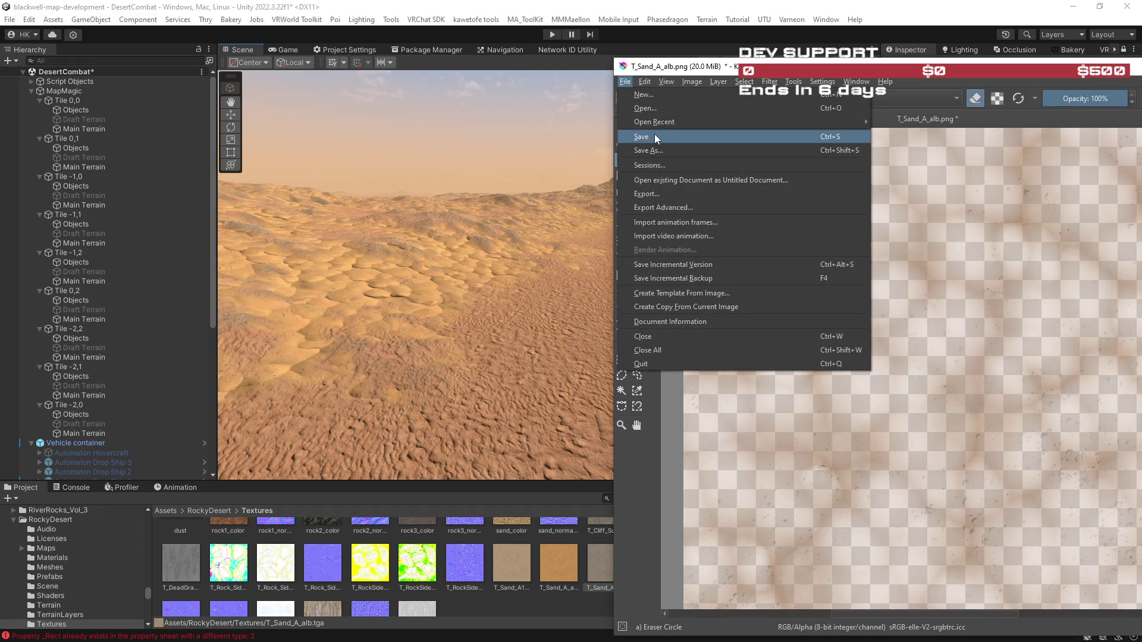
pyautogui.click(655, 136)
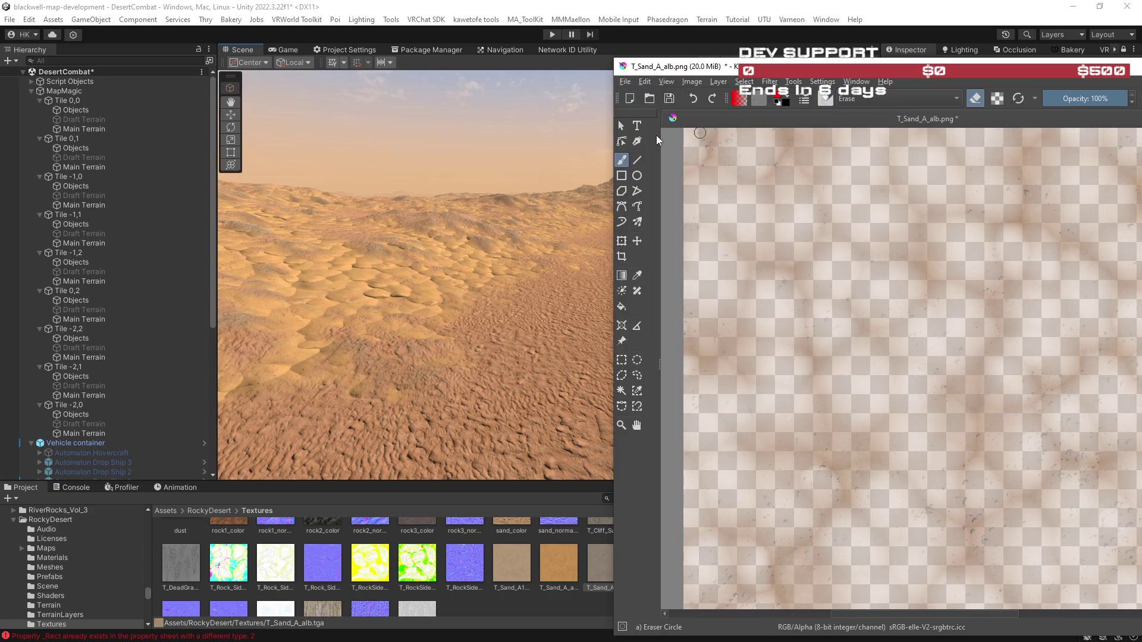
pyautogui.click(715, 481)
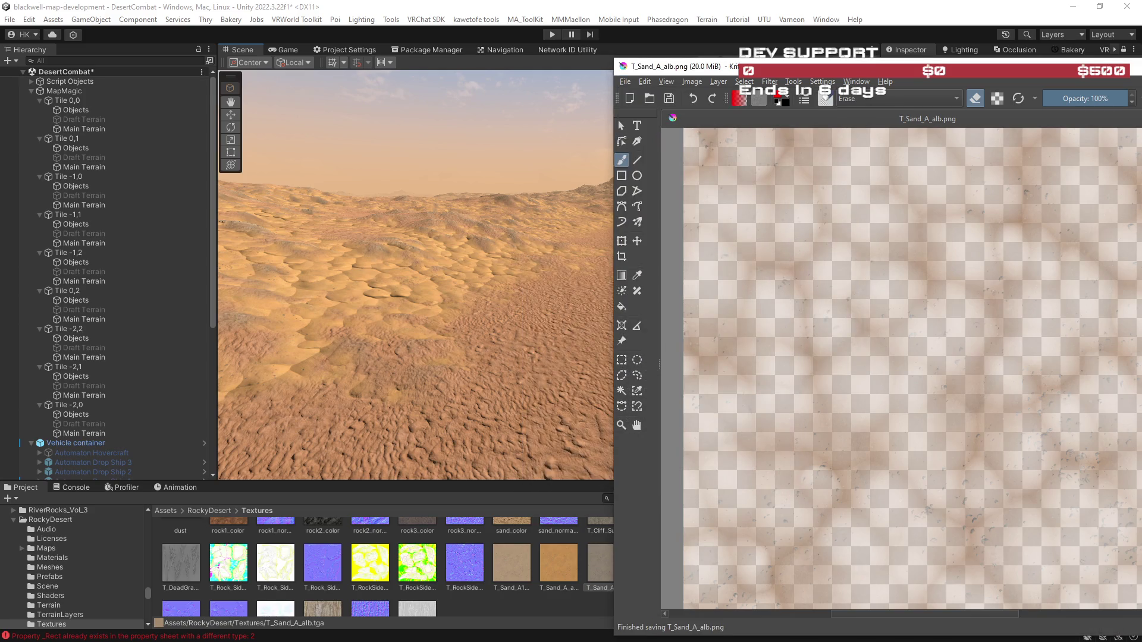
pyautogui.click(880, 15)
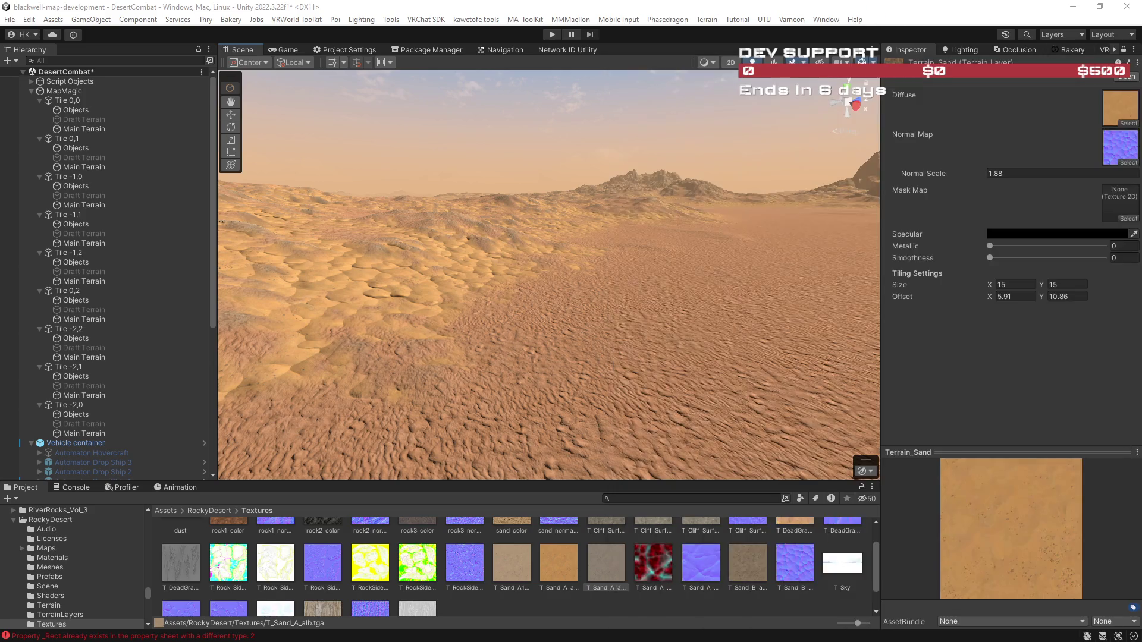
pyautogui.moveTo(683, 282)
pyautogui.mouseDown()
pyautogui.moveTo(632, 298)
pyautogui.moveTo(707, 321)
pyautogui.moveTo(708, 242)
pyautogui.moveTo(470, 253)
pyautogui.mouseUp()
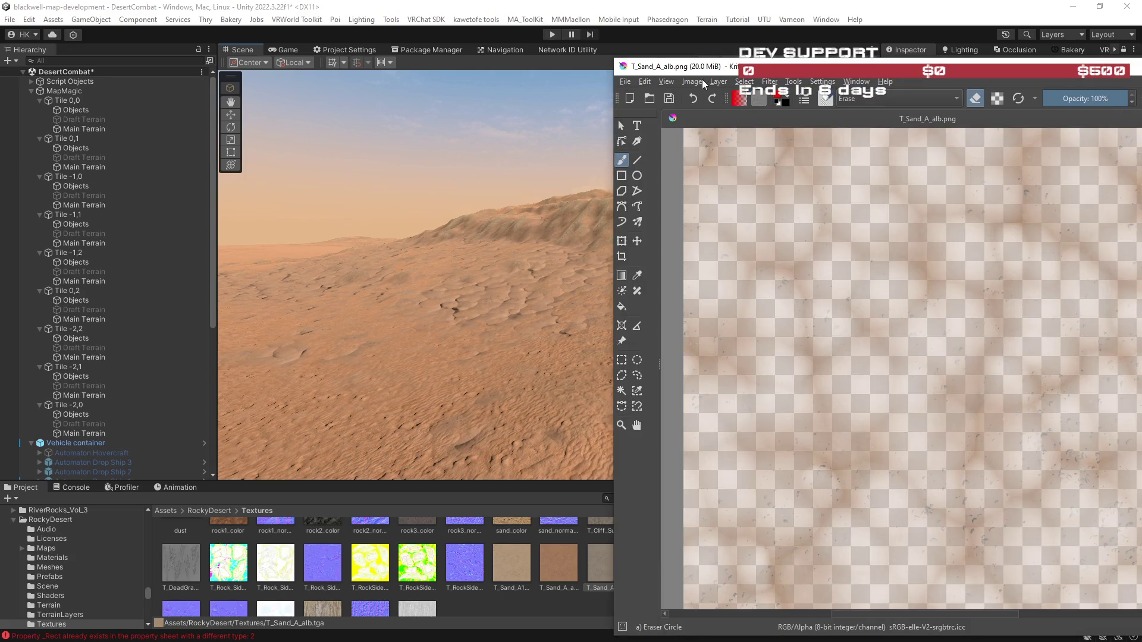
# Apply a further saturation boost of 8 and re-save the PNG.
pyautogui.click(690, 81)
pyautogui.moveTo(745, 83)
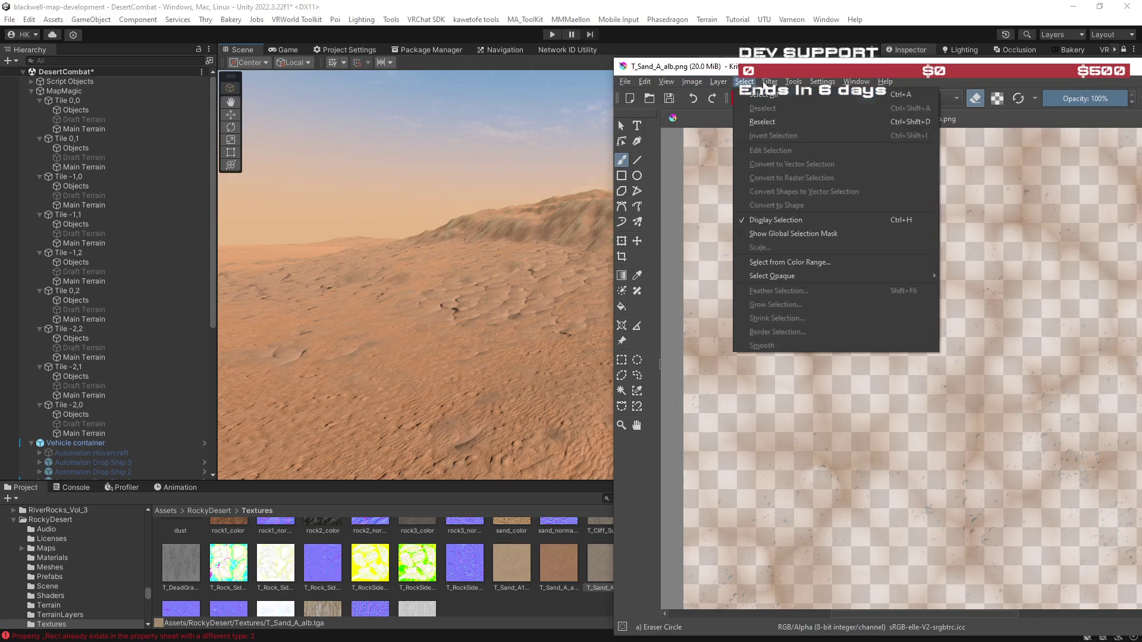
pyautogui.moveTo(803, 122)
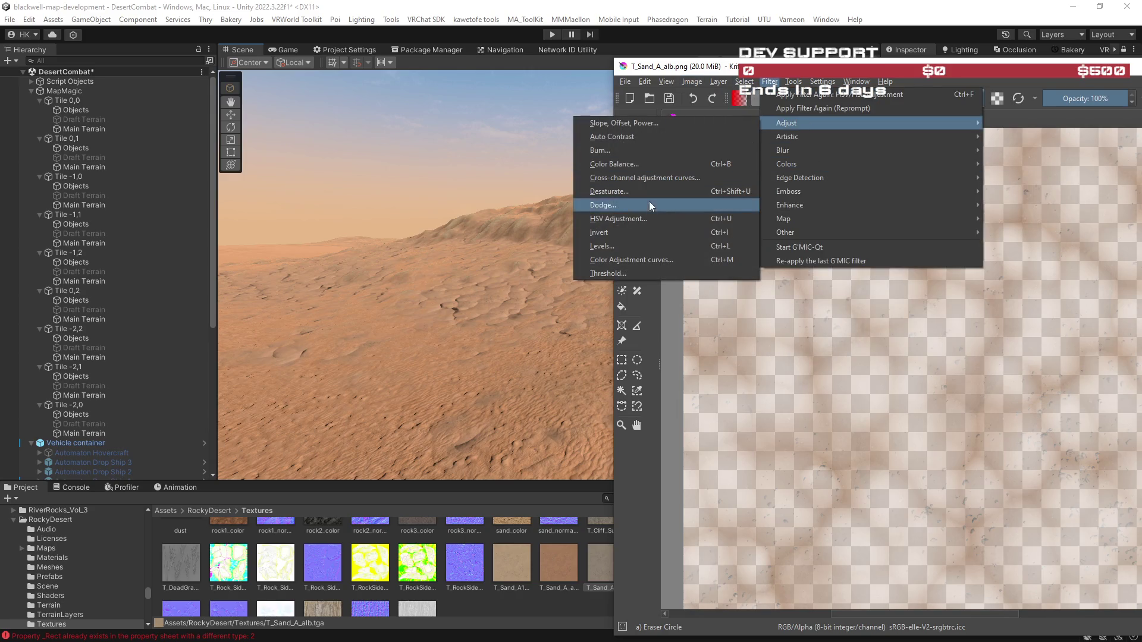
pyautogui.click(648, 218)
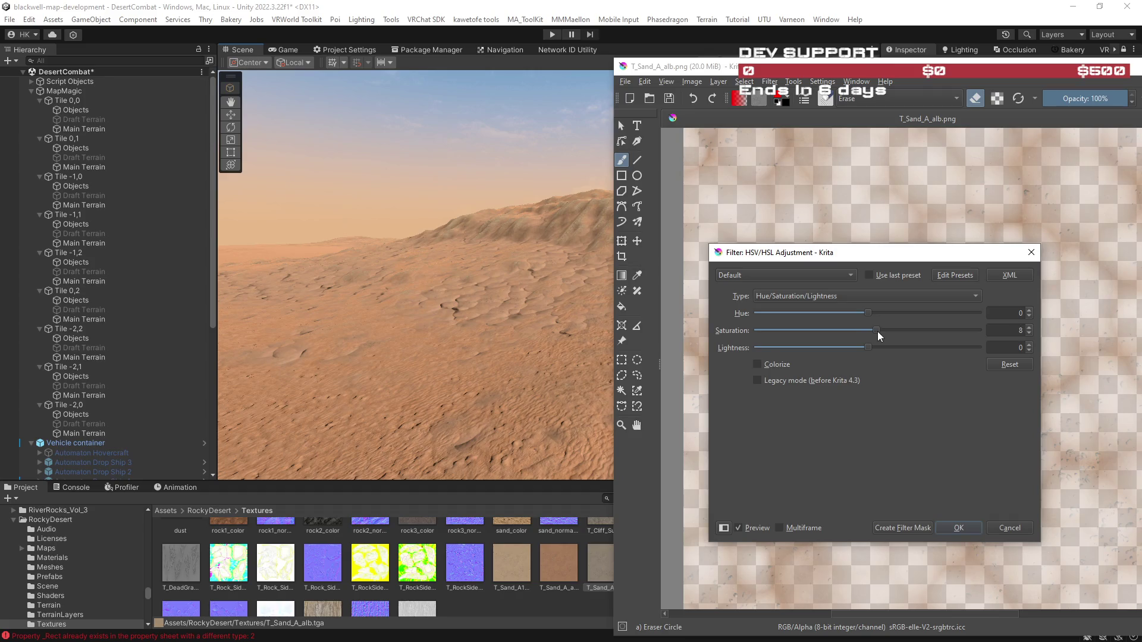
pyautogui.click(972, 534)
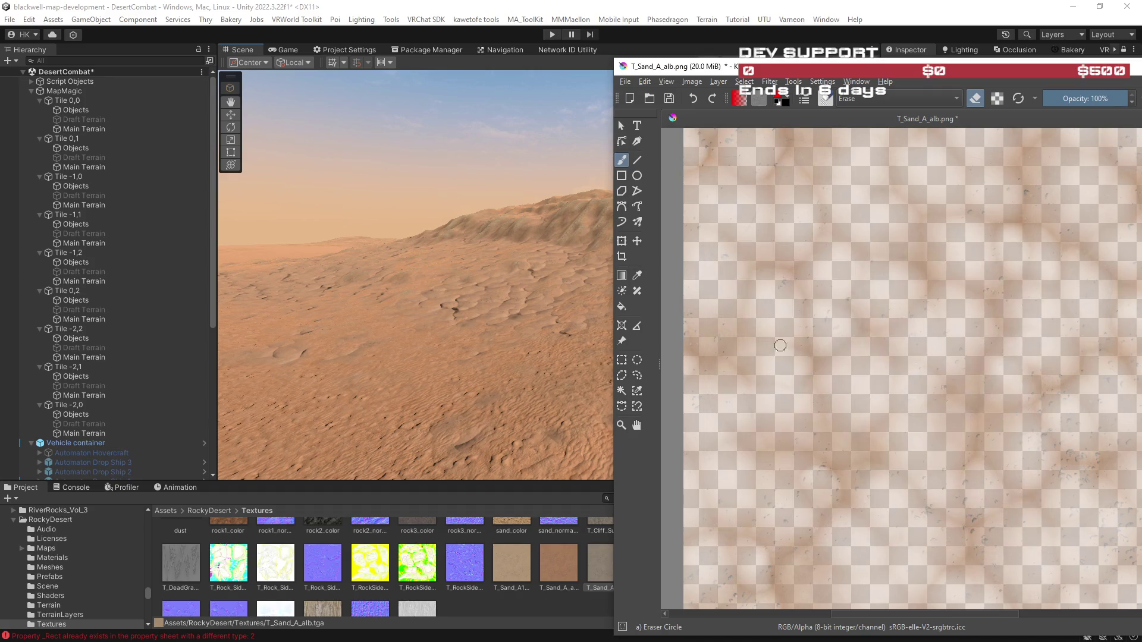
pyautogui.click(625, 81)
pyautogui.click(654, 139)
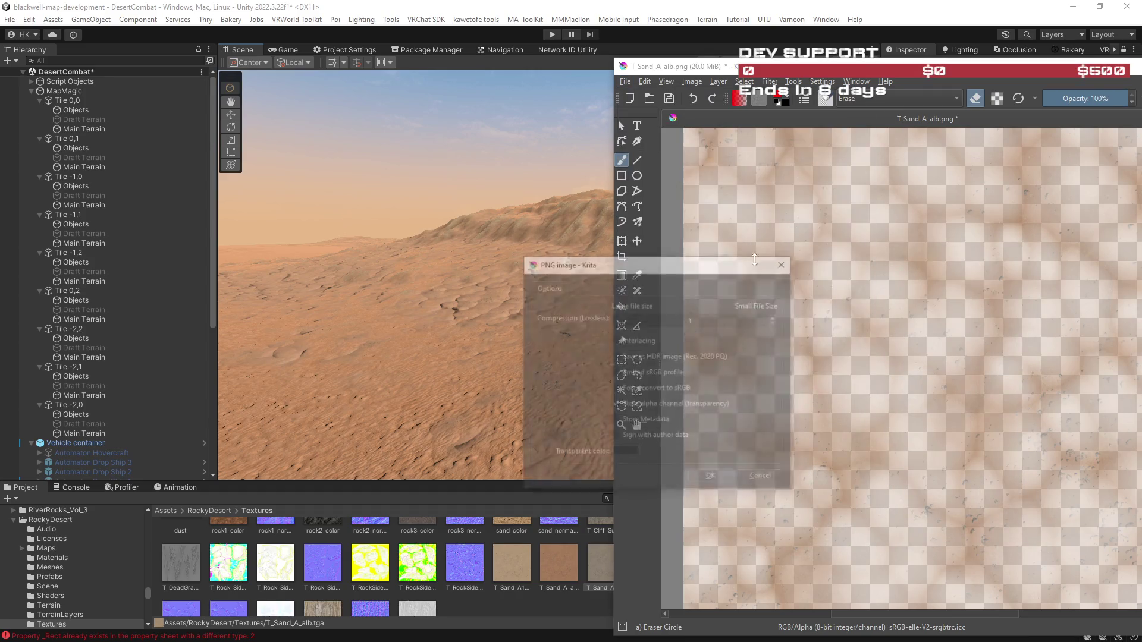
pyautogui.click(732, 484)
pyautogui.click(517, 333)
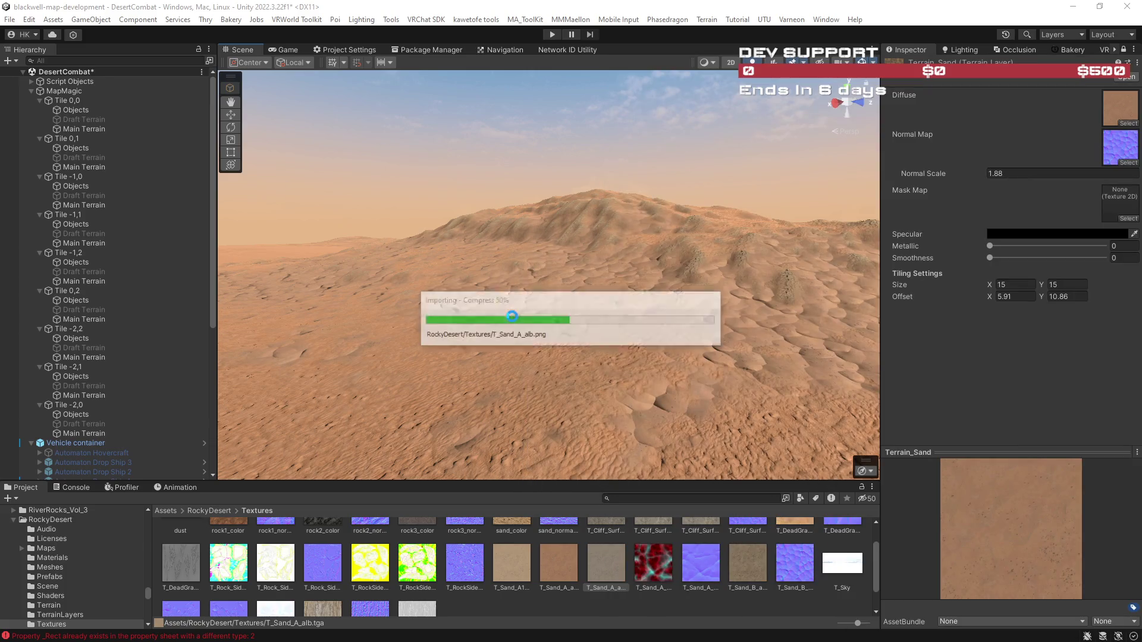
# Save the DesertCombat scene, select MapMagic, and switch off Scene view fog and skybox.
pyautogui.moveTo(509, 319)
pyautogui.mouseDown()
pyautogui.moveTo(666, 341)
pyautogui.moveTo(777, 327)
pyautogui.moveTo(760, 316)
pyautogui.moveTo(754, 384)
pyautogui.moveTo(732, 338)
pyautogui.moveTo(546, 265)
pyautogui.moveTo(433, 255)
pyautogui.moveTo(466, 273)
pyautogui.moveTo(306, 270)
pyautogui.moveTo(308, 257)
pyautogui.moveTo(469, 301)
pyautogui.moveTo(395, 322)
pyautogui.moveTo(589, 319)
pyautogui.moveTo(311, 349)
pyautogui.moveTo(237, 342)
pyautogui.moveTo(623, 128)
pyautogui.moveTo(429, 165)
pyautogui.mouseUp()
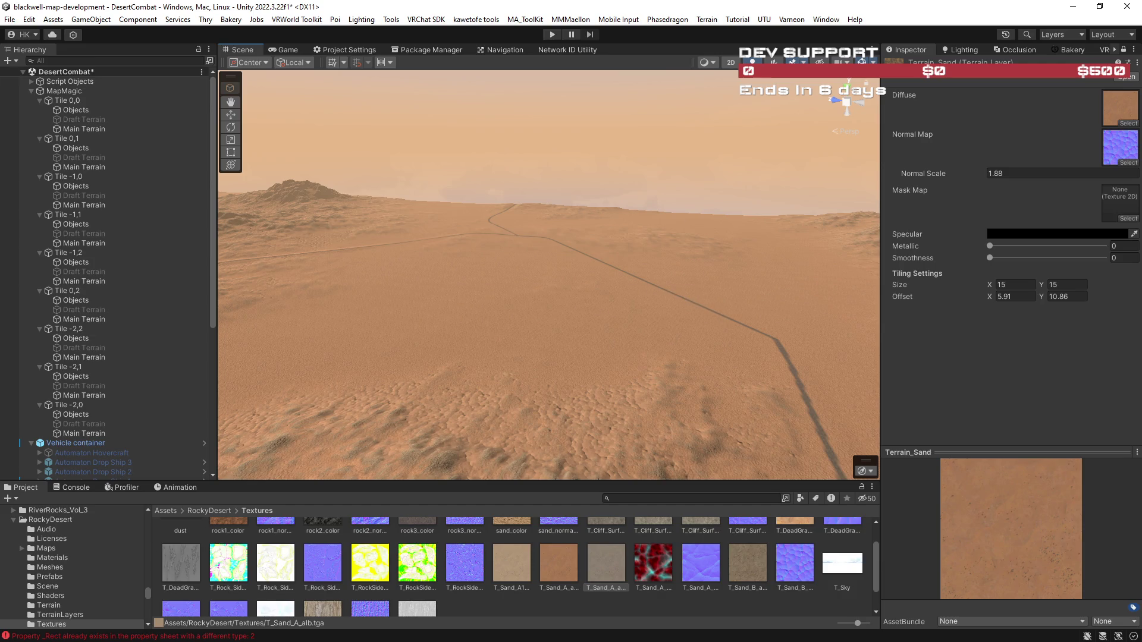
pyautogui.hotkey('ctrl', 's')
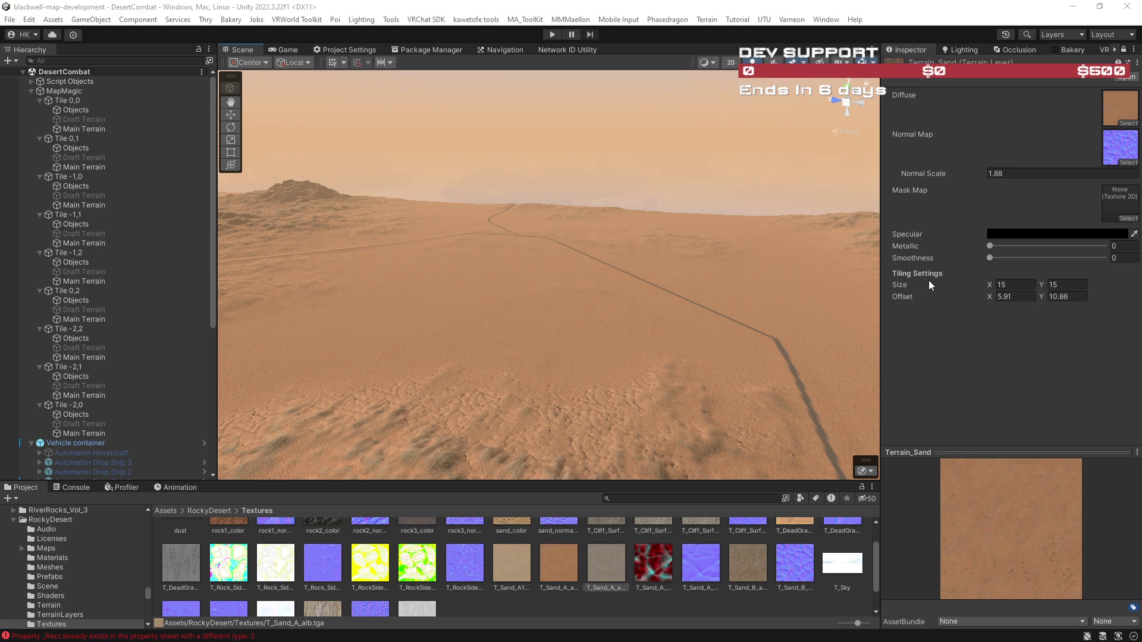
pyautogui.moveTo(688, 299)
pyautogui.mouseDown()
pyautogui.moveTo(536, 308)
pyautogui.moveTo(566, 295)
pyautogui.moveTo(502, 278)
pyautogui.moveTo(360, 293)
pyautogui.moveTo(510, 316)
pyautogui.moveTo(403, 316)
pyautogui.moveTo(426, 324)
pyautogui.moveTo(536, 318)
pyautogui.mouseUp()
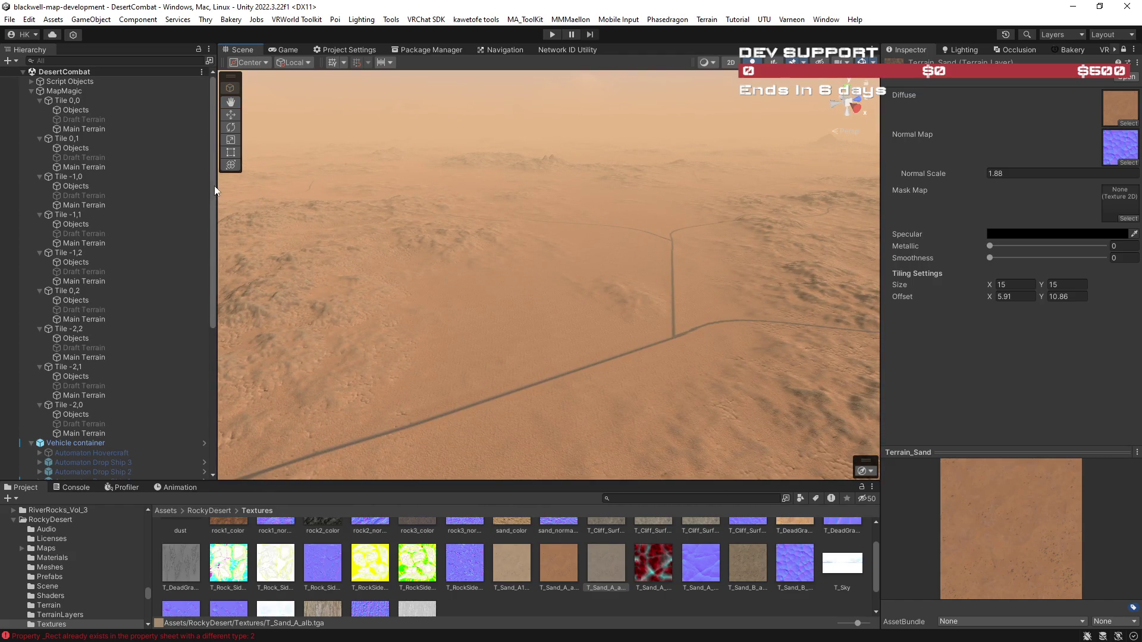
pyautogui.click(88, 90)
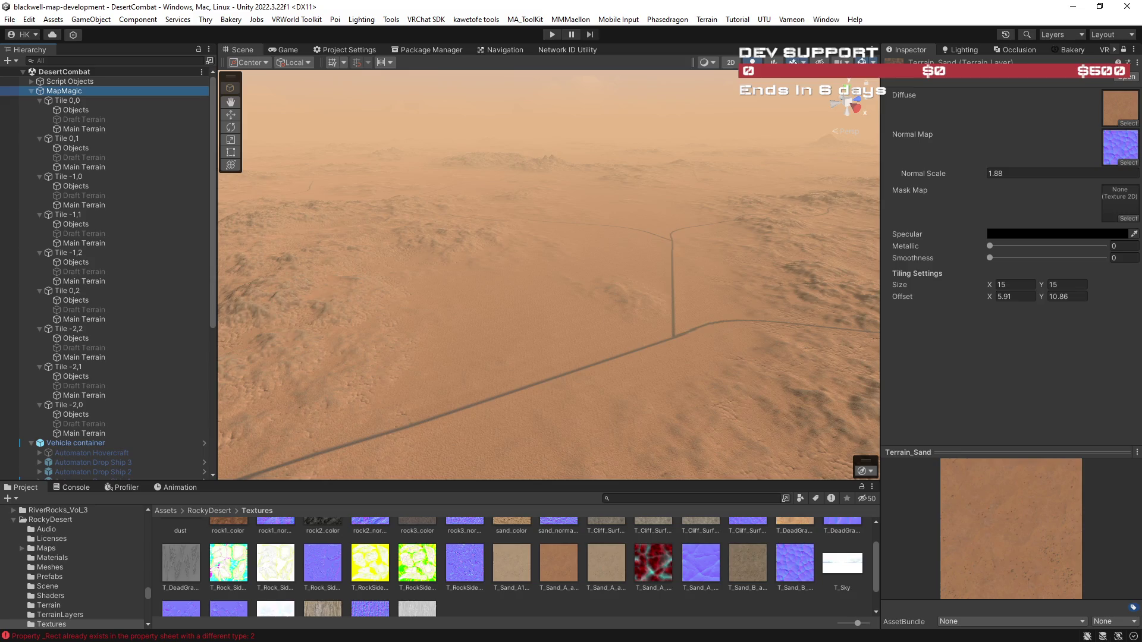
pyautogui.click(752, 62)
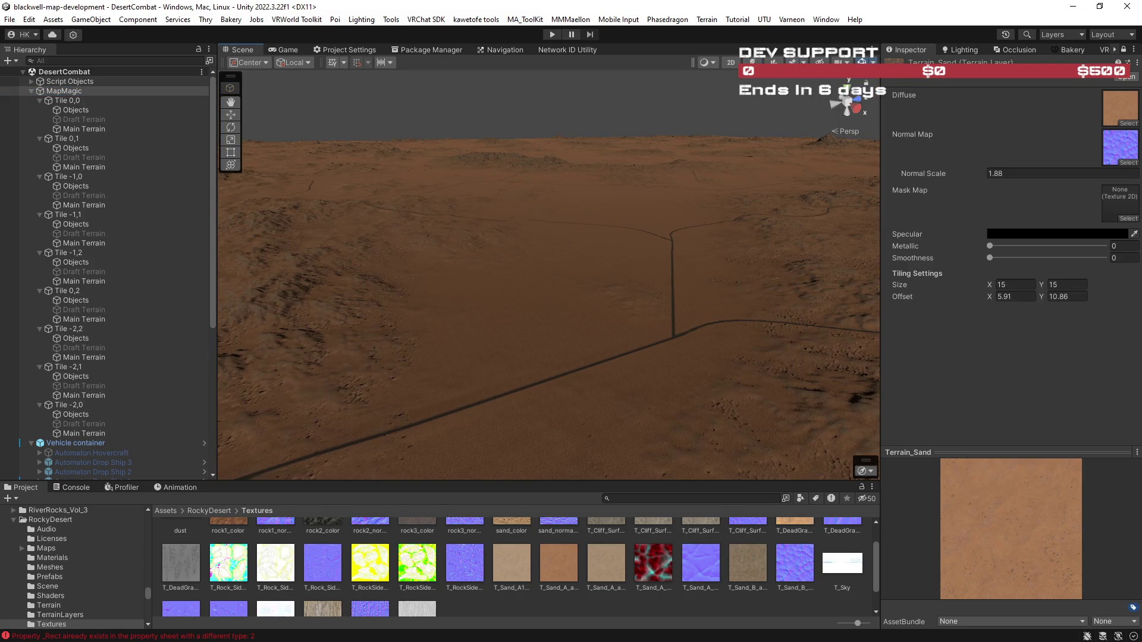
# Check MapMagic's brush preset list, keeping Road, then fly close to the terrain.
pyautogui.moveTo(702, 202)
pyautogui.mouseDown()
pyautogui.moveTo(713, 235)
pyautogui.moveTo(869, 205)
pyautogui.mouseUp()
pyautogui.click(1124, 49)
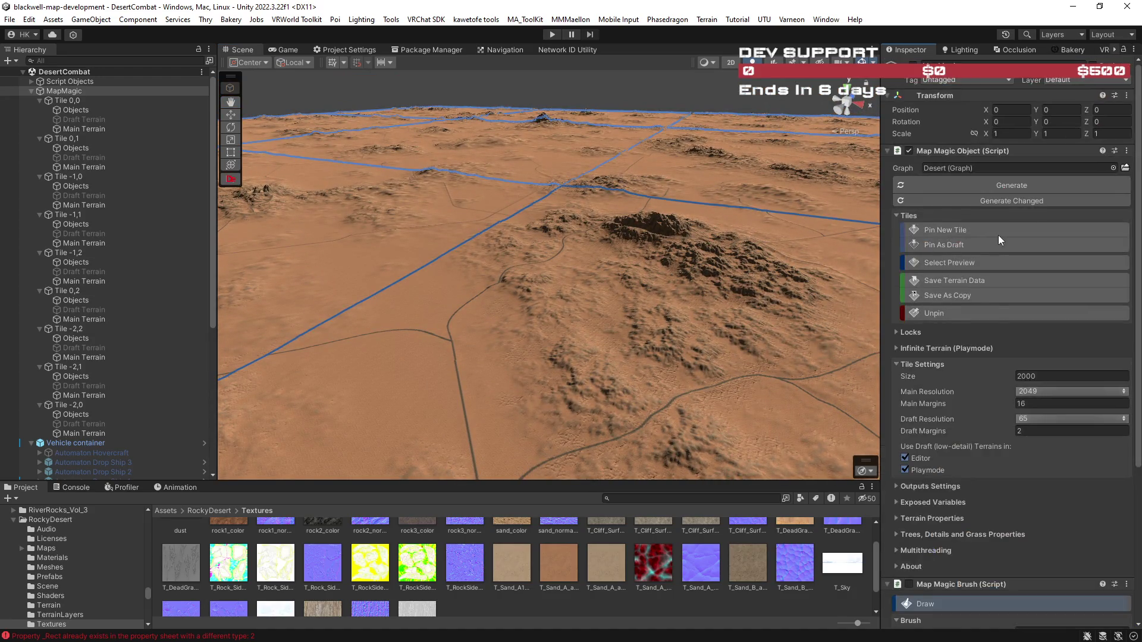
pyautogui.scroll(-5, 965, 414)
pyautogui.scroll(-3, 965, 414)
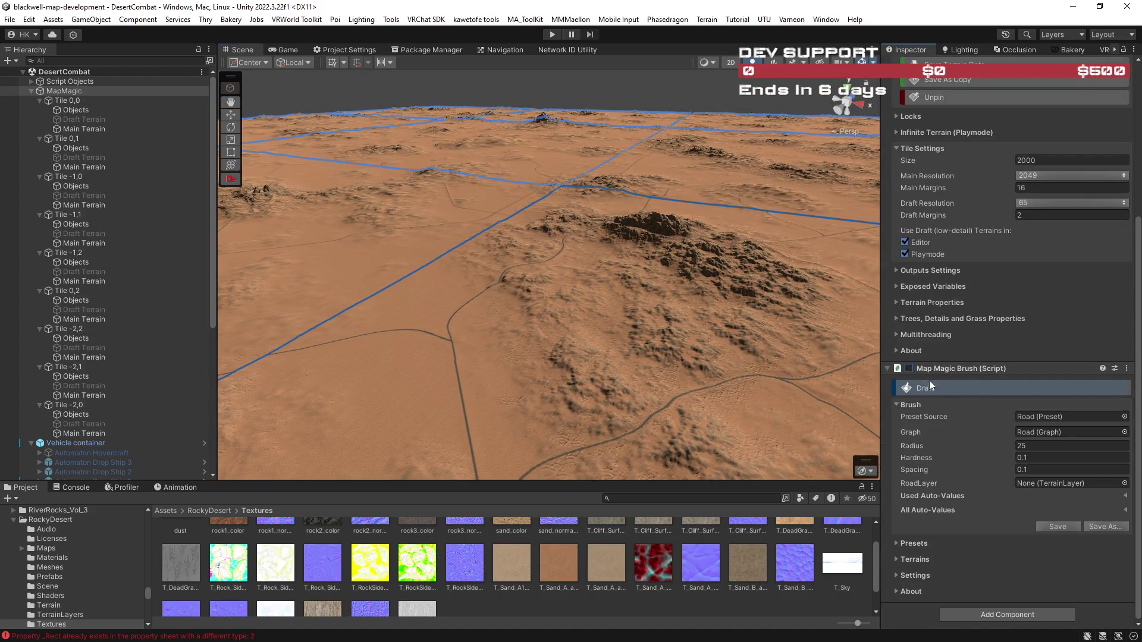
pyautogui.click(1125, 417)
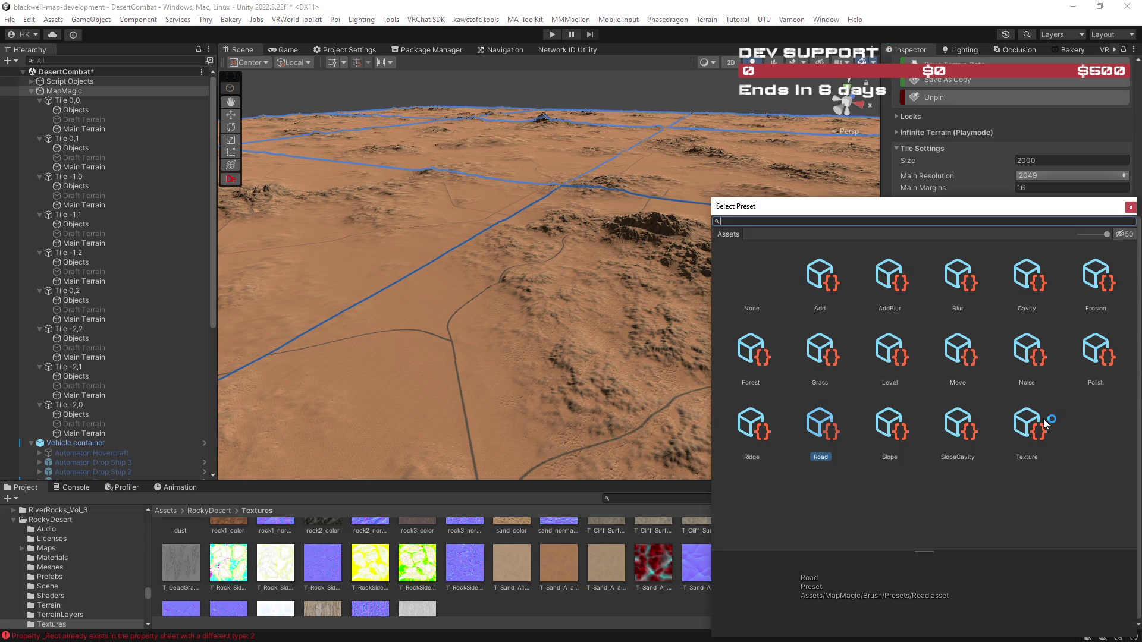
pyautogui.click(1130, 207)
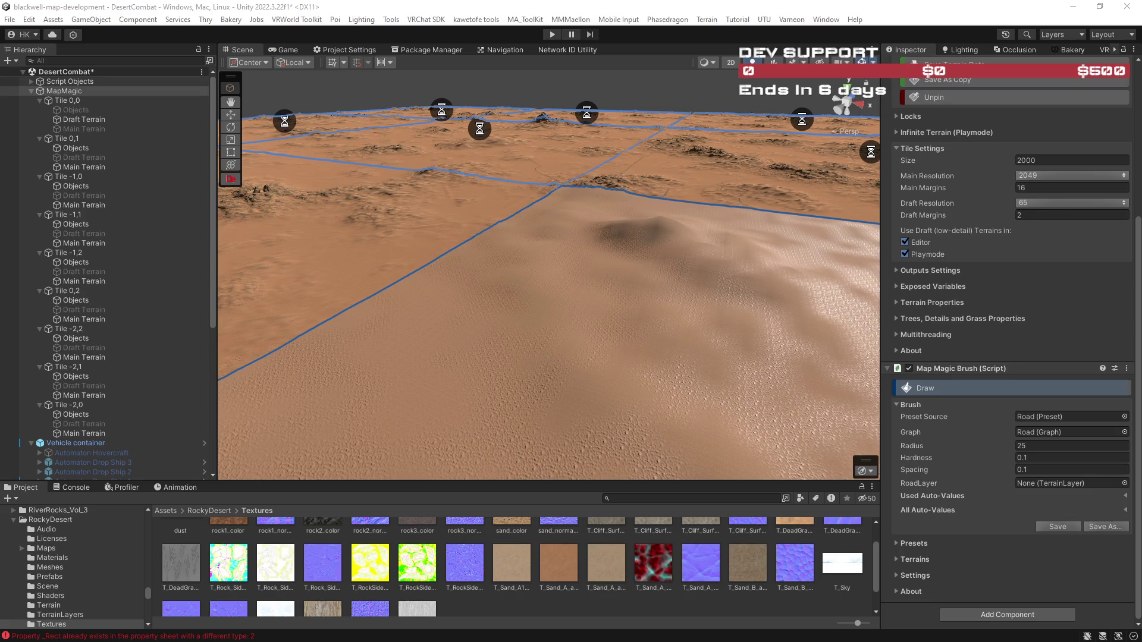
pyautogui.moveTo(670, 273)
pyautogui.mouseDown()
pyautogui.moveTo(880, 365)
pyautogui.moveTo(897, 301)
pyautogui.moveTo(862, 277)
pyautogui.moveTo(273, 198)
pyautogui.moveTo(112, 212)
pyautogui.moveTo(1098, 356)
pyautogui.mouseUp()
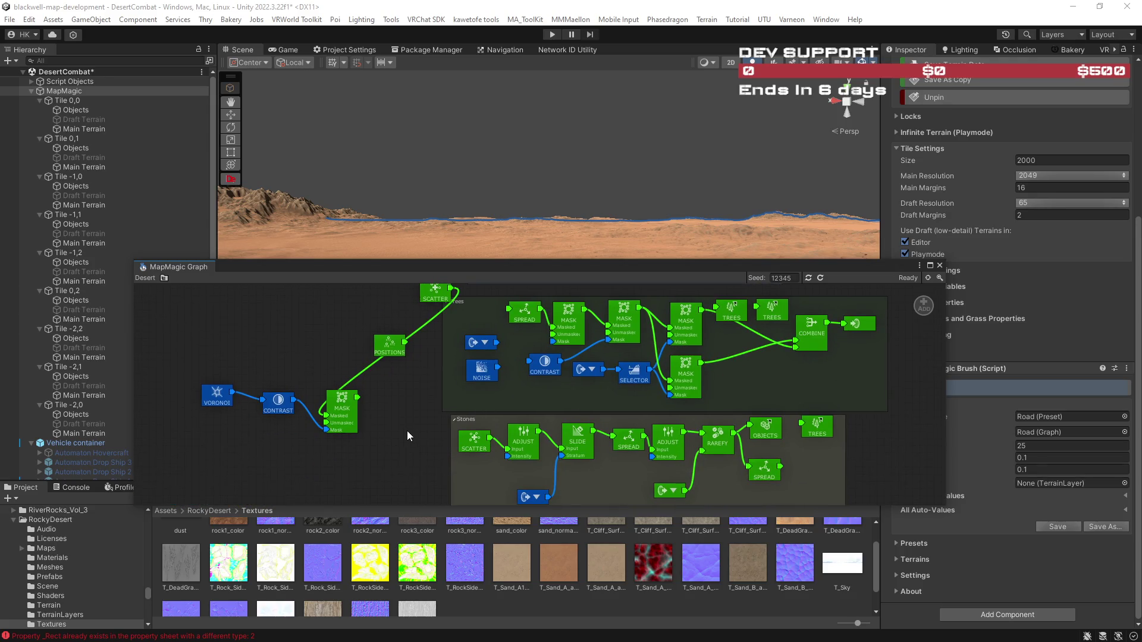
# Disconnect PreHeight from the Roads FLOOR node's Height input.
pyautogui.moveTo(407, 431); pyautogui.dragTo(447, 463)
pyautogui.scroll(5, 452, 464)
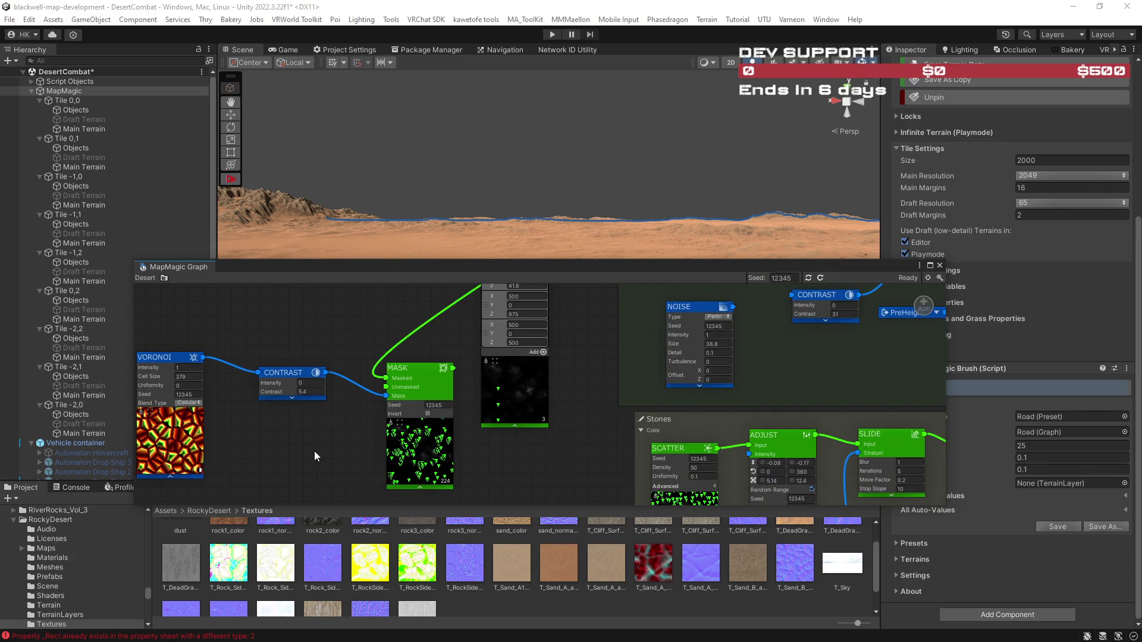
pyautogui.scroll(-2, 544, 459)
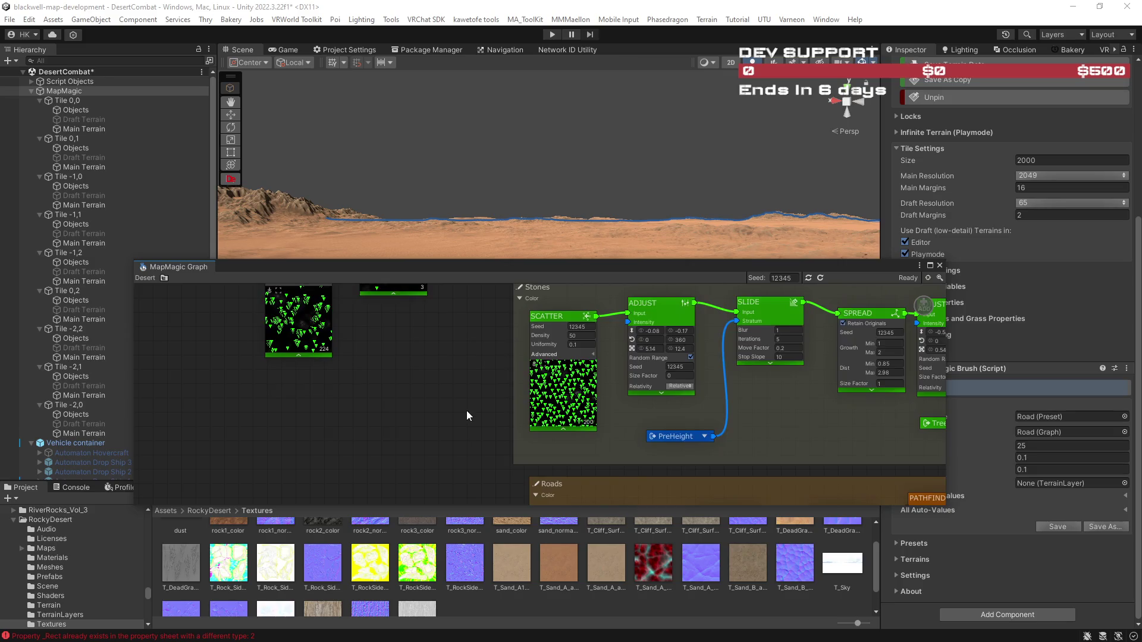
pyautogui.scroll(1, 508, 430)
pyautogui.moveTo(523, 427); pyautogui.dragTo(519, 376)
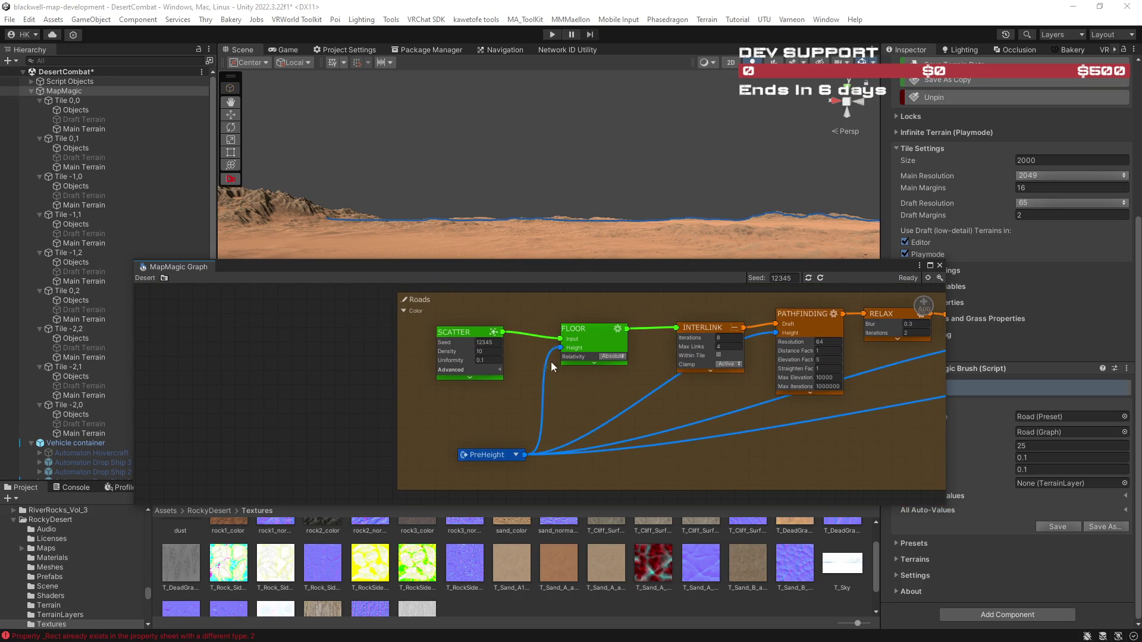
pyautogui.moveTo(526, 454)
pyautogui.mouseDown()
pyautogui.moveTo(541, 448)
pyautogui.moveTo(560, 349)
pyautogui.moveTo(513, 333)
pyautogui.moveTo(570, 348)
pyautogui.mouseUp()
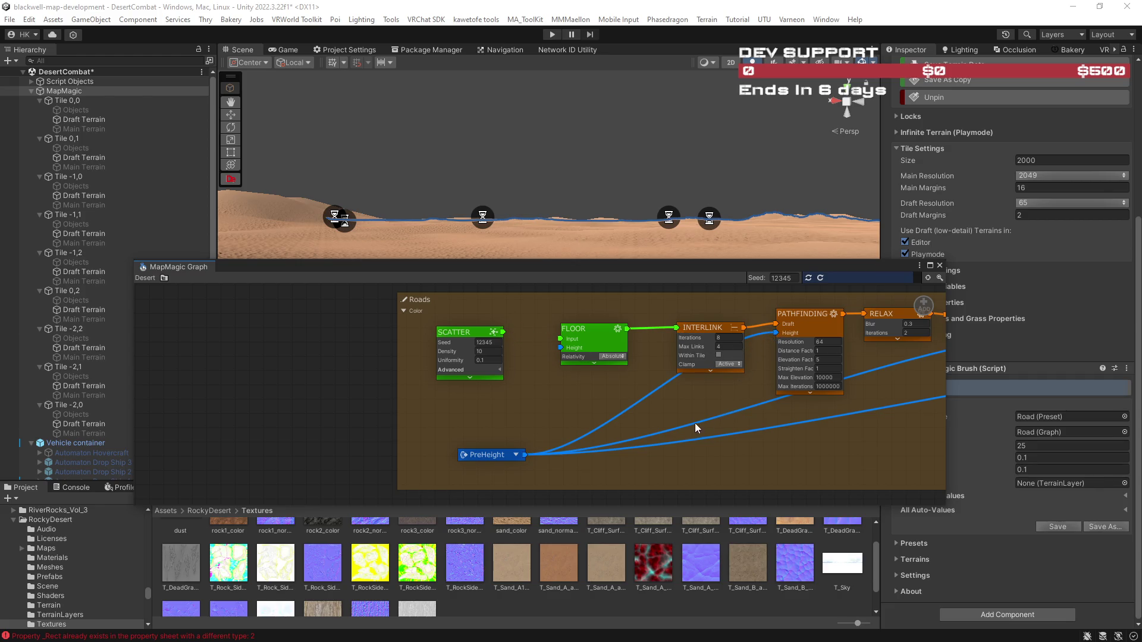
# Remove the PreHeight link into STAMP's Height, then move the graph aside to view terrain.
pyautogui.moveTo(678, 426); pyautogui.dragTo(627, 433)
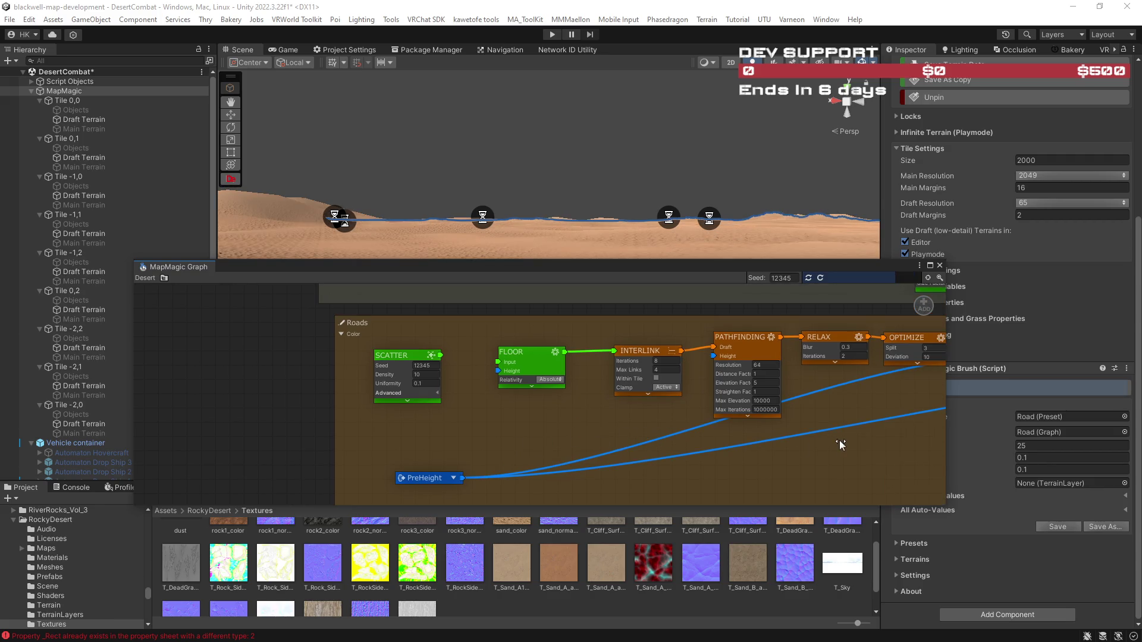
pyautogui.moveTo(702, 452); pyautogui.dragTo(588, 451)
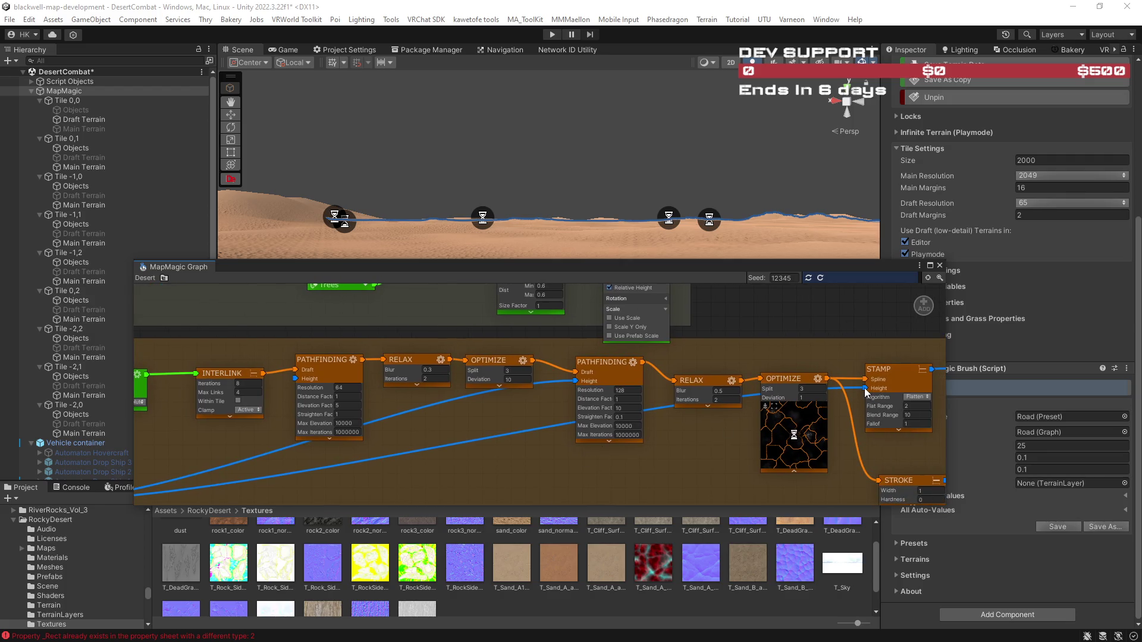
pyautogui.moveTo(855, 388); pyautogui.dragTo(566, 386)
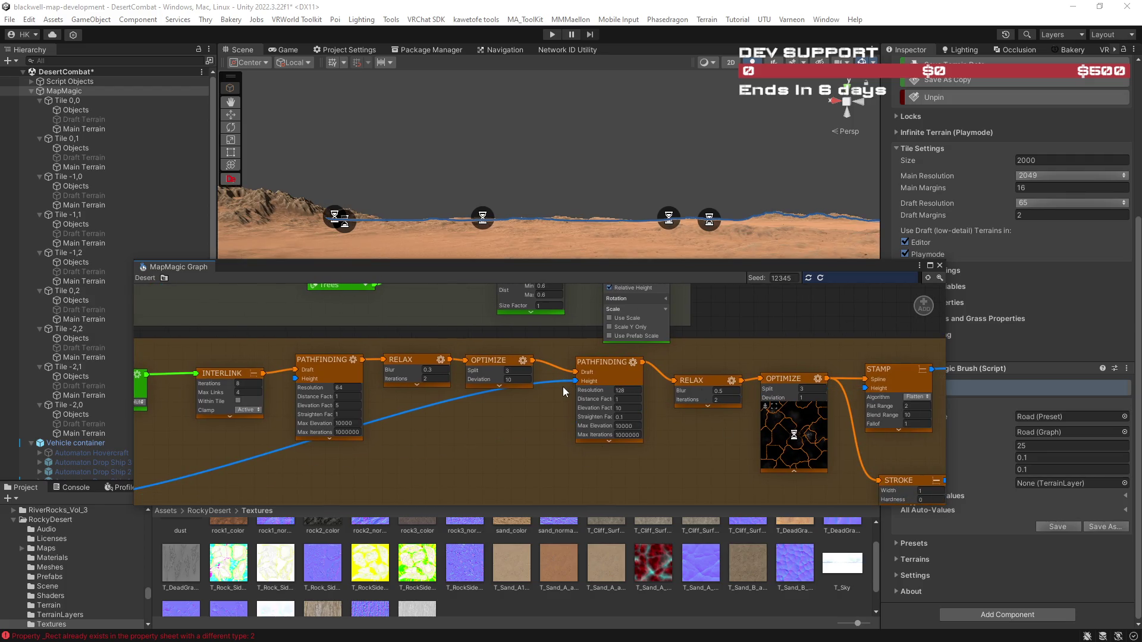
pyautogui.scroll(-5, 815, 449)
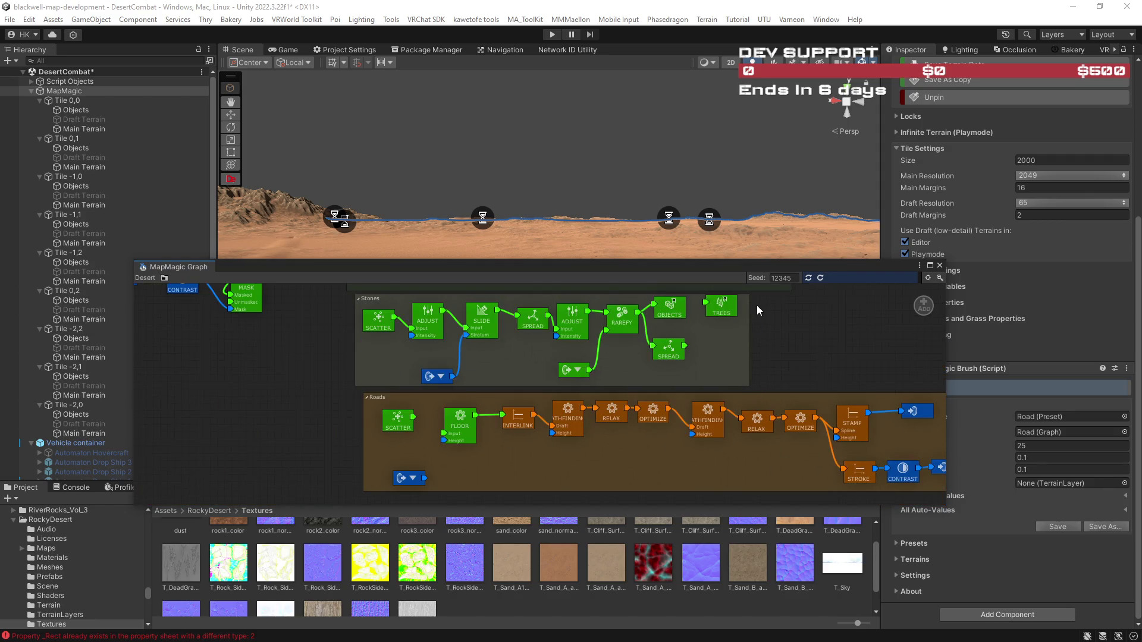
pyautogui.moveTo(672, 268); pyautogui.dragTo(1141, 268)
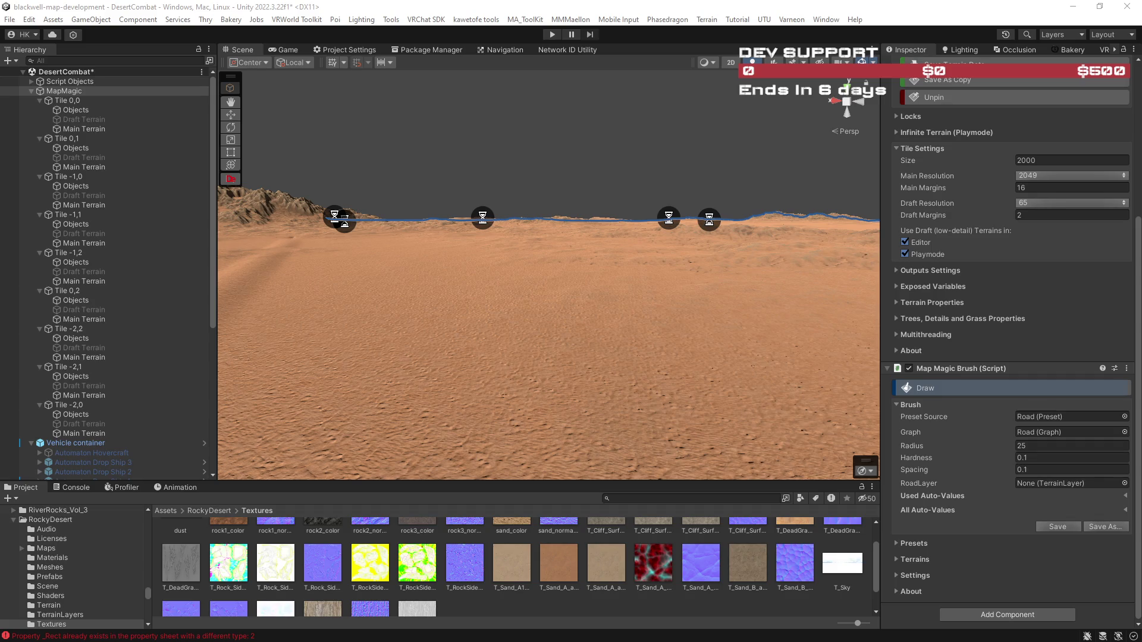
pyautogui.moveTo(411, 289)
pyautogui.mouseDown()
pyautogui.moveTo(571, 288)
pyautogui.moveTo(428, 314)
pyautogui.moveTo(159, 334)
pyautogui.moveTo(188, 344)
pyautogui.moveTo(209, 375)
pyautogui.moveTo(156, 356)
pyautogui.moveTo(148, 310)
pyautogui.moveTo(186, 327)
pyautogui.moveTo(758, 311)
pyautogui.moveTo(720, 316)
pyautogui.moveTo(811, 352)
pyautogui.moveTo(828, 339)
pyautogui.moveTo(999, 337)
pyautogui.moveTo(1063, 315)
pyautogui.mouseUp()
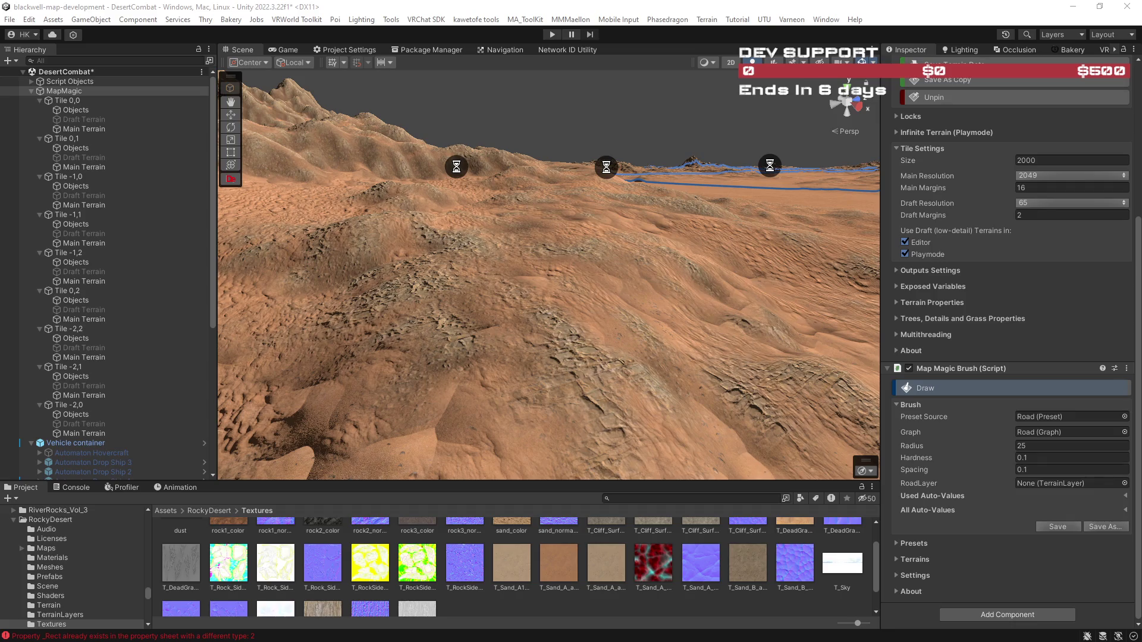
# Bring the Desert graph window back over the scene and open its canvas context menu.
pyautogui.moveTo(922, 181); pyautogui.dragTo(434, 213)
pyautogui.rightClick(355, 464)
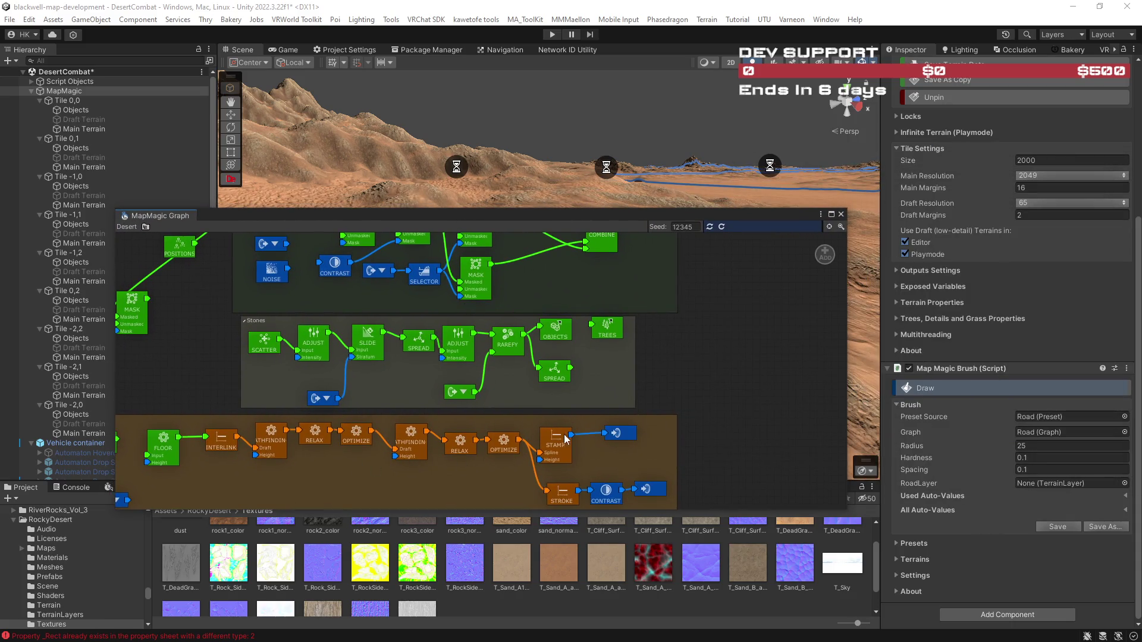
# Pull the Roads SCATTER node out of the chain and delete the FLOOR node.
pyautogui.click(724, 352)
pyautogui.moveTo(716, 334)
pyautogui.mouseDown()
pyautogui.moveTo(741, 406)
pyautogui.moveTo(766, 378)
pyautogui.mouseUp()
pyautogui.scroll(-3, 767, 377)
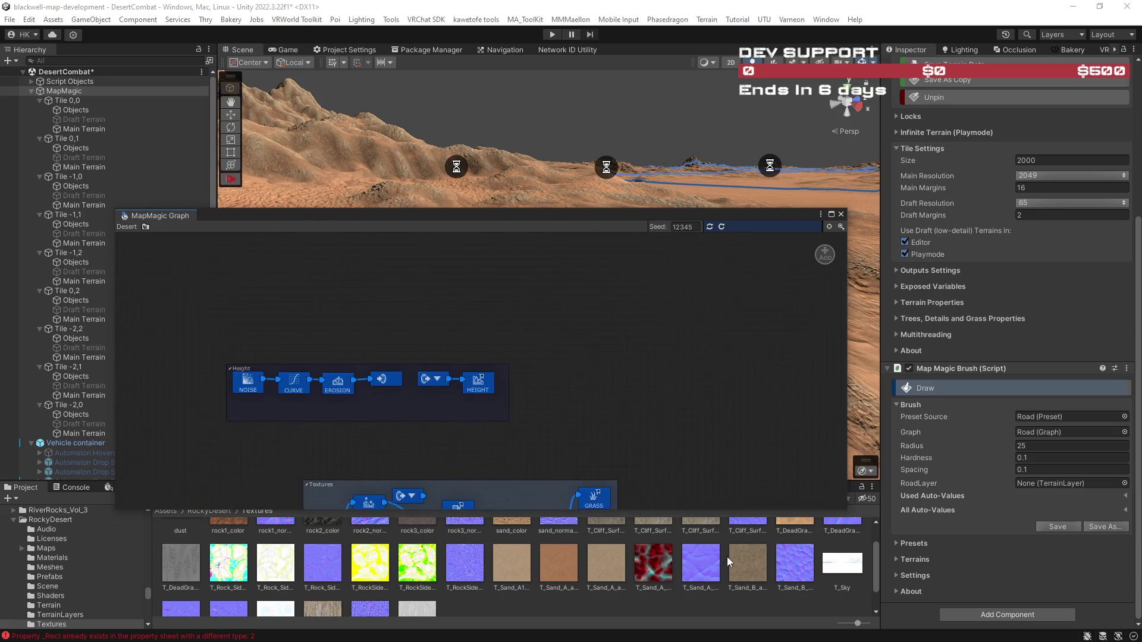
pyautogui.scroll(3, 684, 494)
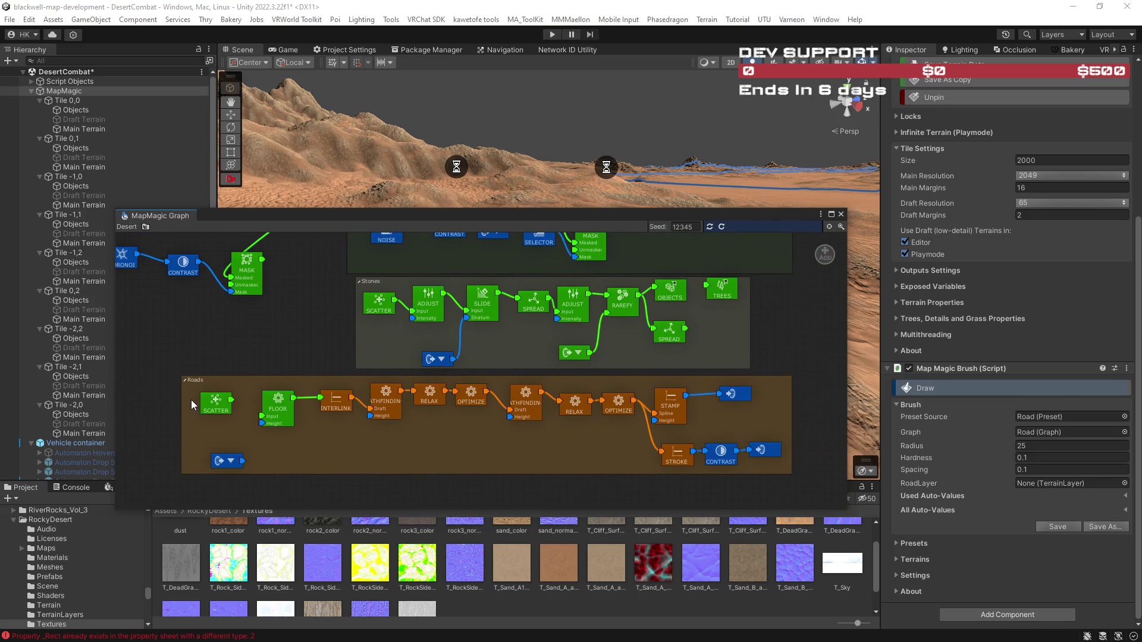
pyautogui.moveTo(211, 405)
pyautogui.mouseDown()
pyautogui.moveTo(500, 344)
pyautogui.moveTo(797, 262)
pyautogui.moveTo(409, 459)
pyautogui.mouseUp()
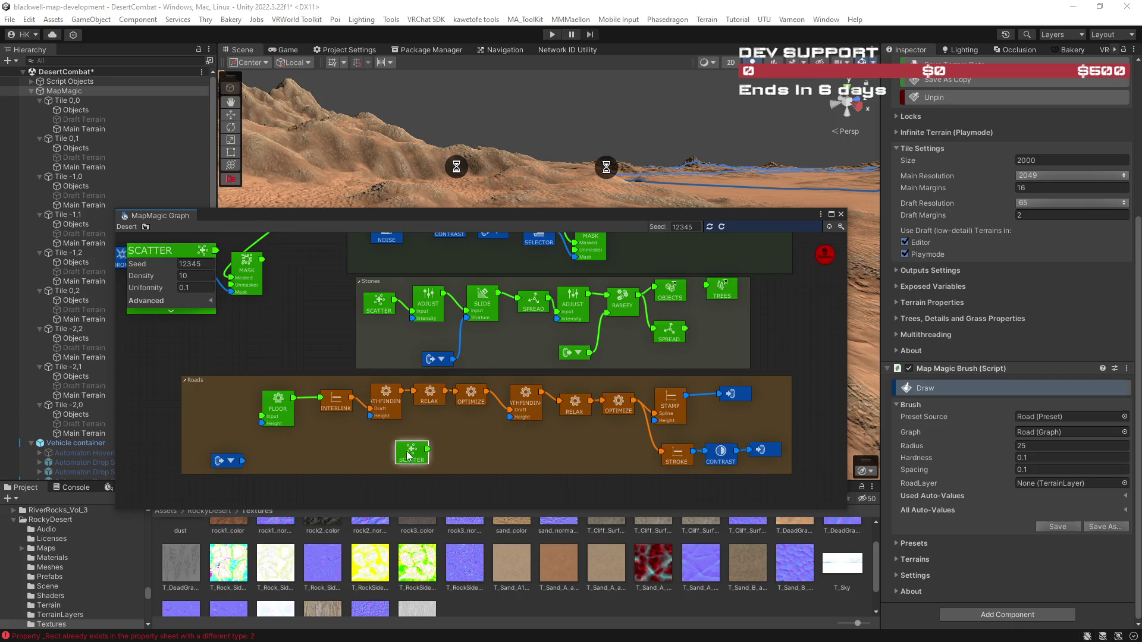
pyautogui.moveTo(235, 403)
pyautogui.mouseDown()
pyautogui.moveTo(508, 408)
pyautogui.moveTo(817, 261)
pyautogui.moveTo(237, 408)
pyautogui.moveTo(316, 415)
pyautogui.moveTo(827, 253)
pyautogui.mouseUp()
pyautogui.press('Delete')
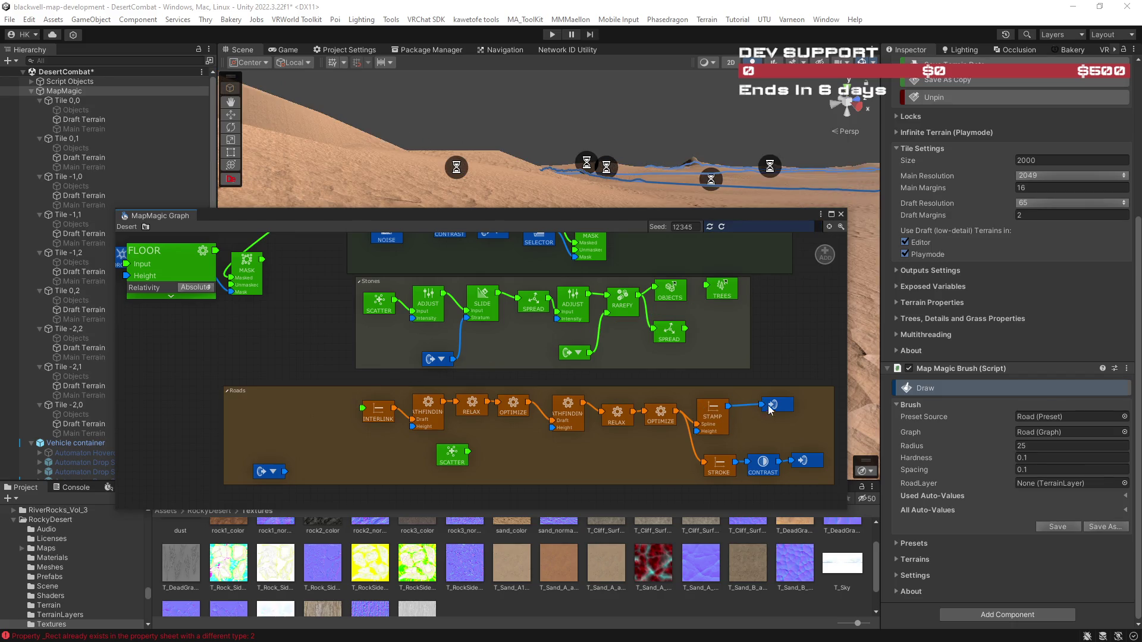
# Delete the output nodes after STAMP and CONTRAST, then the CONTRAST and STAMP nodes.
pyautogui.moveTo(772, 406); pyautogui.dragTo(827, 255)
pyautogui.press('Delete')
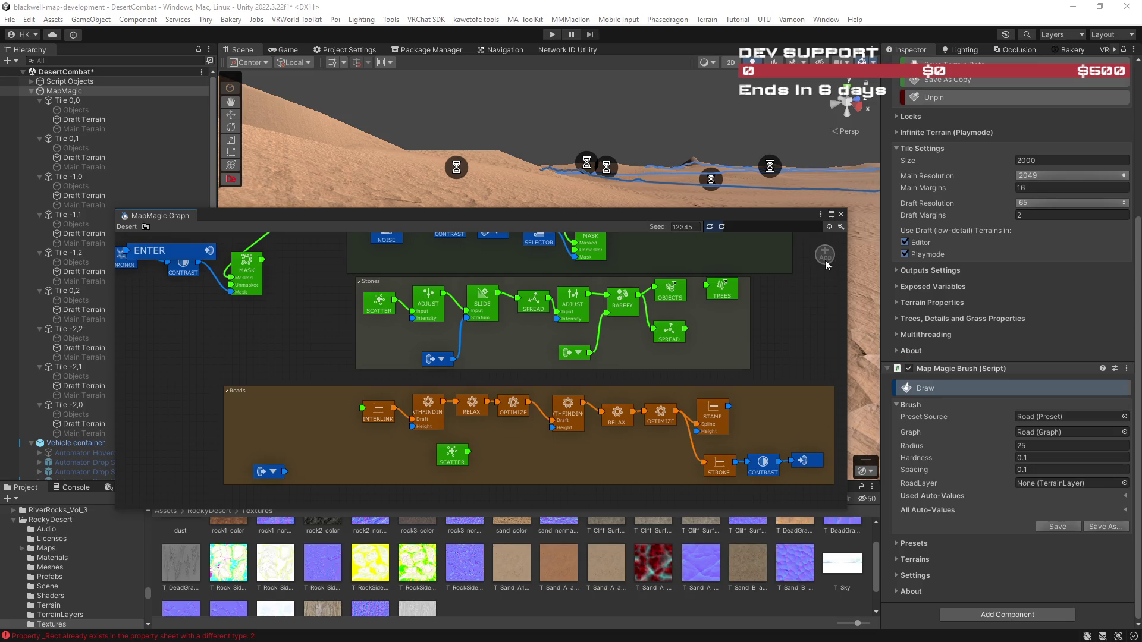
pyautogui.moveTo(803, 461); pyautogui.dragTo(826, 259)
pyautogui.moveTo(241, 390)
pyautogui.mouseDown()
pyautogui.moveTo(271, 394)
pyautogui.moveTo(798, 241)
pyautogui.moveTo(824, 256)
pyautogui.moveTo(352, 373)
pyautogui.moveTo(215, 386)
pyautogui.mouseUp()
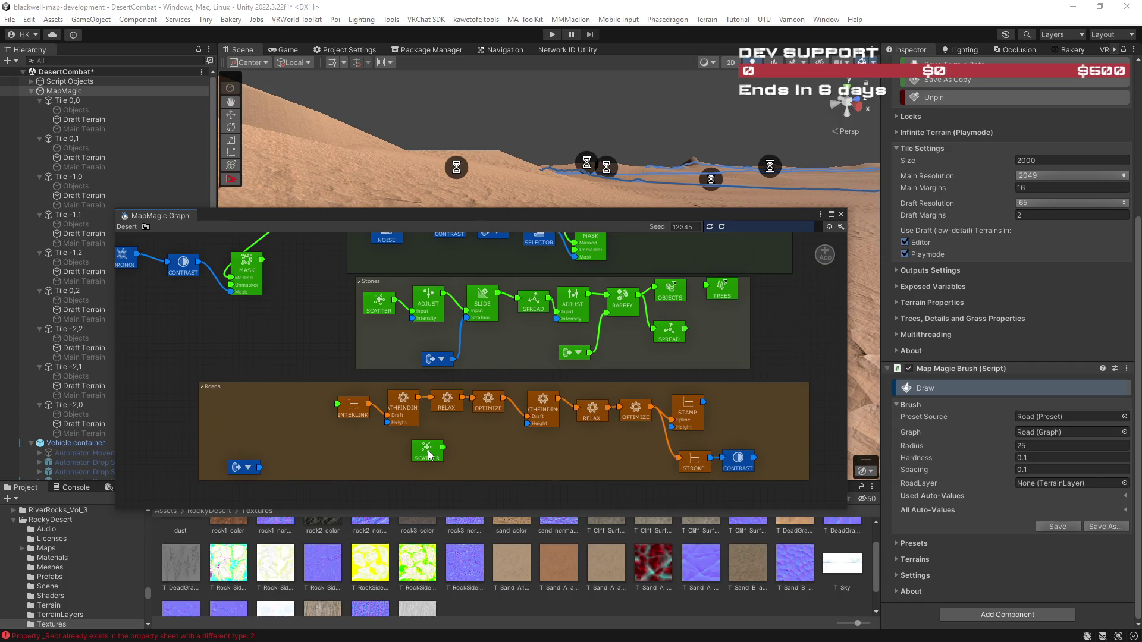
pyautogui.moveTo(739, 459); pyautogui.dragTo(825, 261)
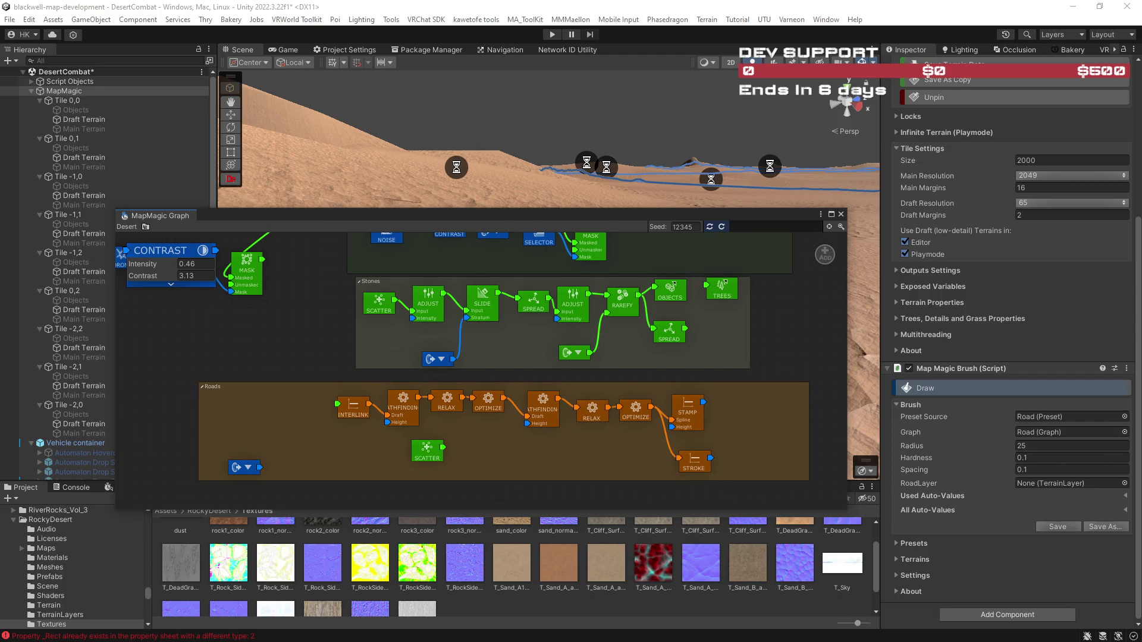
pyautogui.moveTo(688, 411); pyautogui.dragTo(824, 255)
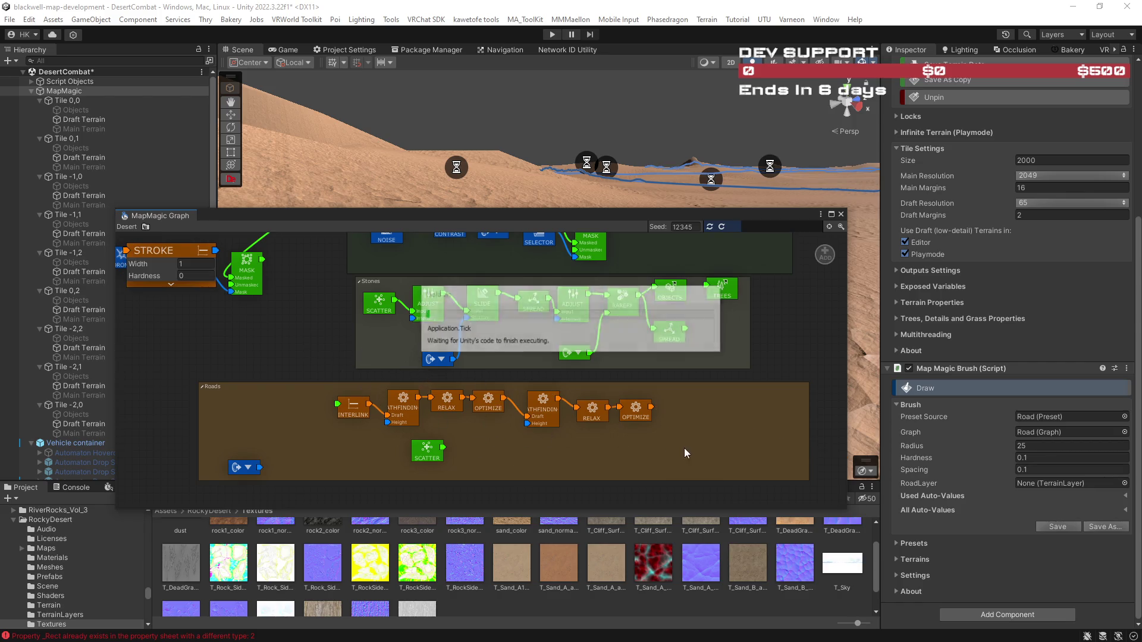
pyautogui.moveTo(681, 446); pyautogui.dragTo(378, 295)
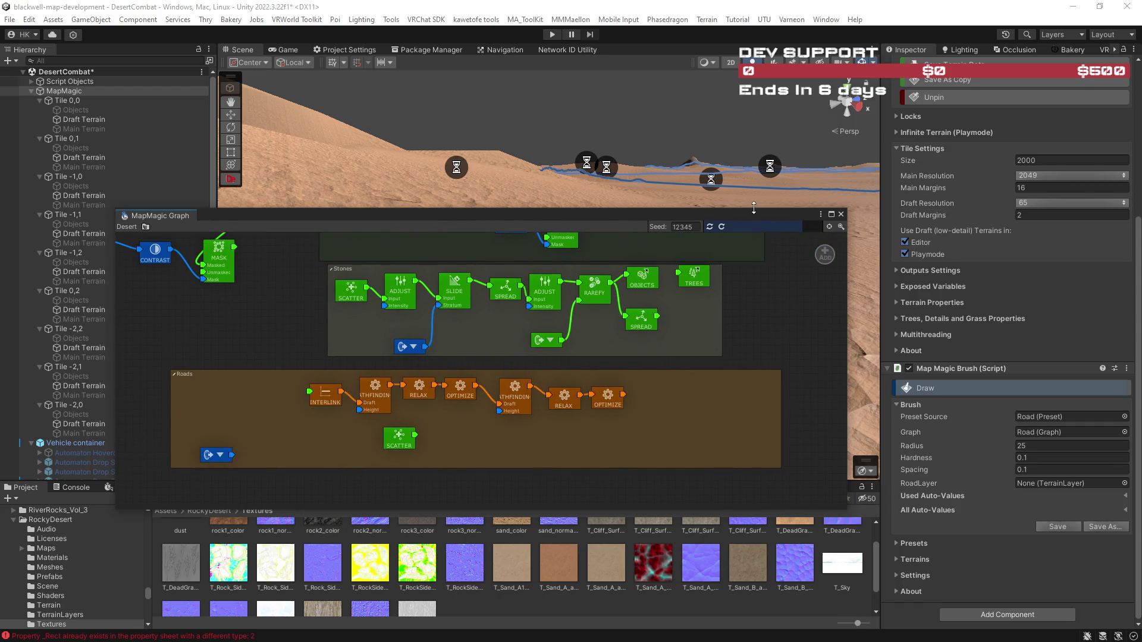
pyautogui.moveTo(737, 212); pyautogui.dragTo(1141, 238)
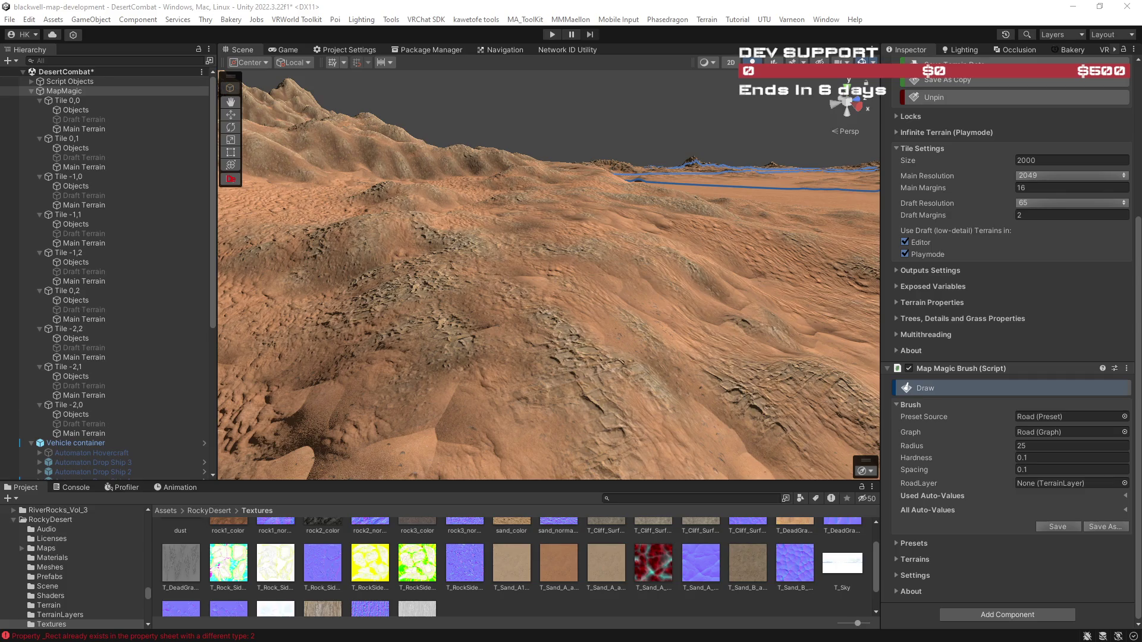
# Switch to the browser playing the Star Wars Galactic Racer reveal video.
pyautogui.hotkey('alt', 'Tab')
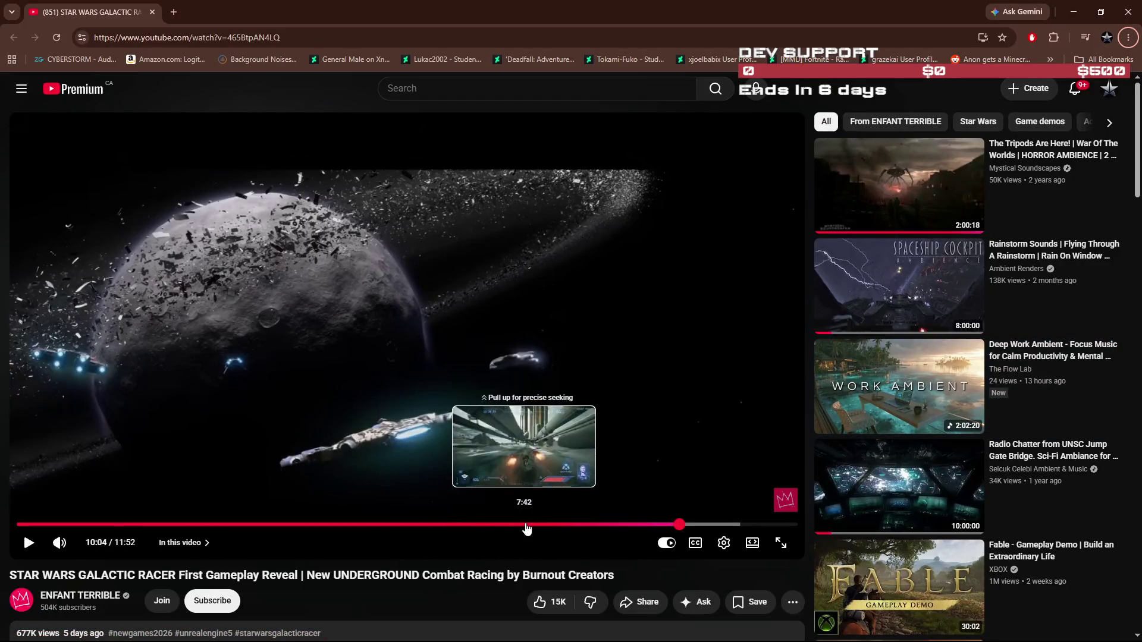
# Watch the Galactic Racer desert racing section full screen from 7:46, then pause it.
pyautogui.click(536, 525)
pyautogui.click(589, 512)
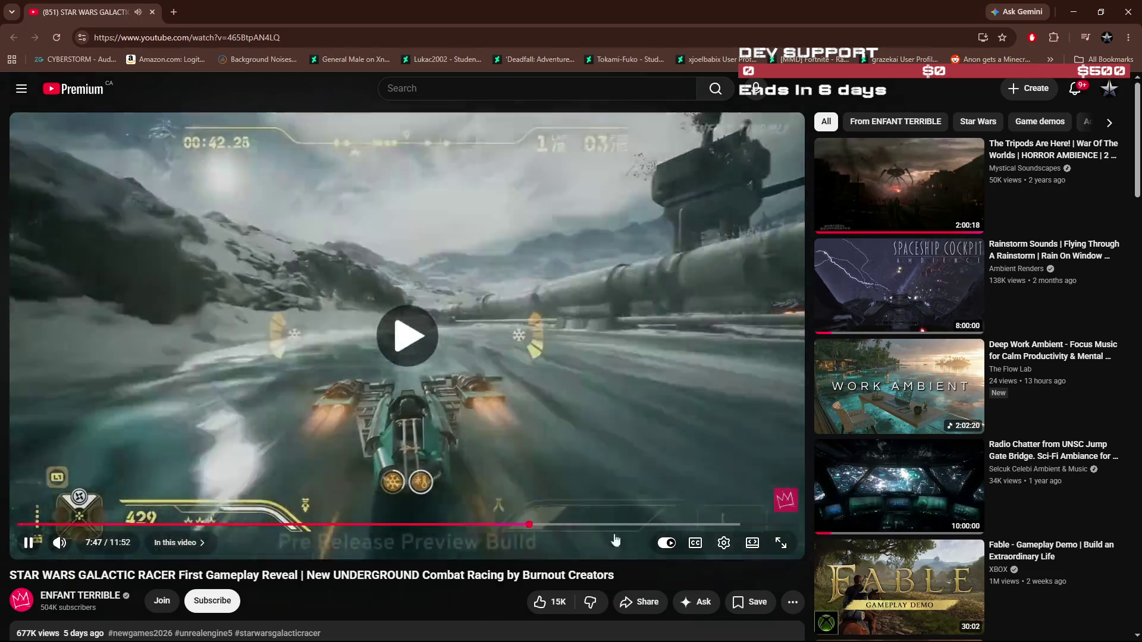
pyautogui.click(781, 544)
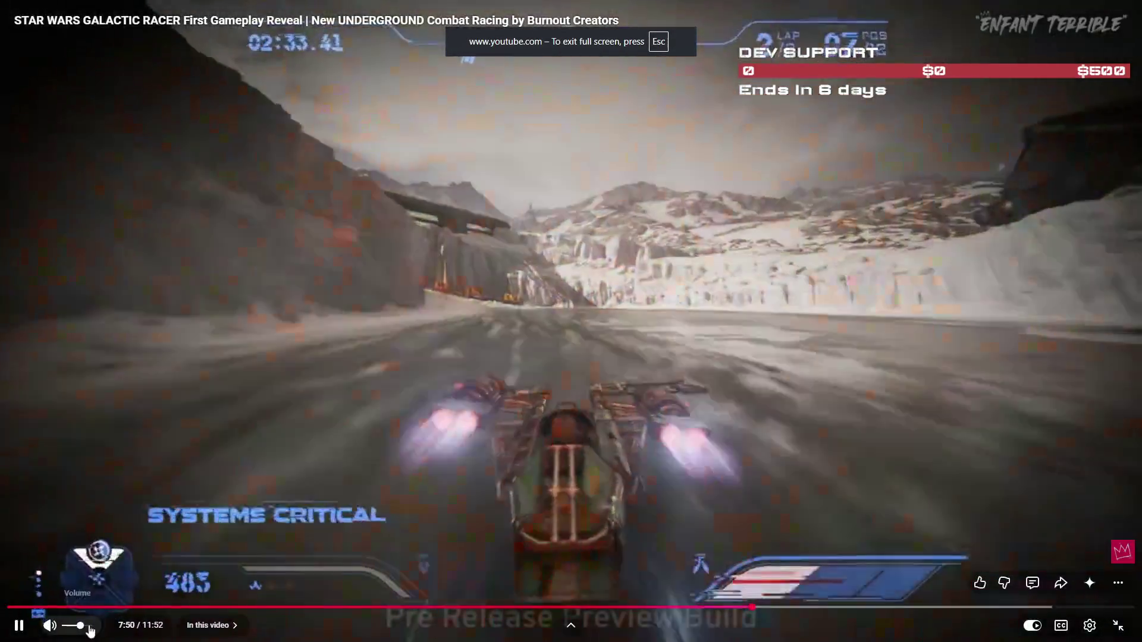
pyautogui.click(91, 630)
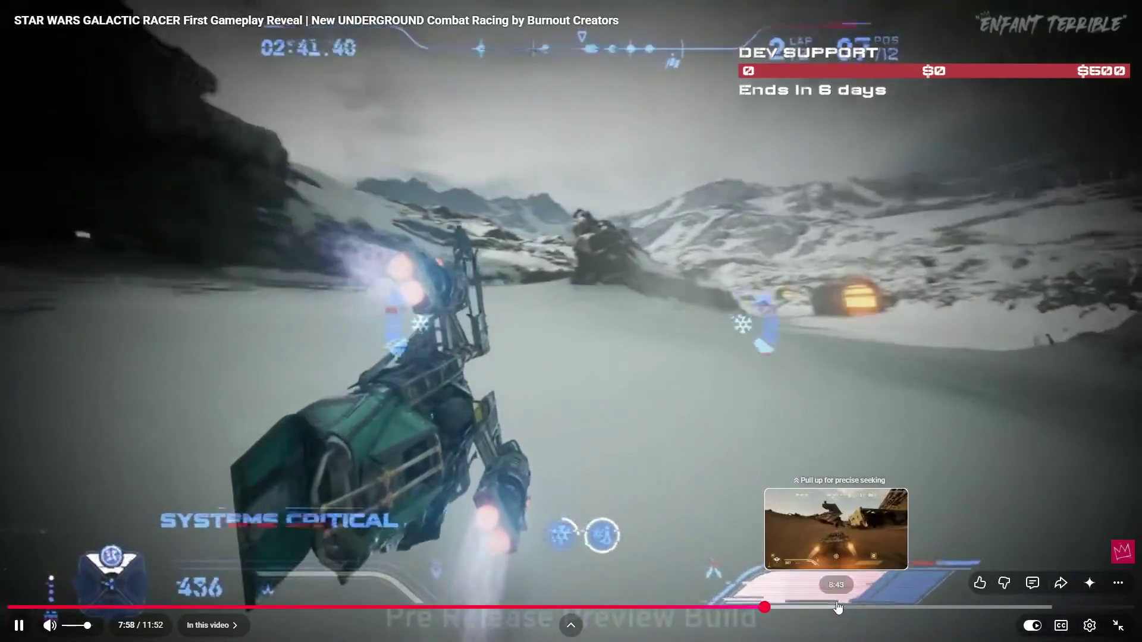
pyautogui.click(838, 607)
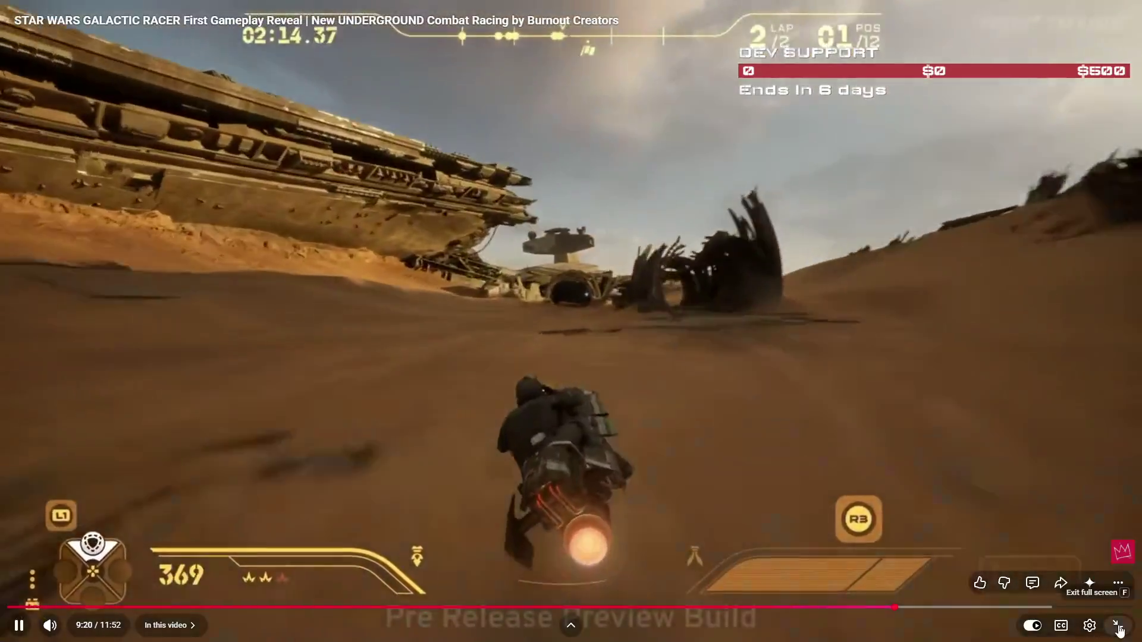
pyautogui.click(1117, 626)
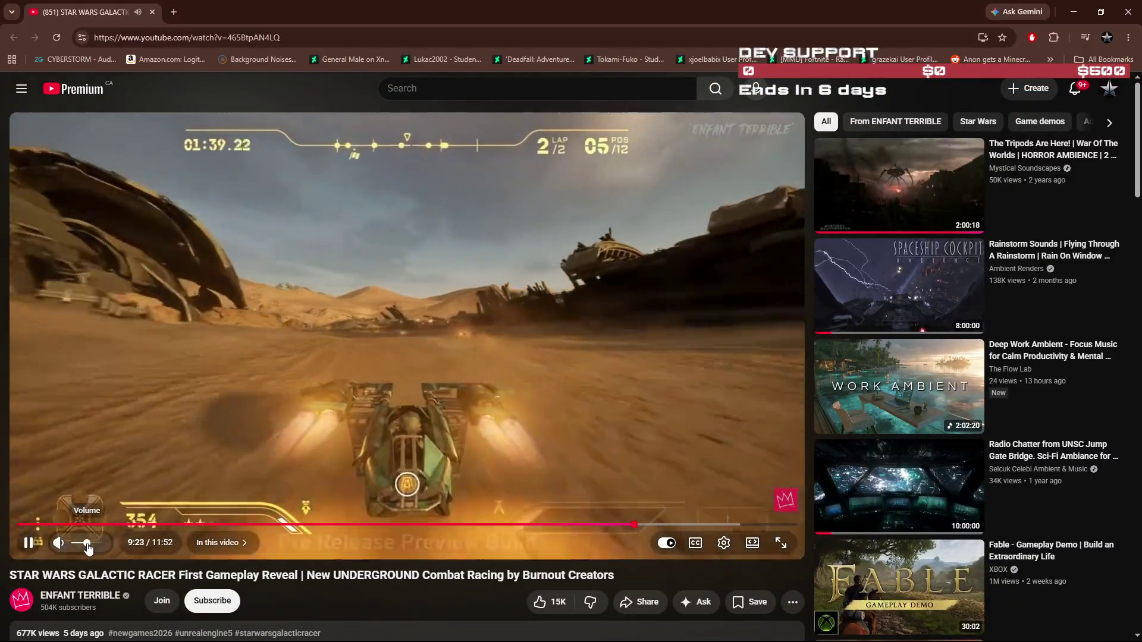
pyautogui.moveTo(86, 549); pyautogui.dragTo(93, 548)
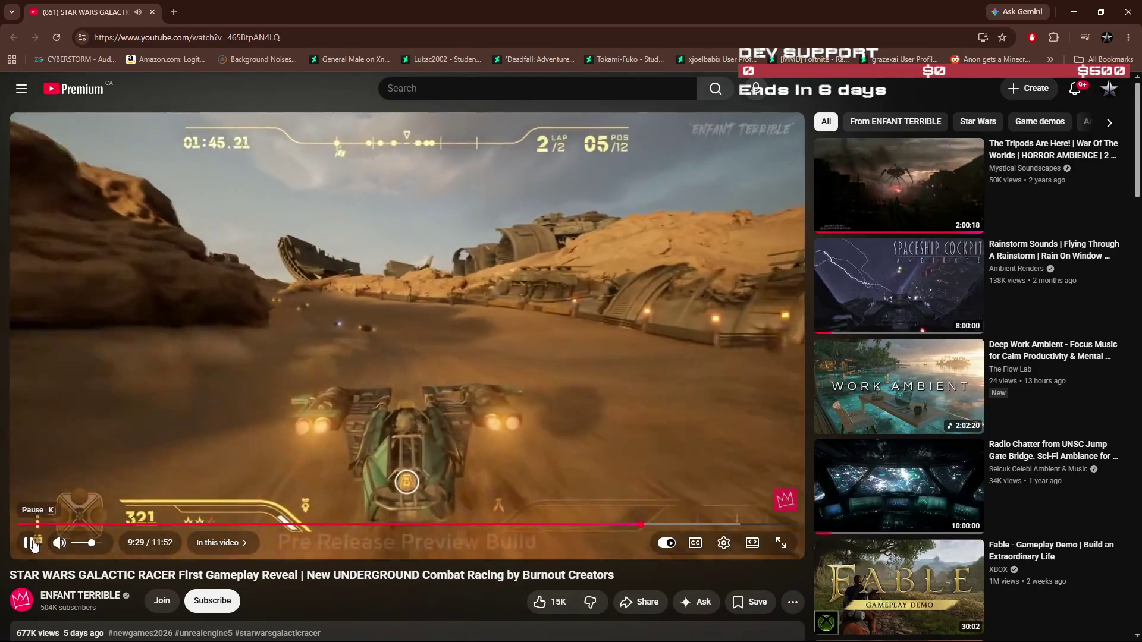
pyautogui.click(29, 545)
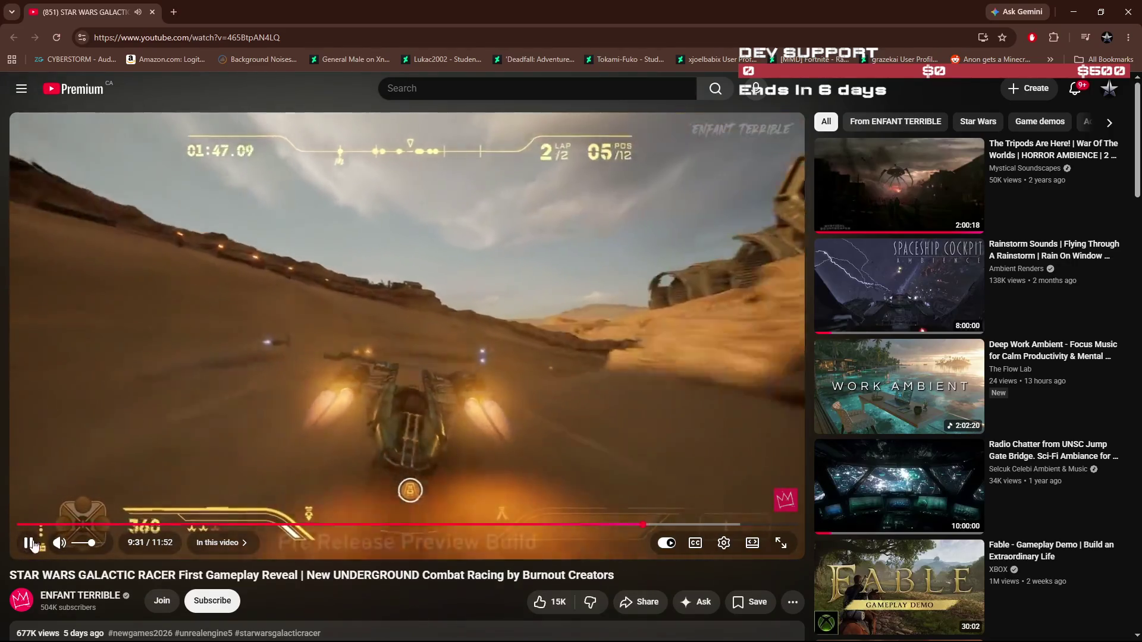
pyautogui.click(30, 545)
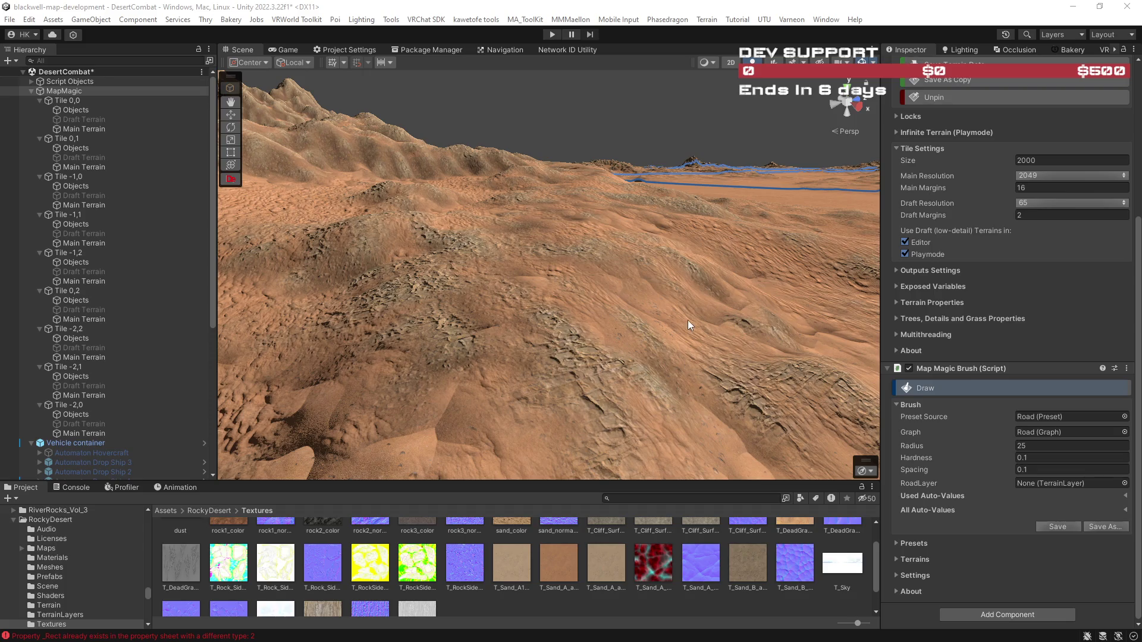
# Fly and orbit the Scene camera over the regenerating sand dunes toward the mountains.
pyautogui.hotkey('ctrl', 'k')
pyautogui.press('Escape')
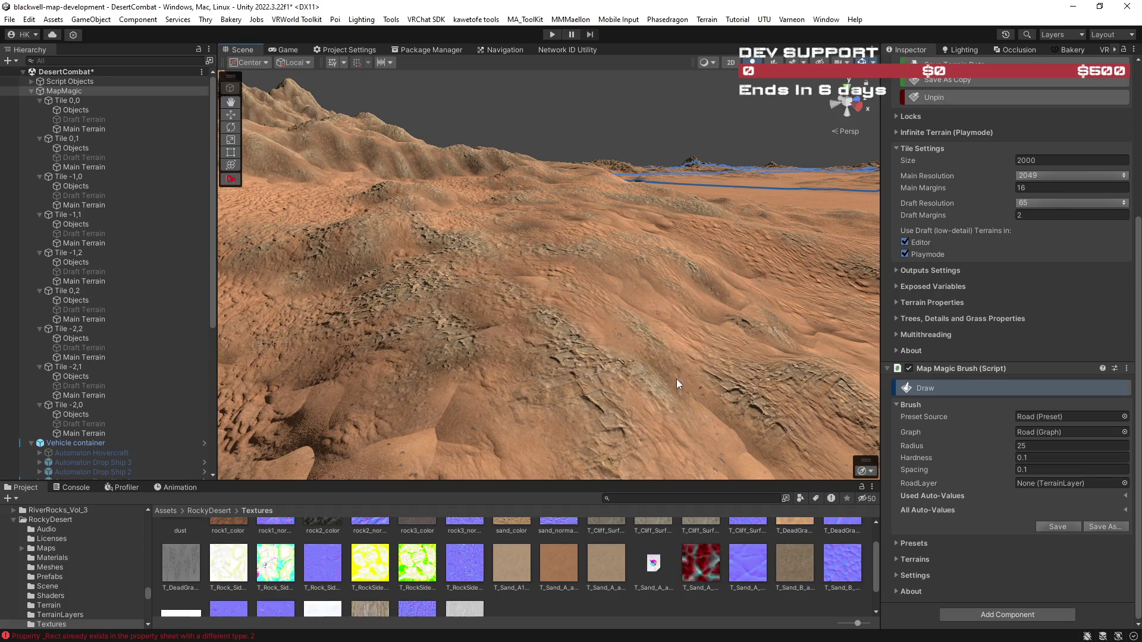
pyautogui.press('w')
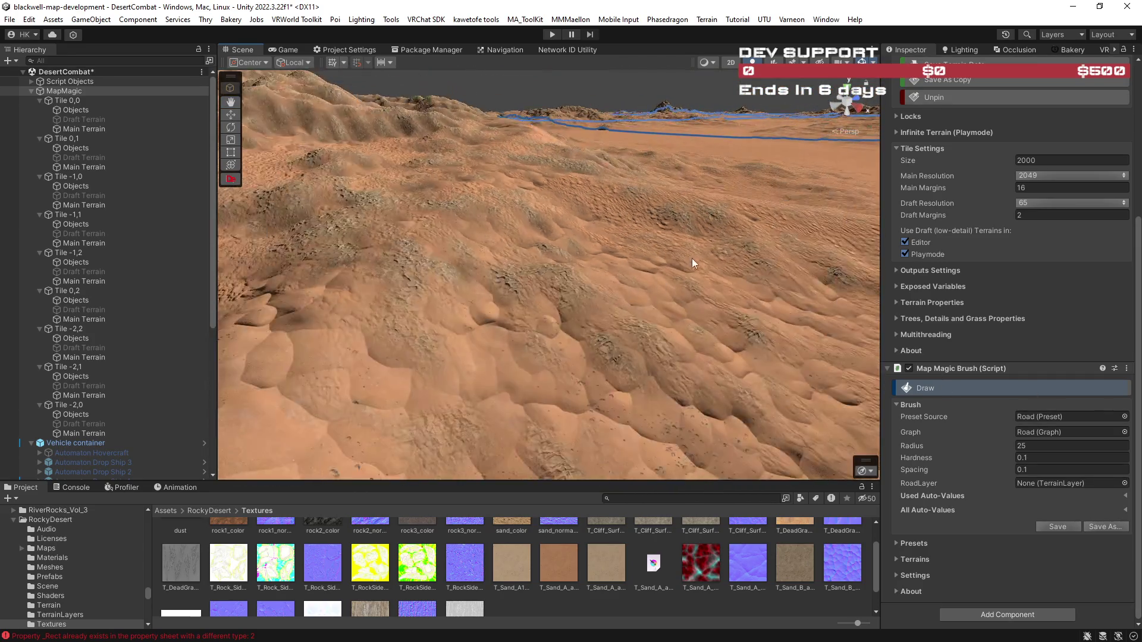
pyautogui.moveTo(236, 288); pyautogui.dragTo(665, 390)
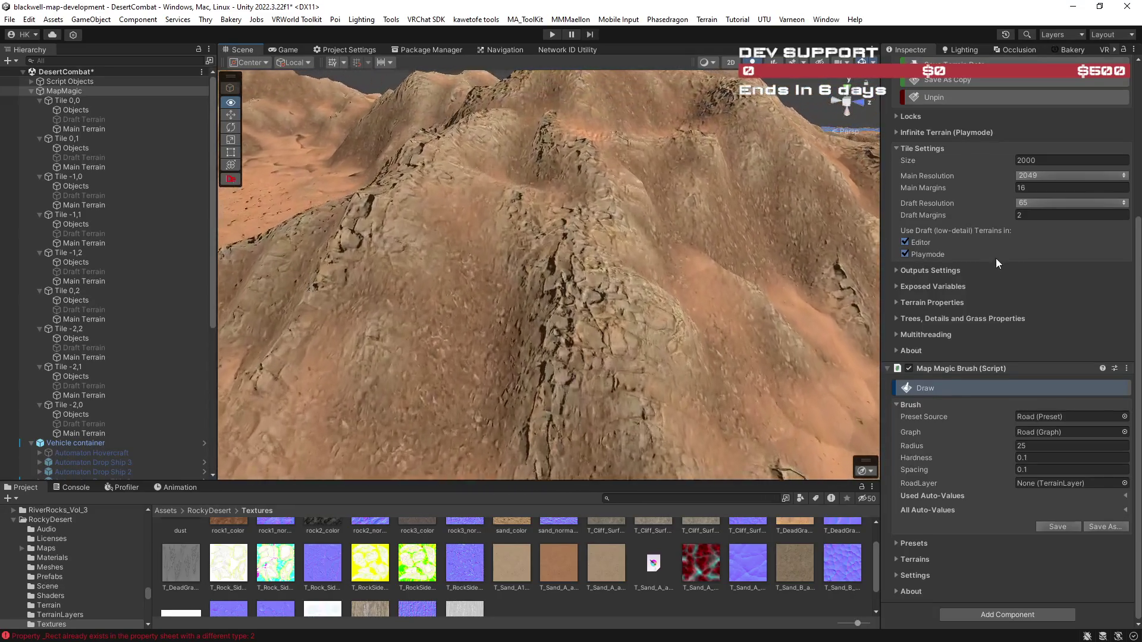
pyautogui.moveTo(778, 267)
pyautogui.mouseDown()
pyautogui.moveTo(592, 234)
pyautogui.moveTo(641, 296)
pyautogui.mouseUp()
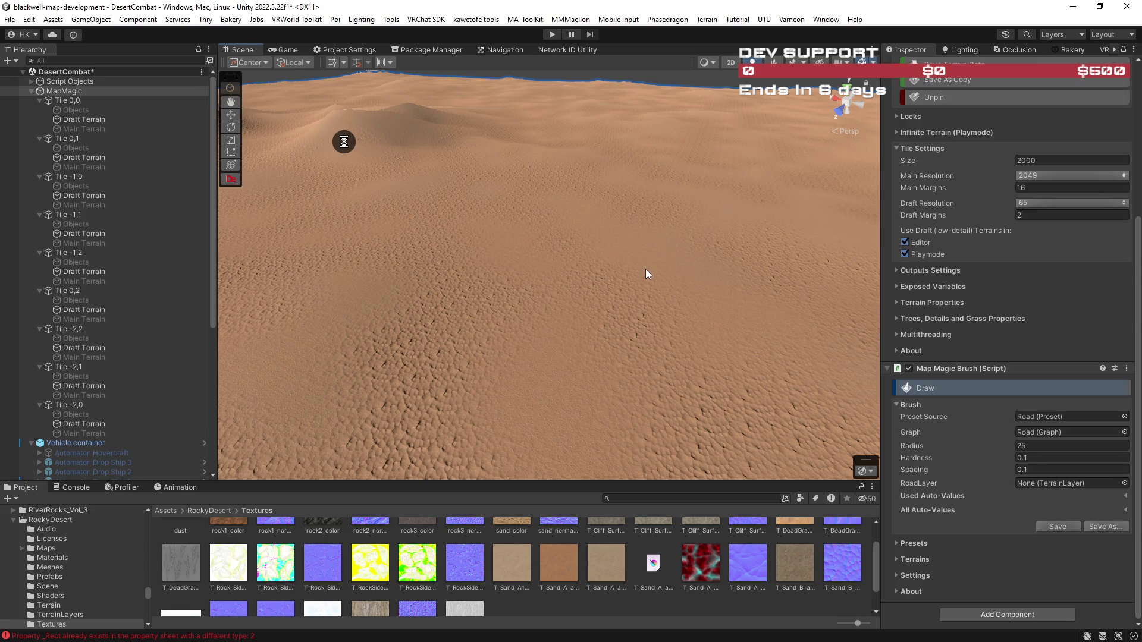
# Delete all Trees and Stones group nodes and clear their generated results from the terrain.
pyautogui.moveTo(642, 270)
pyautogui.mouseDown()
pyautogui.moveTo(548, 276)
pyautogui.moveTo(370, 236)
pyautogui.moveTo(439, 298)
pyautogui.moveTo(520, 298)
pyautogui.moveTo(492, 306)
pyautogui.moveTo(382, 276)
pyautogui.moveTo(356, 248)
pyautogui.mouseUp()
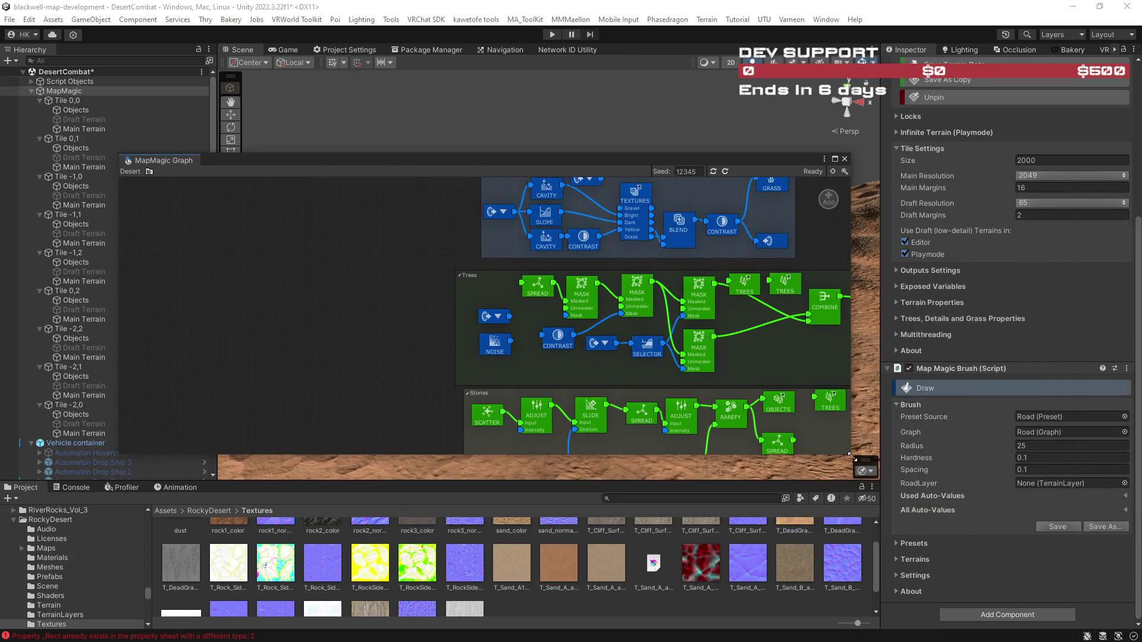
pyautogui.moveTo(899, 493); pyautogui.dragTo(1052, 592)
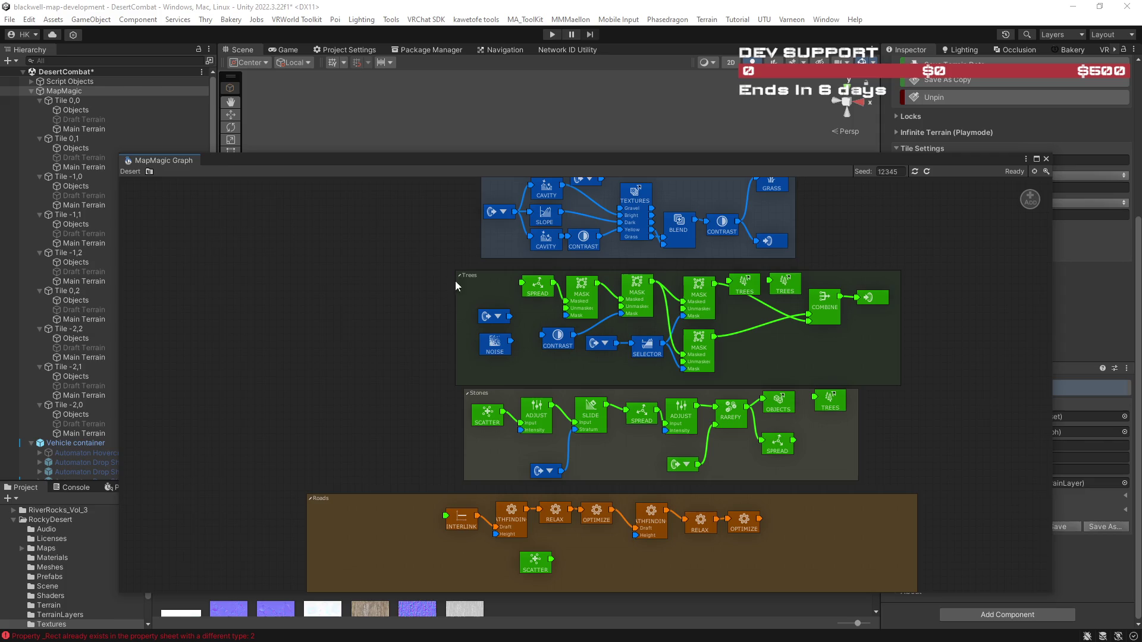
pyautogui.moveTo(417, 260)
pyautogui.mouseDown()
pyautogui.moveTo(928, 395)
pyautogui.moveTo(927, 382)
pyautogui.moveTo(976, 489)
pyautogui.mouseUp()
pyautogui.moveTo(710, 304)
pyautogui.mouseDown()
pyautogui.moveTo(1035, 218)
pyautogui.moveTo(1050, 191)
pyautogui.mouseUp()
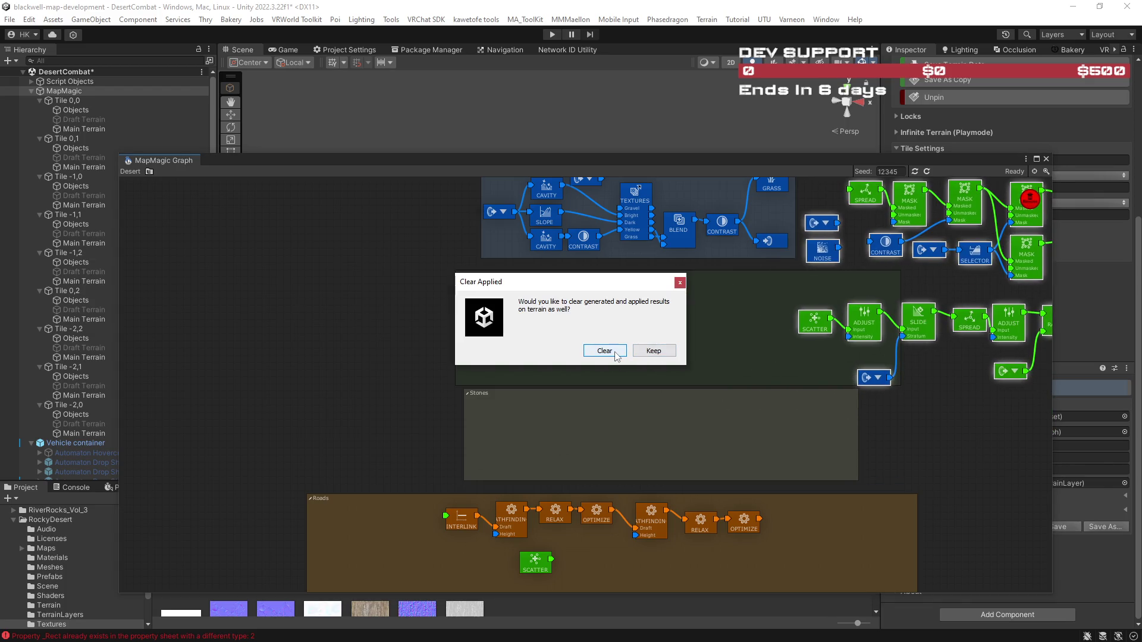
pyautogui.click(616, 351)
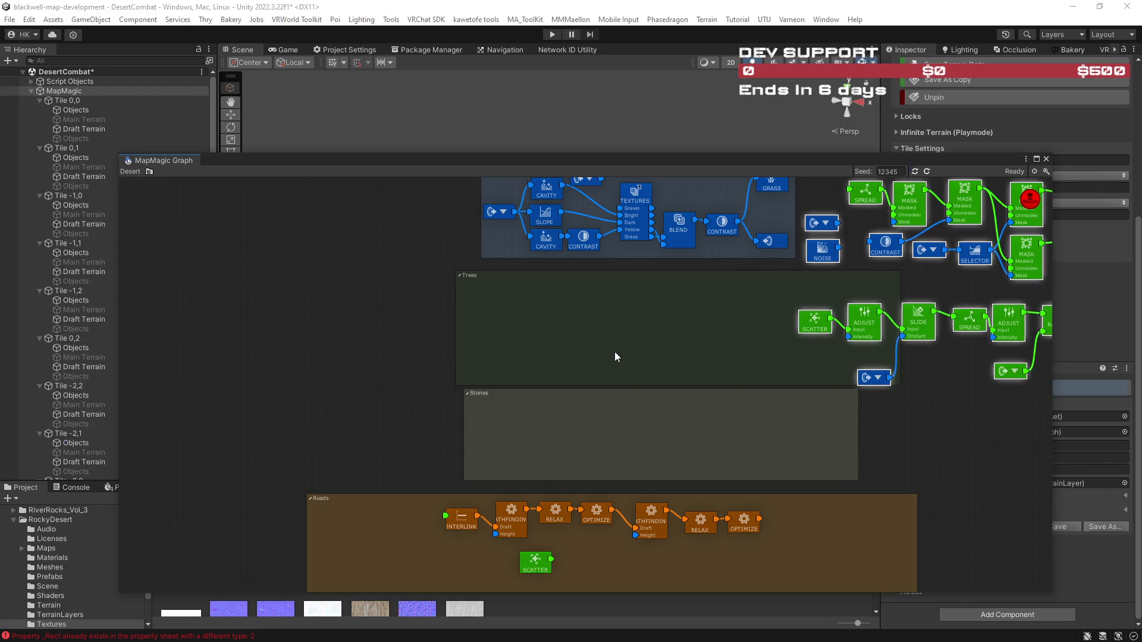
# Delete every Roads group node and reposition the emptied Roads group beside Height.
pyautogui.moveTo(332, 399); pyautogui.dragTo(716, 551)
pyautogui.moveTo(585, 441)
pyautogui.mouseDown()
pyautogui.moveTo(1021, 217)
pyautogui.moveTo(1038, 191)
pyautogui.mouseUp()
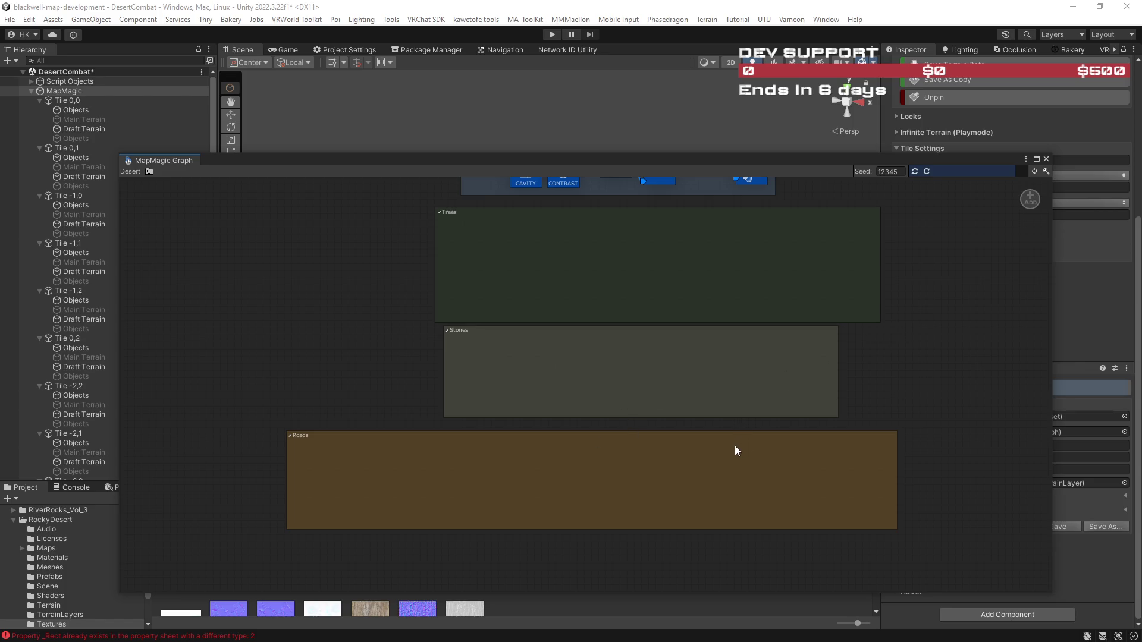
pyautogui.moveTo(332, 438)
pyautogui.mouseDown()
pyautogui.moveTo(347, 442)
pyautogui.moveTo(344, 452)
pyautogui.moveTo(543, 405)
pyautogui.moveTo(1004, 205)
pyautogui.moveTo(1018, 219)
pyautogui.moveTo(493, 411)
pyautogui.moveTo(1056, 192)
pyautogui.moveTo(618, 387)
pyautogui.moveTo(394, 464)
pyautogui.moveTo(333, 432)
pyautogui.mouseUp()
pyautogui.rightClick(344, 452)
pyautogui.click(471, 457)
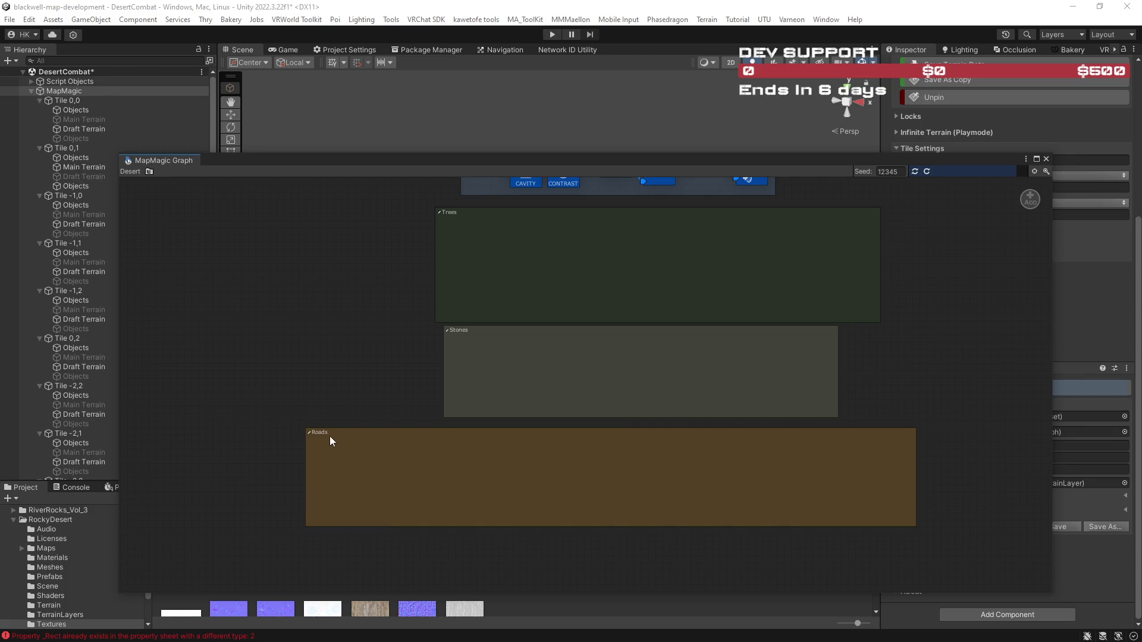
pyautogui.moveTo(310, 433); pyautogui.dragTo(311, 434)
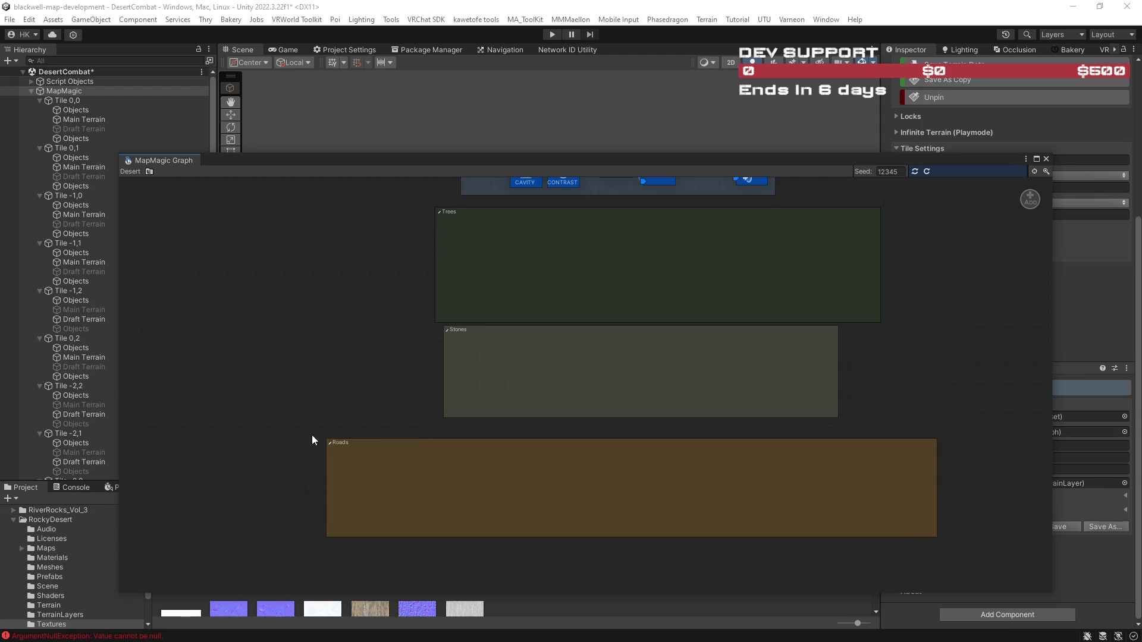
pyautogui.scroll(5, 569, 344)
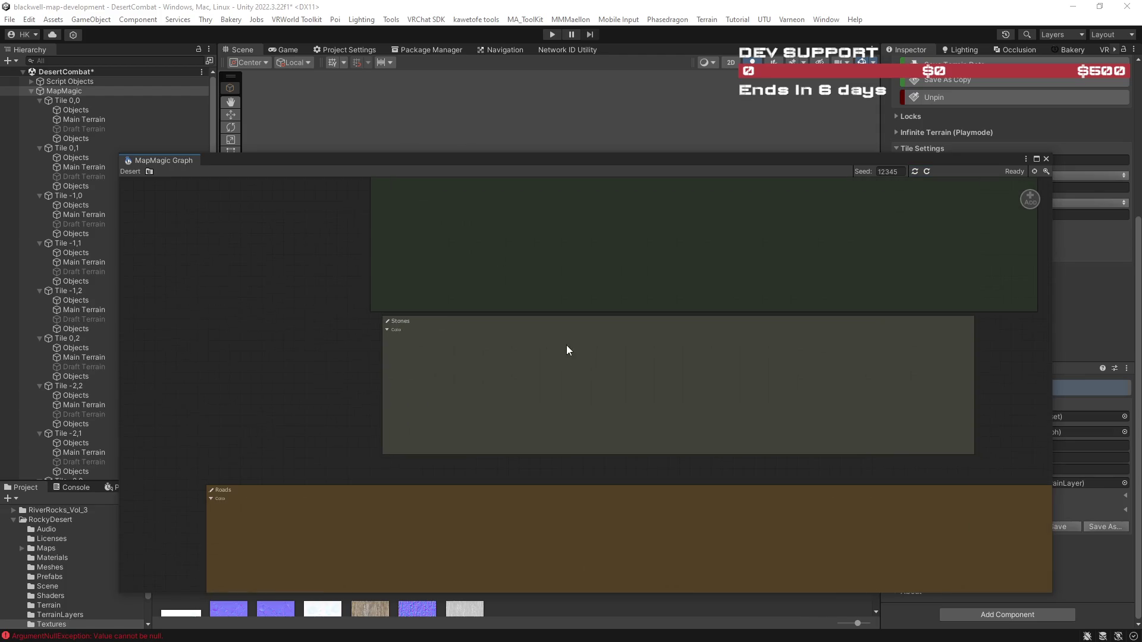
pyautogui.moveTo(432, 403); pyautogui.dragTo(422, 457)
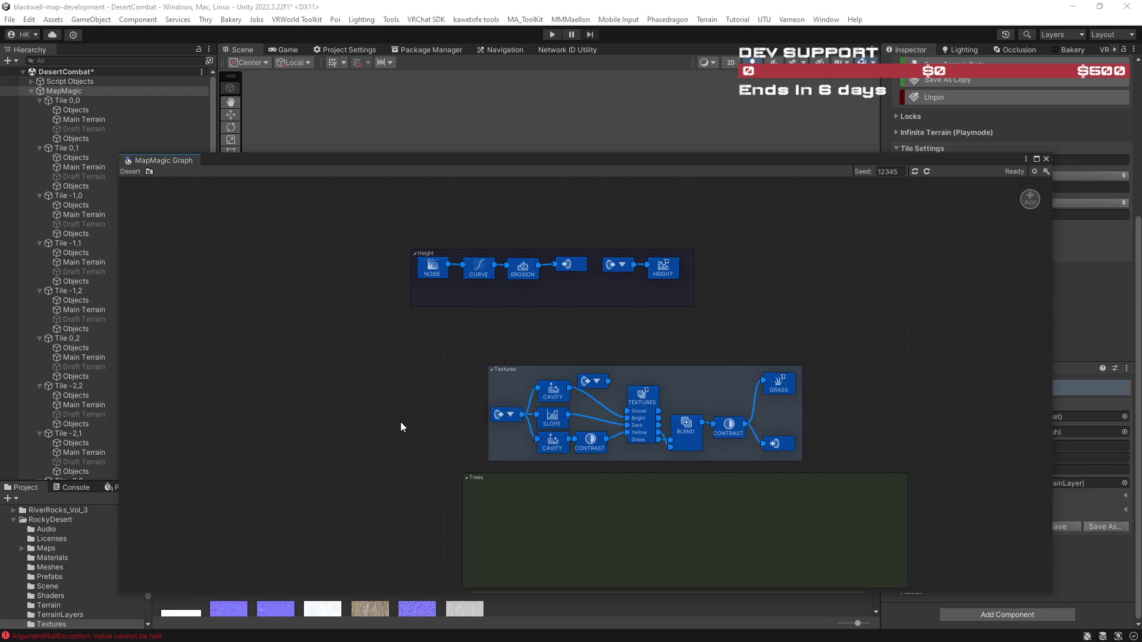
# Close the graph window and tilt the view low across the flat sand terrain.
pyautogui.click(465, 156)
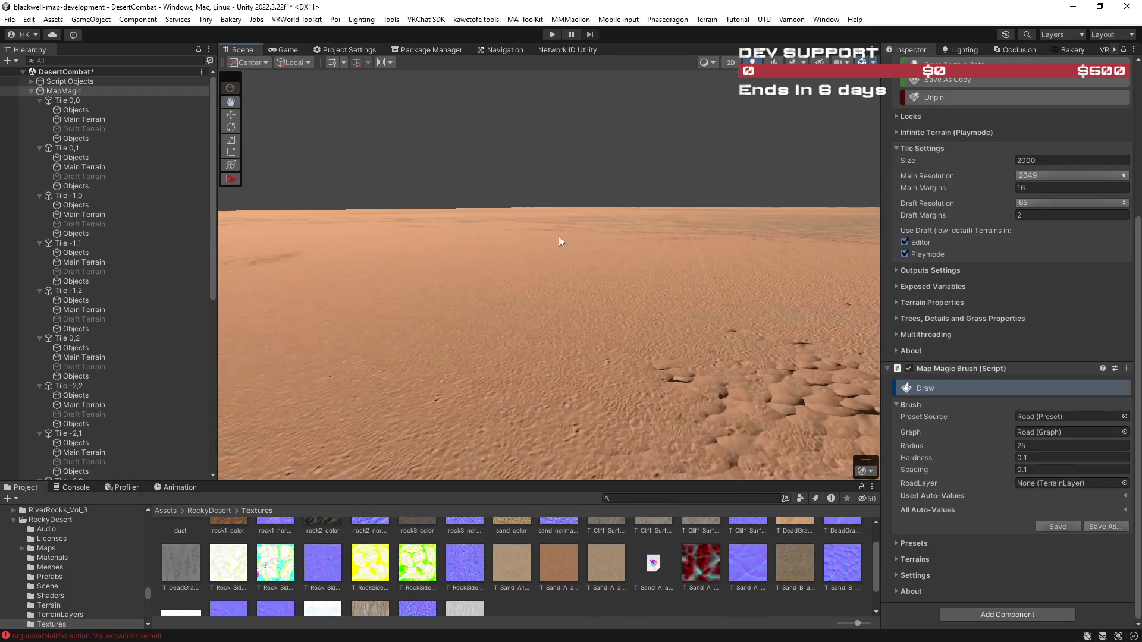
pyautogui.moveTo(556, 293)
pyautogui.mouseDown()
pyautogui.moveTo(288, 306)
pyautogui.moveTo(408, 306)
pyautogui.mouseUp()
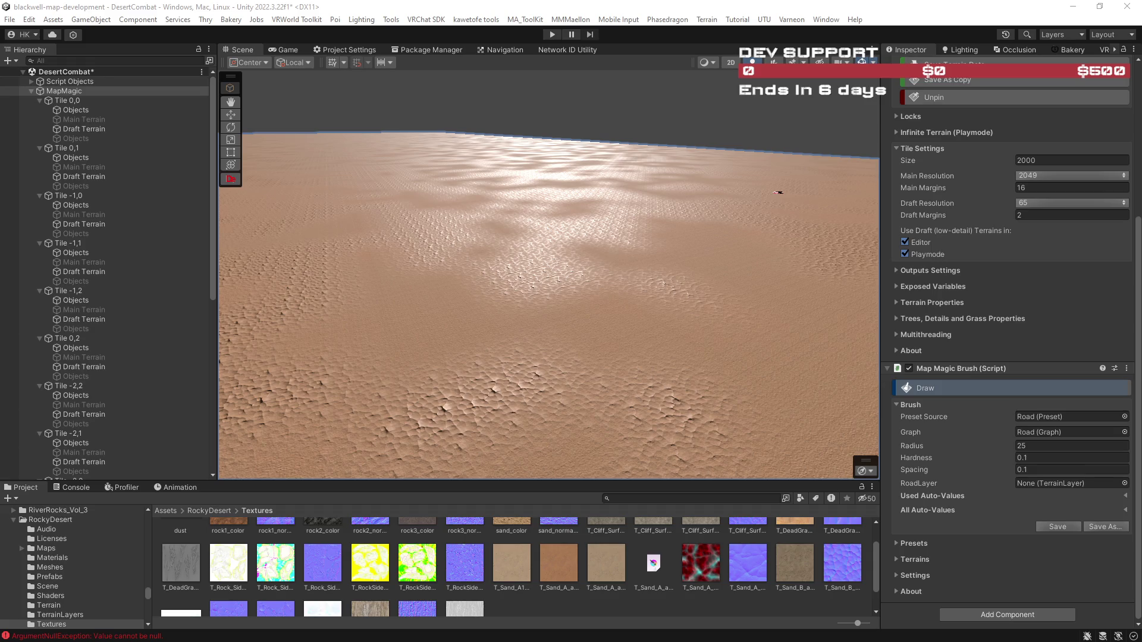
pyautogui.moveTo(651, 348); pyautogui.dragTo(646, 351)
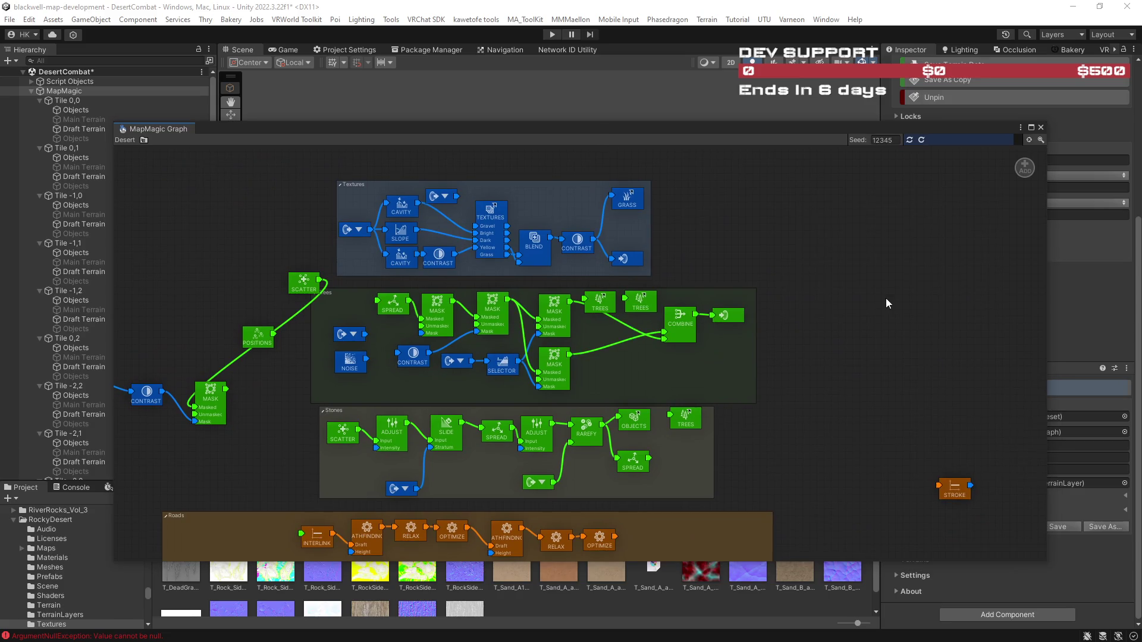
# Pan the graph to the VORONOI and SCATTER nodes and move the graph window aside to reveal the terrain.
pyautogui.moveTo(866, 327)
pyautogui.mouseDown()
pyautogui.moveTo(827, 274)
pyautogui.moveTo(977, 338)
pyautogui.moveTo(969, 273)
pyautogui.mouseUp()
pyautogui.moveTo(714, 132)
pyautogui.mouseDown()
pyautogui.moveTo(883, 395)
pyautogui.moveTo(849, 280)
pyautogui.moveTo(709, 199)
pyautogui.moveTo(538, 156)
pyautogui.mouseUp()
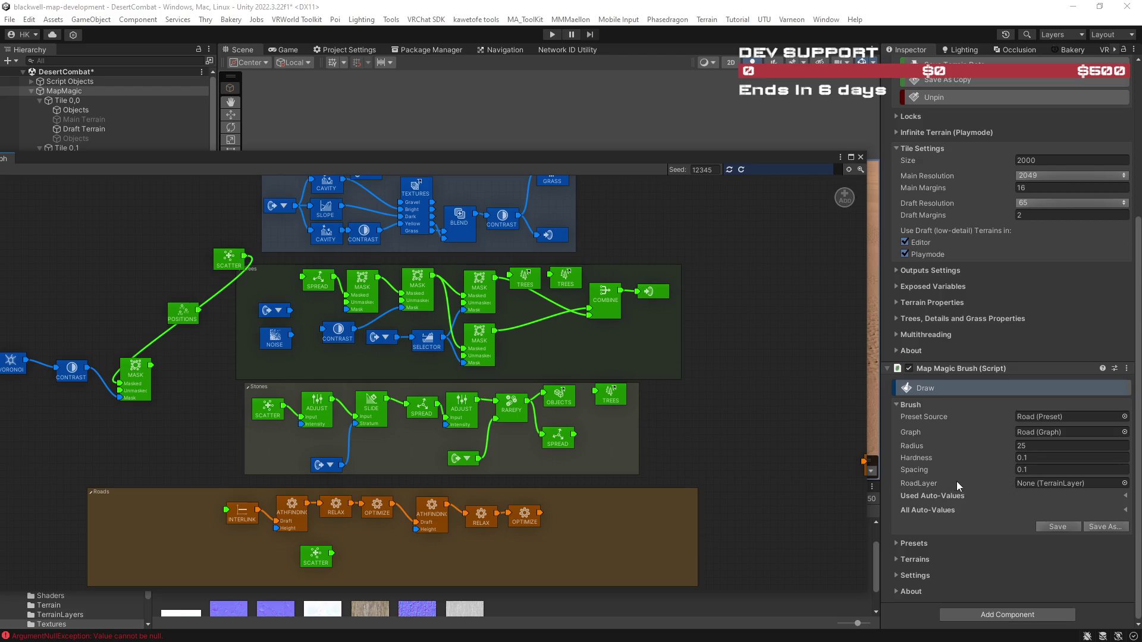
pyautogui.scroll(5, 974, 470)
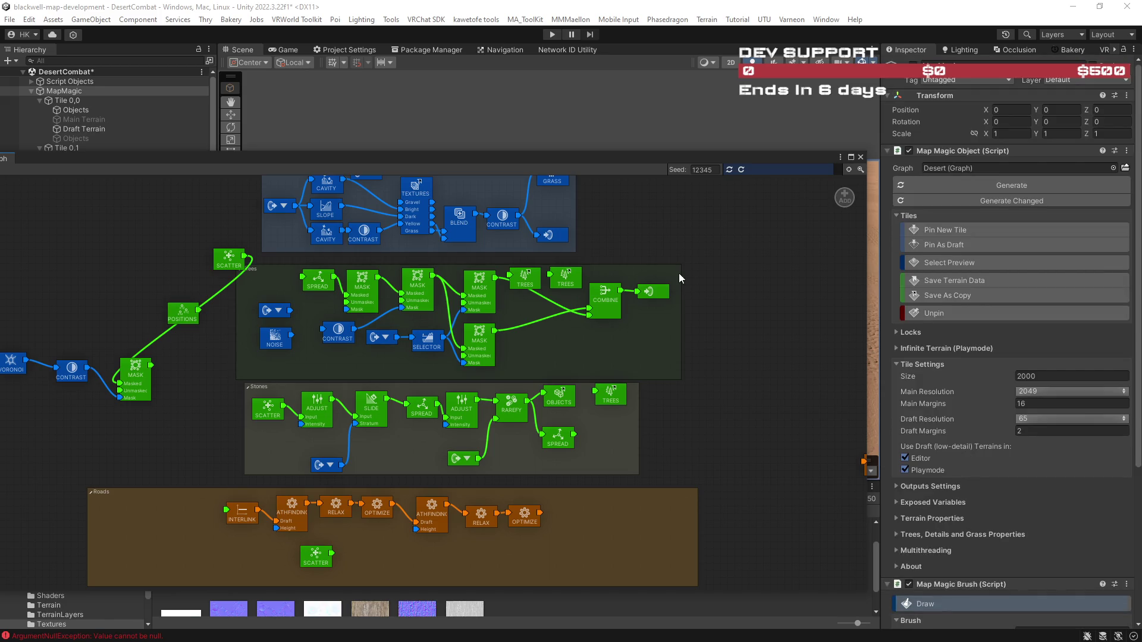
pyautogui.moveTo(569, 158)
pyautogui.mouseDown()
pyautogui.moveTo(1141, 363)
pyautogui.moveTo(637, 151)
pyautogui.moveTo(623, 181)
pyautogui.mouseUp()
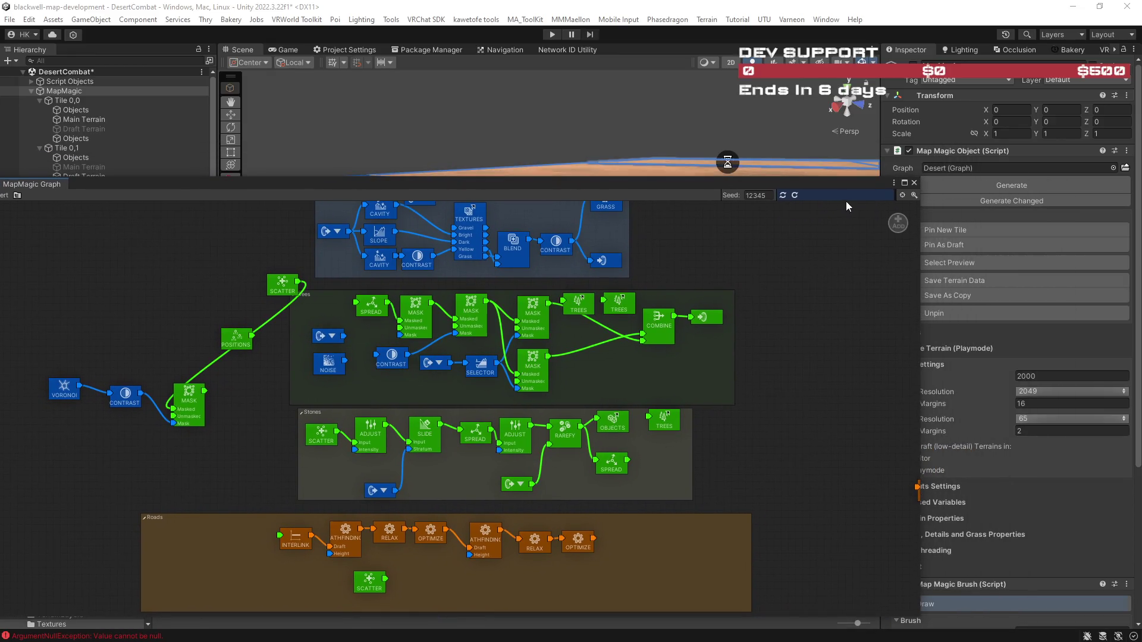
pyautogui.moveTo(687, 183)
pyautogui.mouseDown()
pyautogui.moveTo(1066, 370)
pyautogui.moveTo(1078, 387)
pyautogui.moveTo(897, 327)
pyautogui.moveTo(734, 146)
pyautogui.mouseUp()
pyautogui.scroll(10, 813, 262)
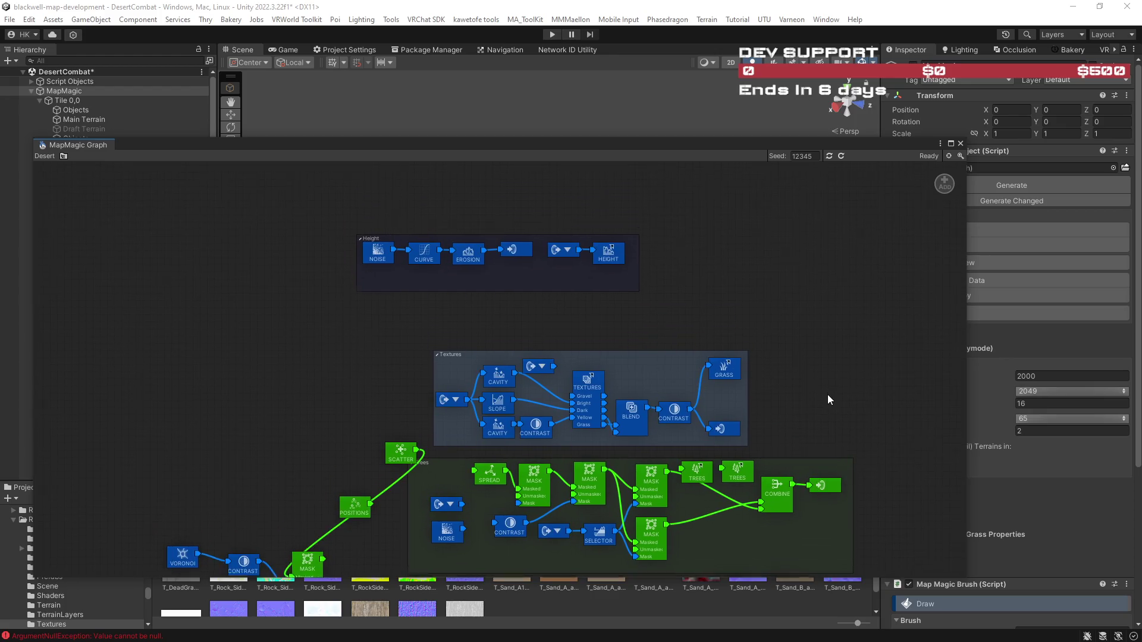
pyautogui.scroll(-13, 791, 364)
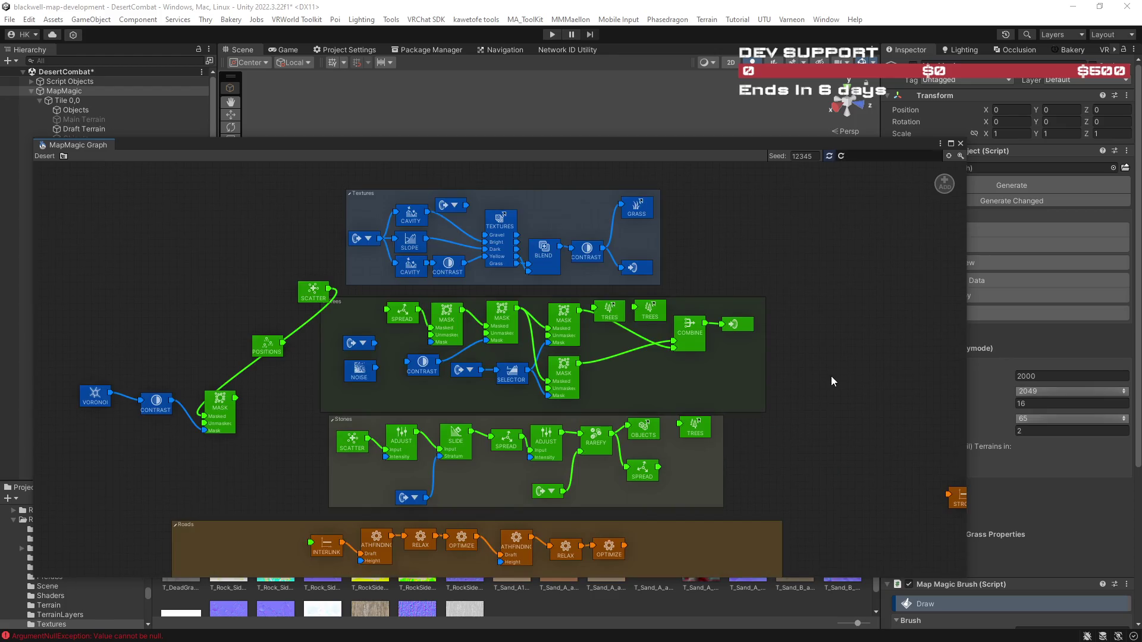
# Dock the MapMagic Graph window beneath the Scene view and pan to the Textures group.
pyautogui.scroll(7, 792, 370)
pyautogui.moveTo(664, 154); pyautogui.dragTo(691, 202)
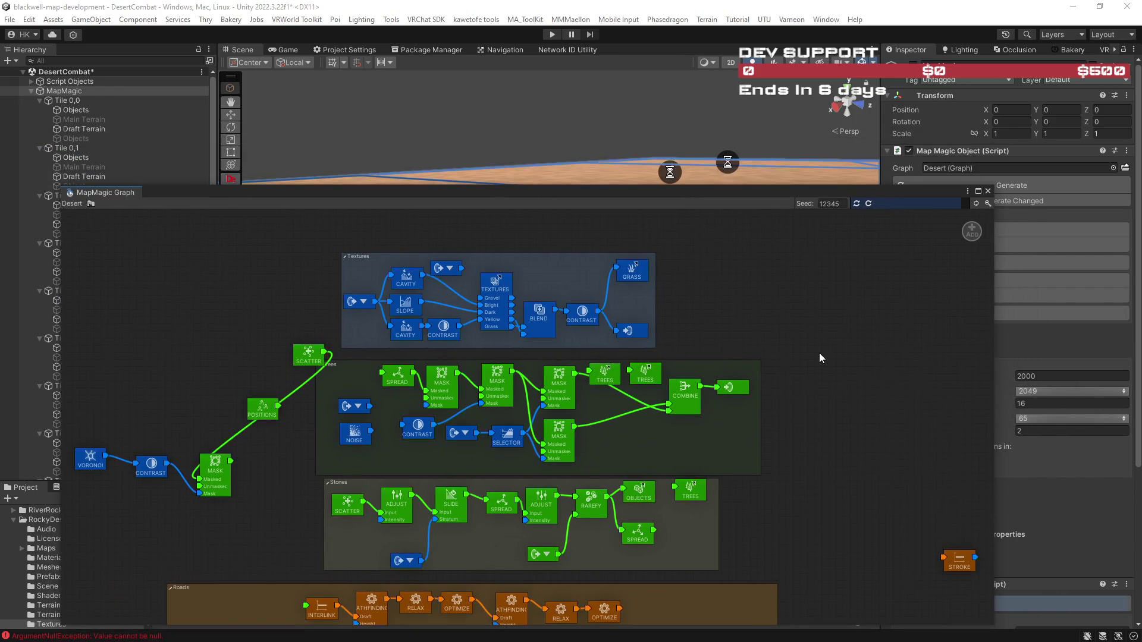
pyautogui.moveTo(703, 194)
pyautogui.mouseDown()
pyautogui.moveTo(776, 371)
pyautogui.moveTo(700, 155)
pyautogui.mouseUp()
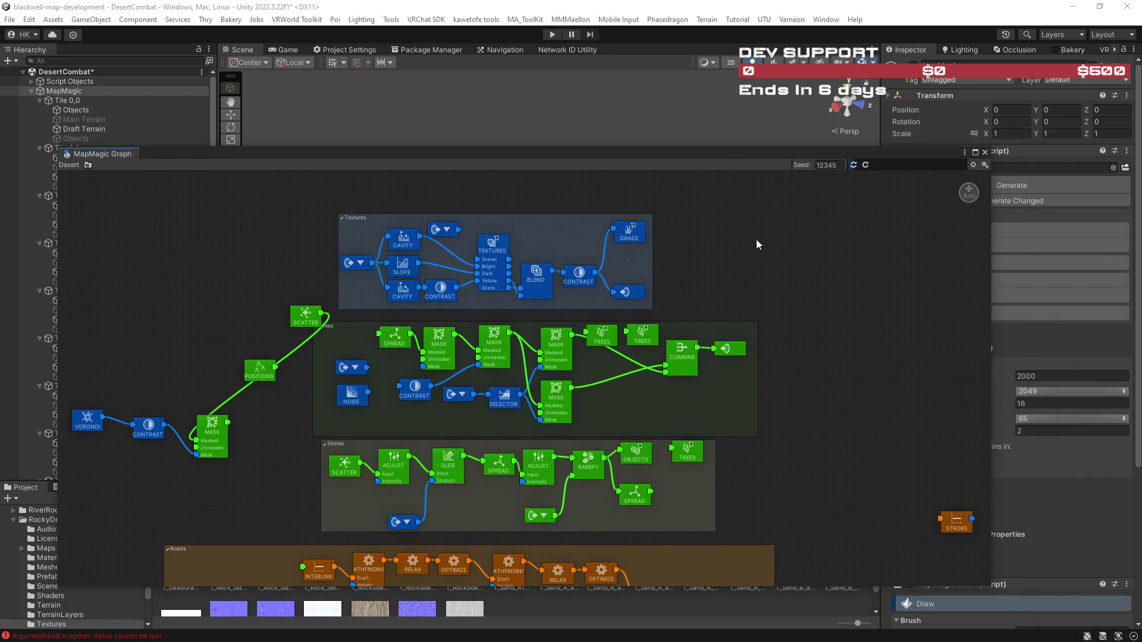
pyautogui.moveTo(693, 154)
pyautogui.mouseDown()
pyautogui.moveTo(752, 332)
pyautogui.moveTo(720, 381)
pyautogui.moveTo(679, 147)
pyautogui.mouseUp()
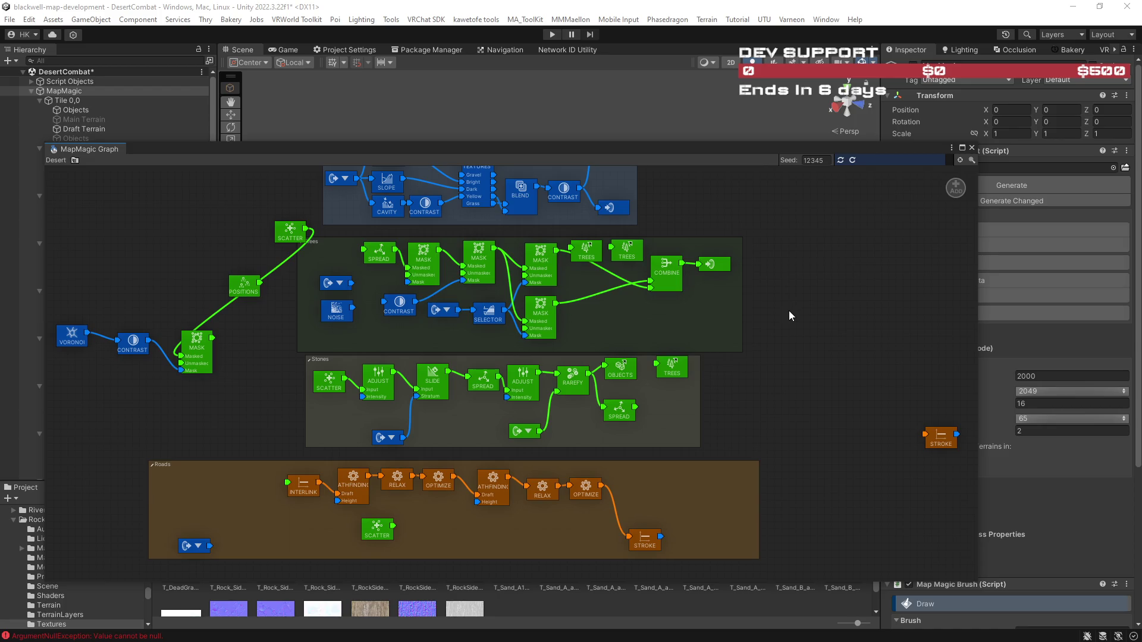
pyautogui.moveTo(788, 294); pyautogui.dragTo(805, 359)
pyautogui.moveTo(695, 148)
pyautogui.mouseDown()
pyautogui.moveTo(751, 377)
pyautogui.moveTo(702, 207)
pyautogui.moveTo(587, 258)
pyautogui.moveTo(599, 233)
pyautogui.mouseUp()
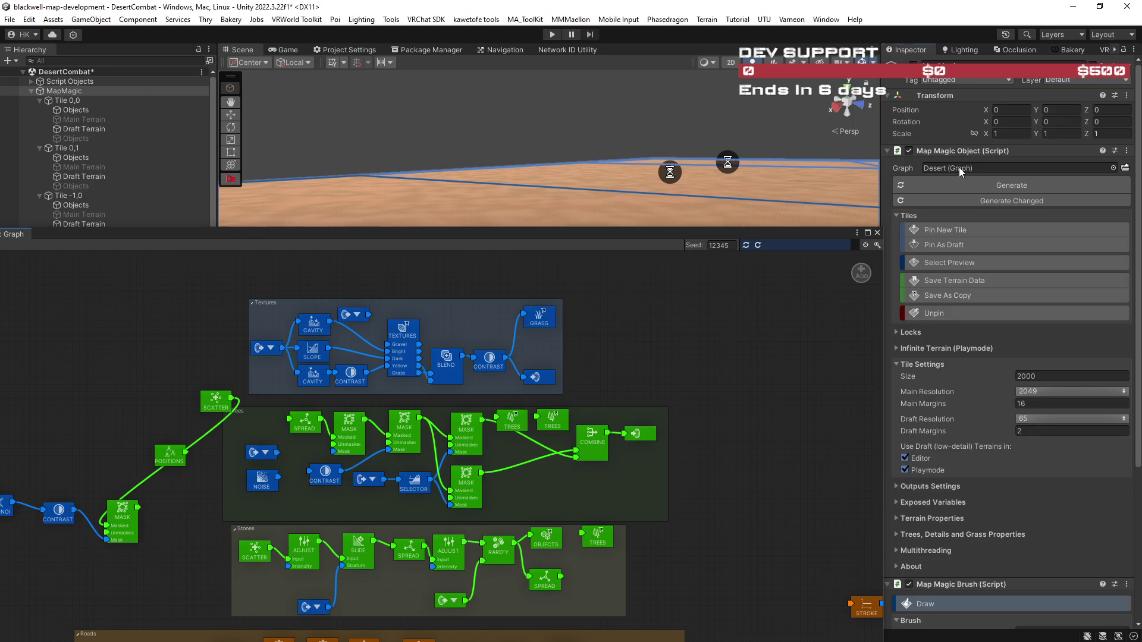
# Drop the Desert graph into the scene, raise the terrain to height 192, then undo back to 0.
pyautogui.click(727, 237)
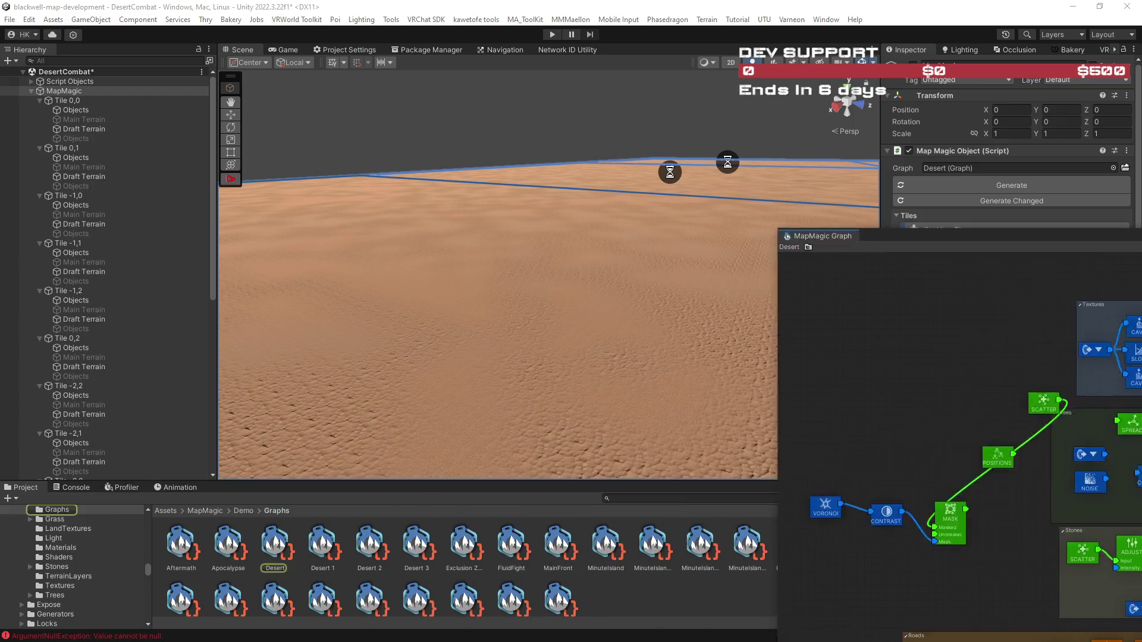
pyautogui.moveTo(595, 286)
pyautogui.mouseDown()
pyautogui.moveTo(542, 327)
pyautogui.moveTo(525, 324)
pyautogui.moveTo(540, 288)
pyautogui.moveTo(668, 301)
pyautogui.moveTo(668, 314)
pyautogui.moveTo(325, 547)
pyautogui.moveTo(434, 344)
pyautogui.mouseUp()
pyautogui.moveTo(355, 262)
pyautogui.mouseDown()
pyautogui.moveTo(354, 218)
pyautogui.moveTo(357, 238)
pyautogui.moveTo(681, 277)
pyautogui.moveTo(564, 309)
pyautogui.mouseUp()
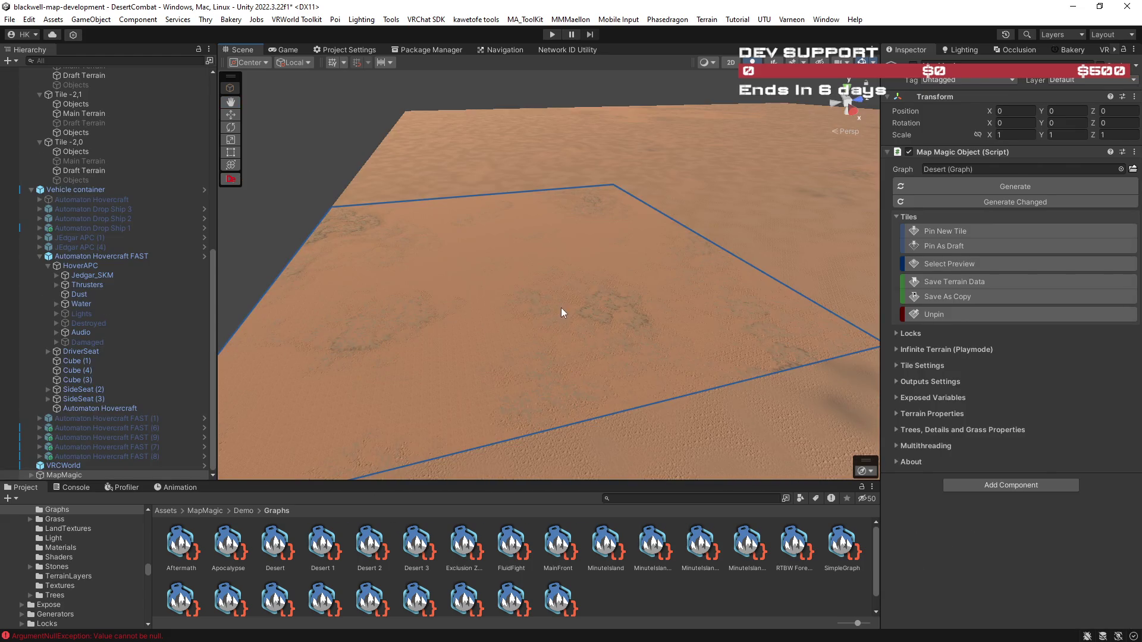
pyautogui.moveTo(509, 187)
pyautogui.mouseDown()
pyautogui.moveTo(510, 142)
pyautogui.moveTo(536, 190)
pyautogui.moveTo(595, 243)
pyautogui.mouseUp()
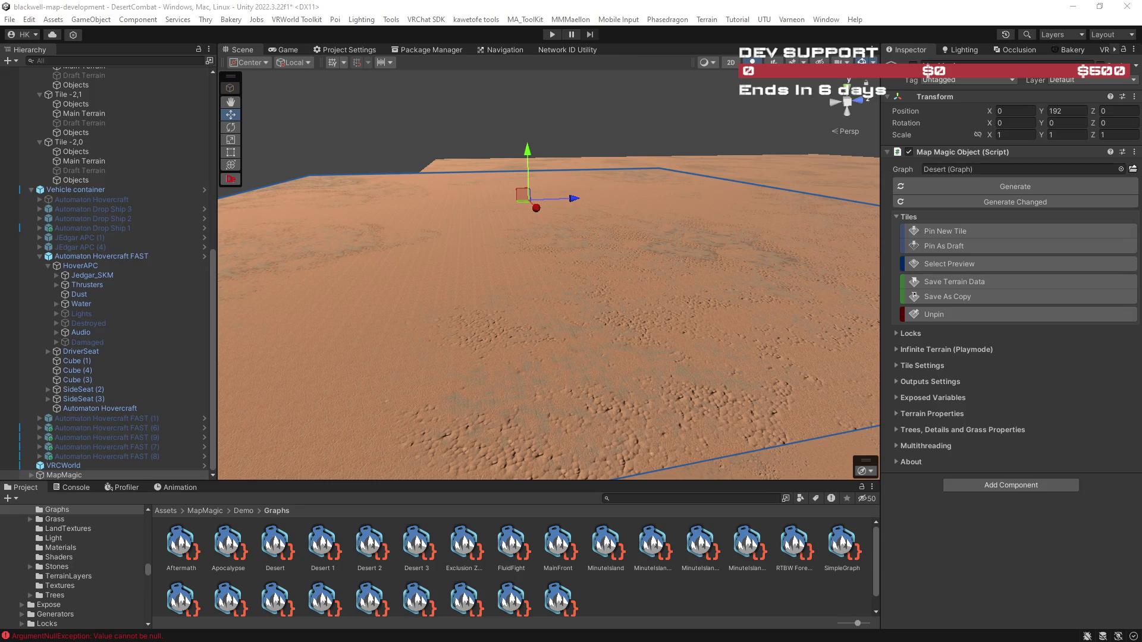
pyautogui.hotkey('ctrl', 'z')
pyautogui.hotkey('ctrl', 'z')
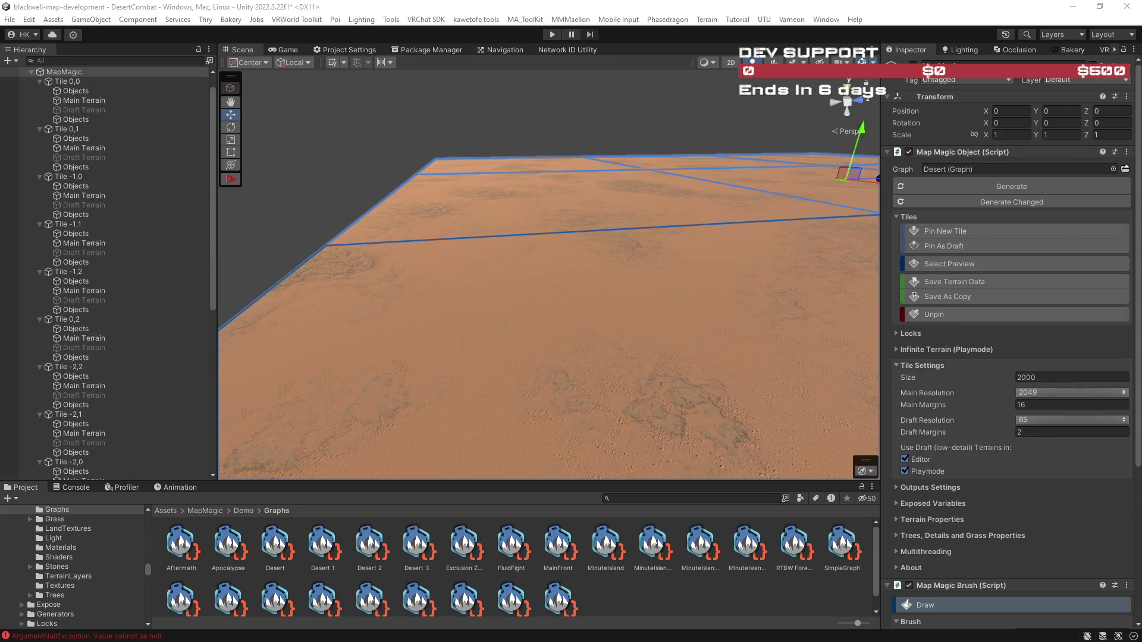
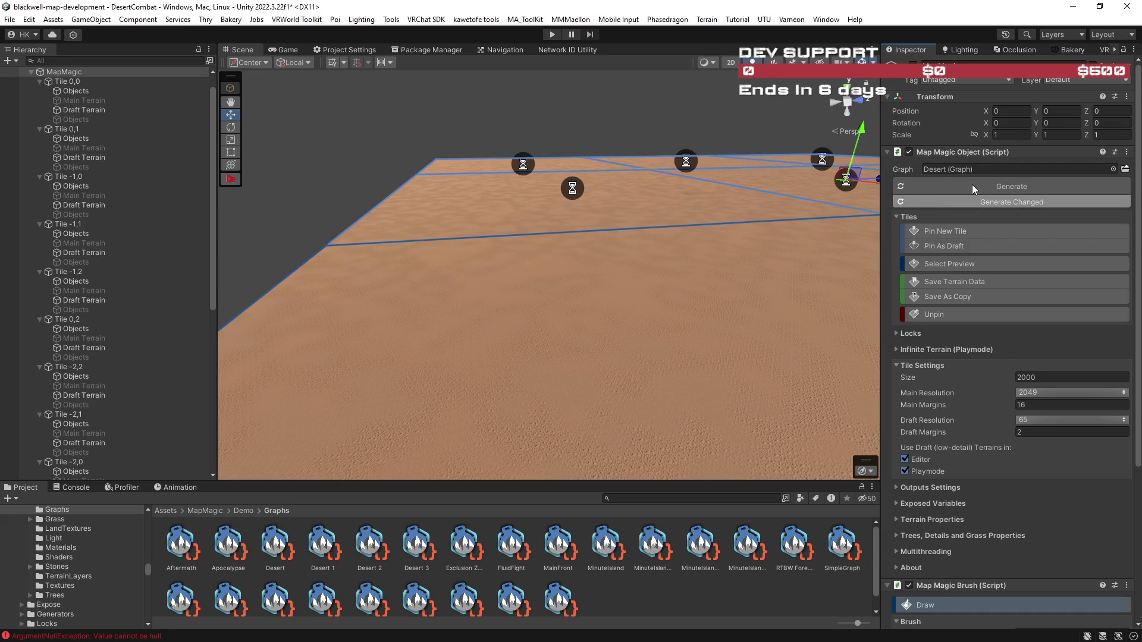
# Select the MapMagic object in the Hierarchy and delete it with all its terrain tiles.
pyautogui.moveTo(804, 287); pyautogui.dragTo(806, 279)
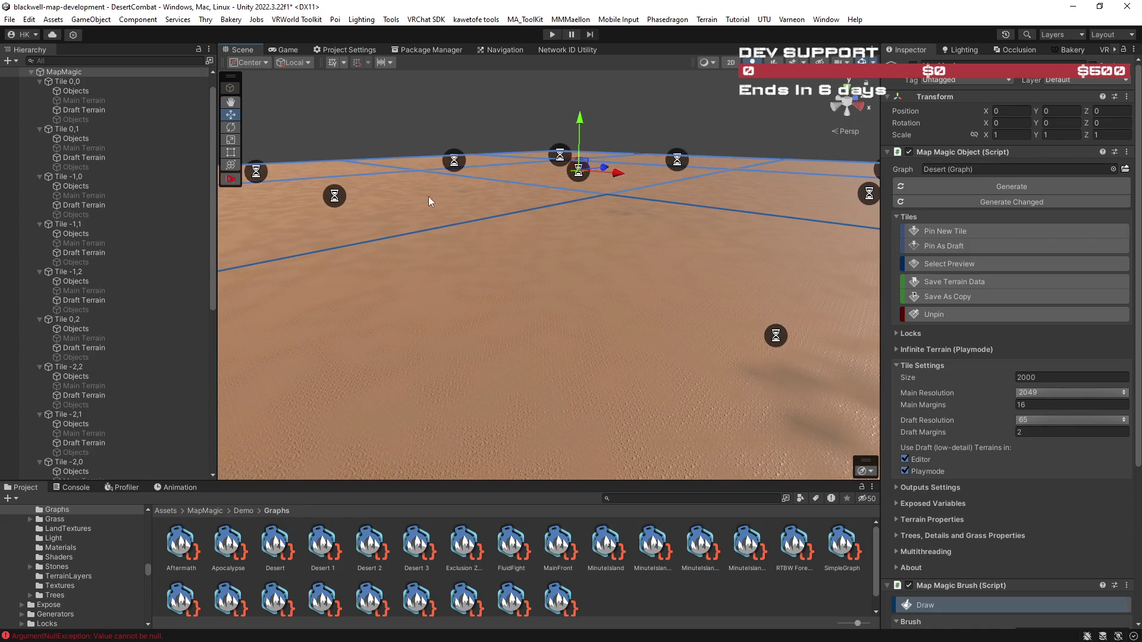
pyautogui.click(63, 72)
pyautogui.press('Delete')
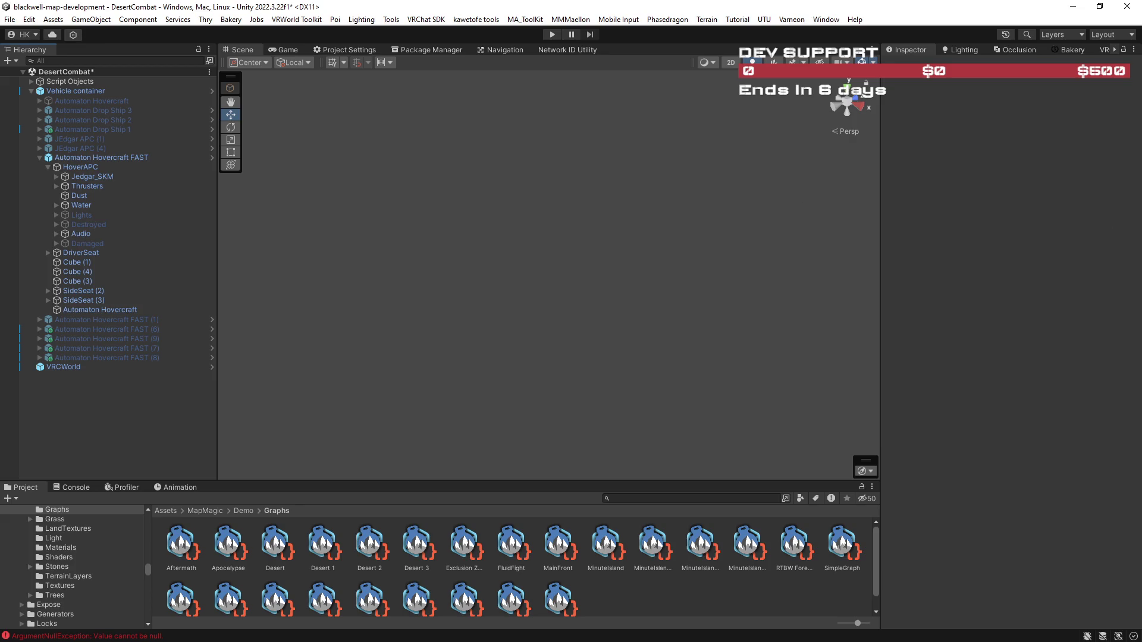
# Drag the Desert graph into the Scene to create a MapMagic terrain, then tilt down over the dunes.
pyautogui.moveTo(275, 544); pyautogui.dragTo(499, 253)
pyautogui.moveTo(614, 335)
pyautogui.mouseDown()
pyautogui.moveTo(493, 378)
pyautogui.moveTo(531, 385)
pyautogui.moveTo(537, 342)
pyautogui.moveTo(502, 321)
pyautogui.moveTo(522, 322)
pyautogui.mouseUp()
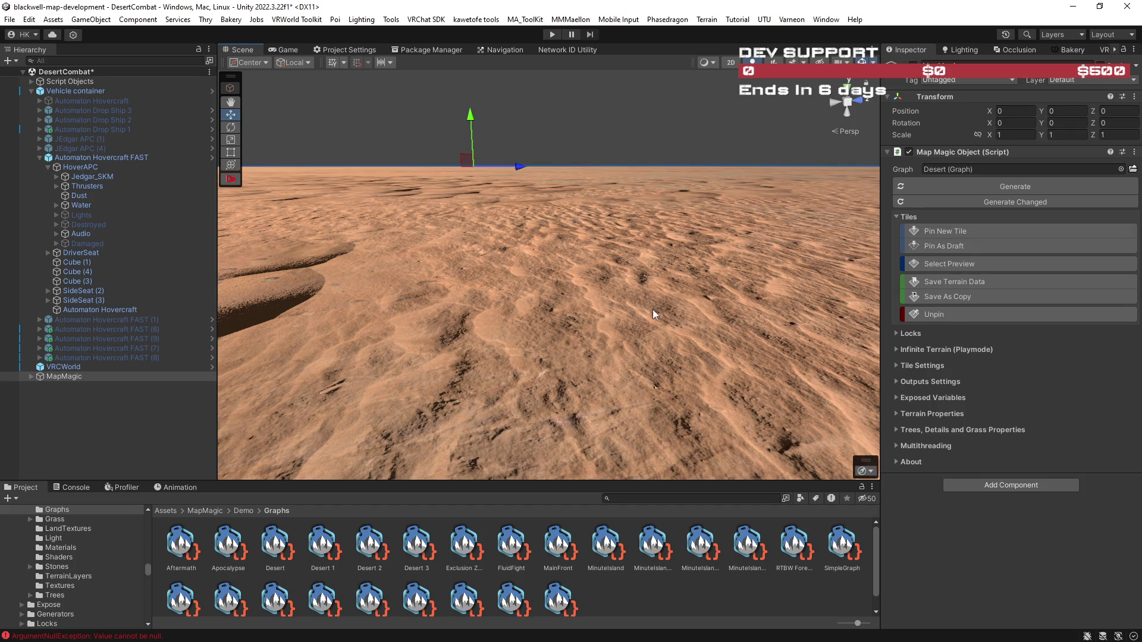
# Regenerate the terrain with the Desert 2, then Desert 3 graph, and select the Desert graph asset.
pyautogui.hotkey('ctrl', 'z')
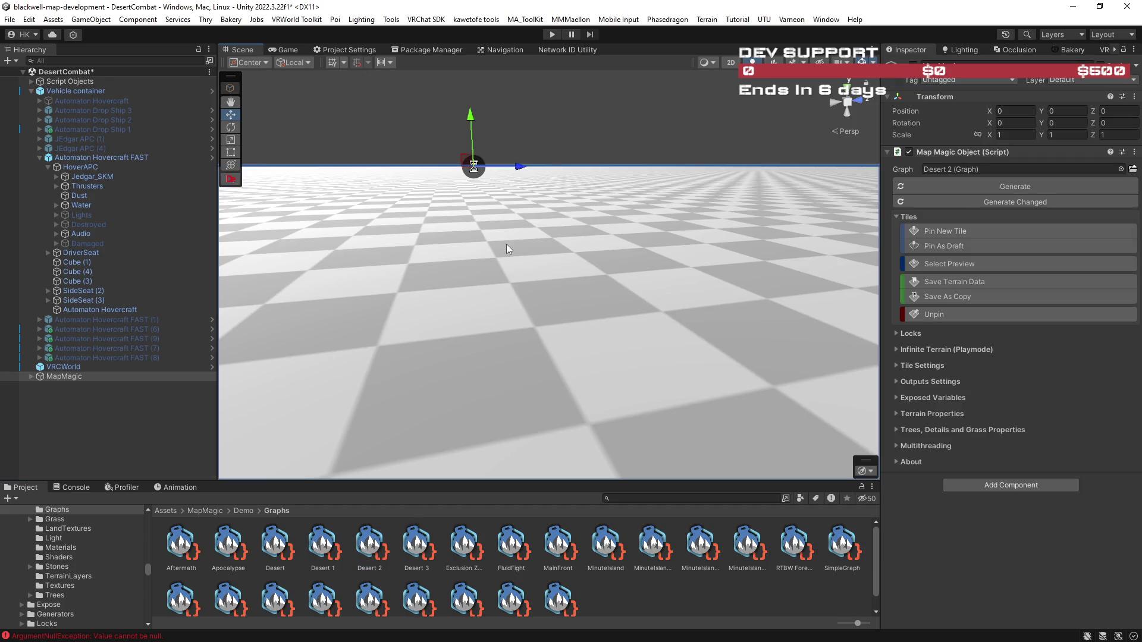
pyautogui.moveTo(558, 249)
pyautogui.mouseDown()
pyautogui.moveTo(824, 364)
pyautogui.moveTo(331, 248)
pyautogui.moveTo(454, 266)
pyautogui.moveTo(469, 295)
pyautogui.moveTo(762, 311)
pyautogui.moveTo(666, 340)
pyautogui.mouseUp()
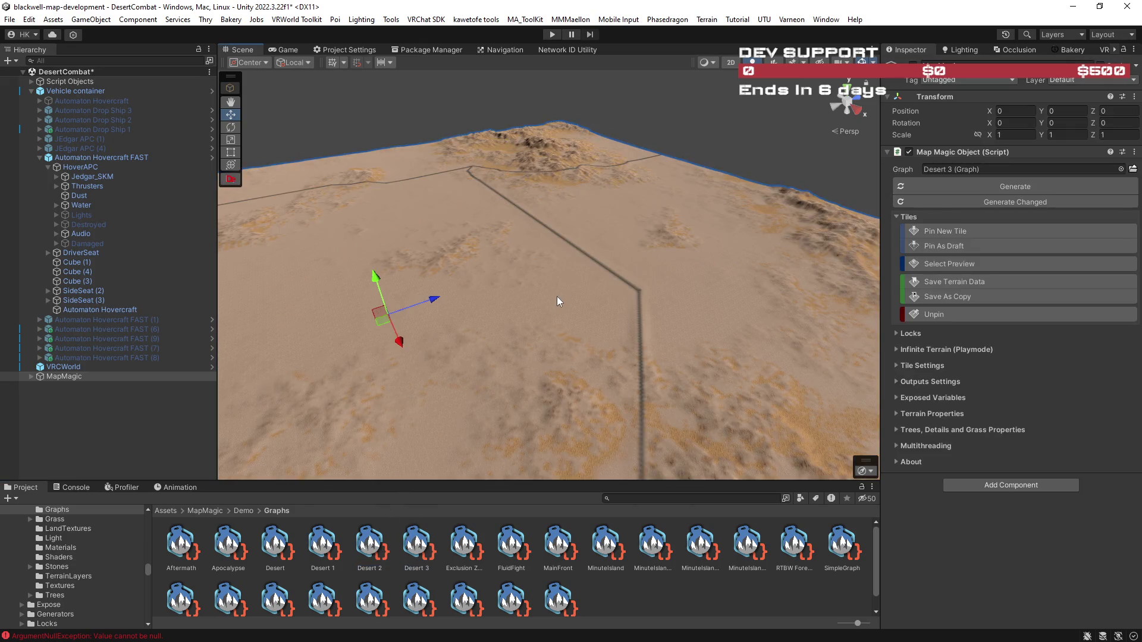
pyautogui.moveTo(557, 297)
pyautogui.mouseDown()
pyautogui.moveTo(696, 331)
pyautogui.moveTo(806, 387)
pyautogui.moveTo(801, 357)
pyautogui.moveTo(683, 262)
pyautogui.moveTo(849, 208)
pyautogui.moveTo(837, 273)
pyautogui.moveTo(433, 255)
pyautogui.moveTo(555, 303)
pyautogui.moveTo(367, 262)
pyautogui.moveTo(277, 259)
pyautogui.moveTo(485, 296)
pyautogui.moveTo(429, 202)
pyautogui.moveTo(462, 201)
pyautogui.moveTo(461, 187)
pyautogui.moveTo(468, 211)
pyautogui.mouseUp()
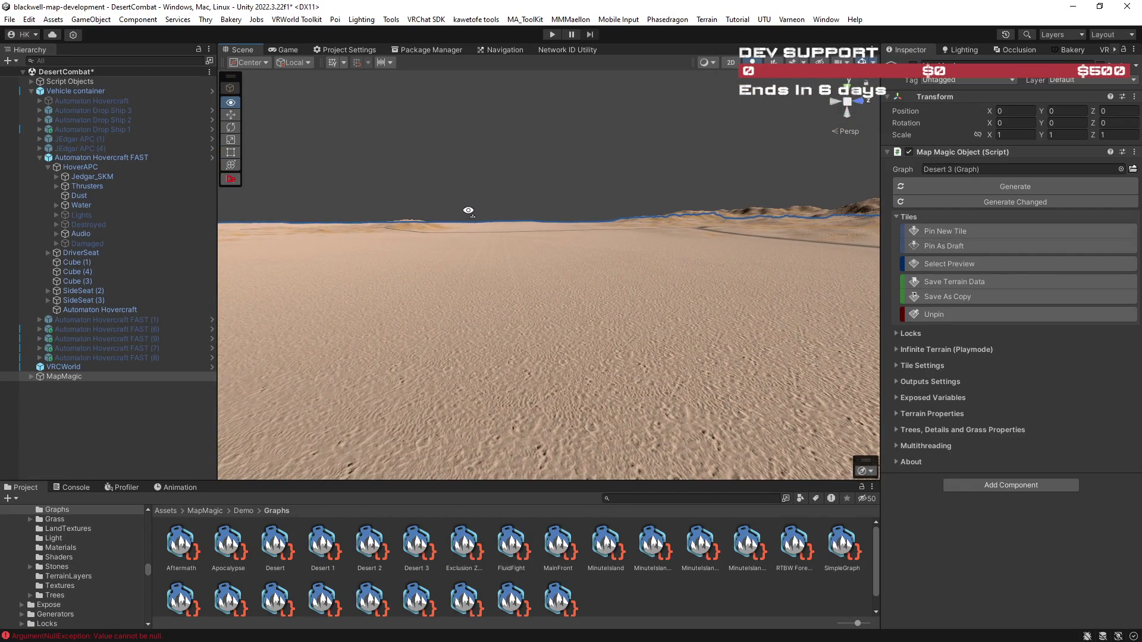
pyautogui.click(283, 547)
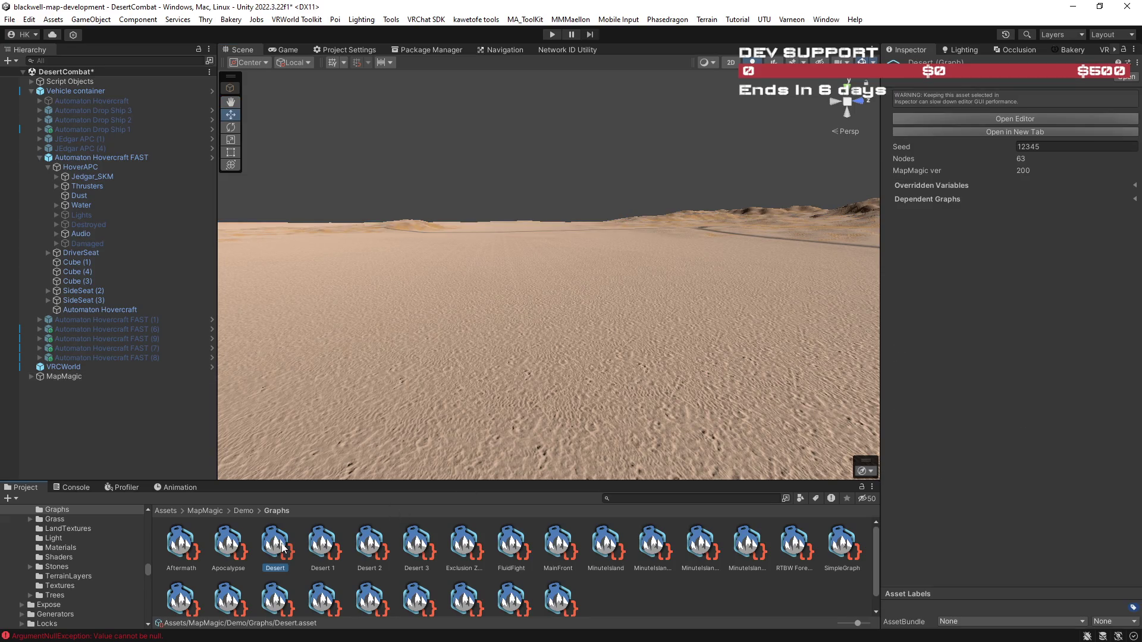
# Place a second Desert-graph MapMagic terrain in the Scene and open the Desert 2 graph.
pyautogui.moveTo(283, 547); pyautogui.dragTo(509, 181)
pyautogui.moveTo(509, 163)
pyautogui.mouseDown()
pyautogui.moveTo(438, 237)
pyautogui.moveTo(301, 255)
pyautogui.moveTo(292, 275)
pyautogui.moveTo(309, 286)
pyautogui.moveTo(438, 270)
pyautogui.moveTo(470, 202)
pyautogui.moveTo(489, 203)
pyautogui.mouseUp()
pyautogui.press('w')
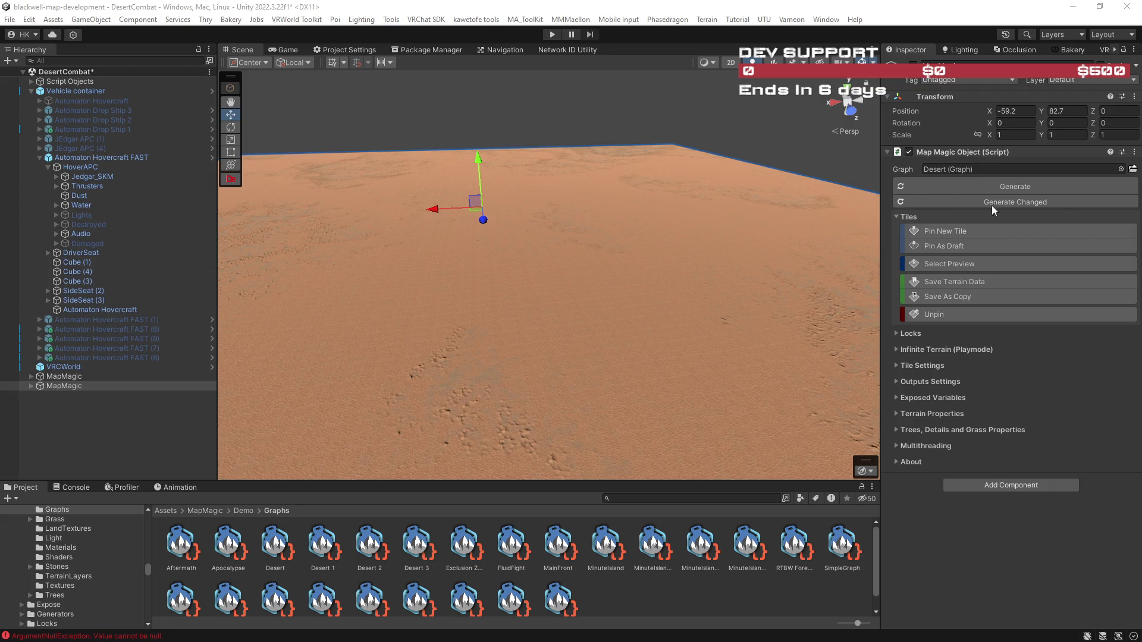
pyautogui.doubleClick(374, 544)
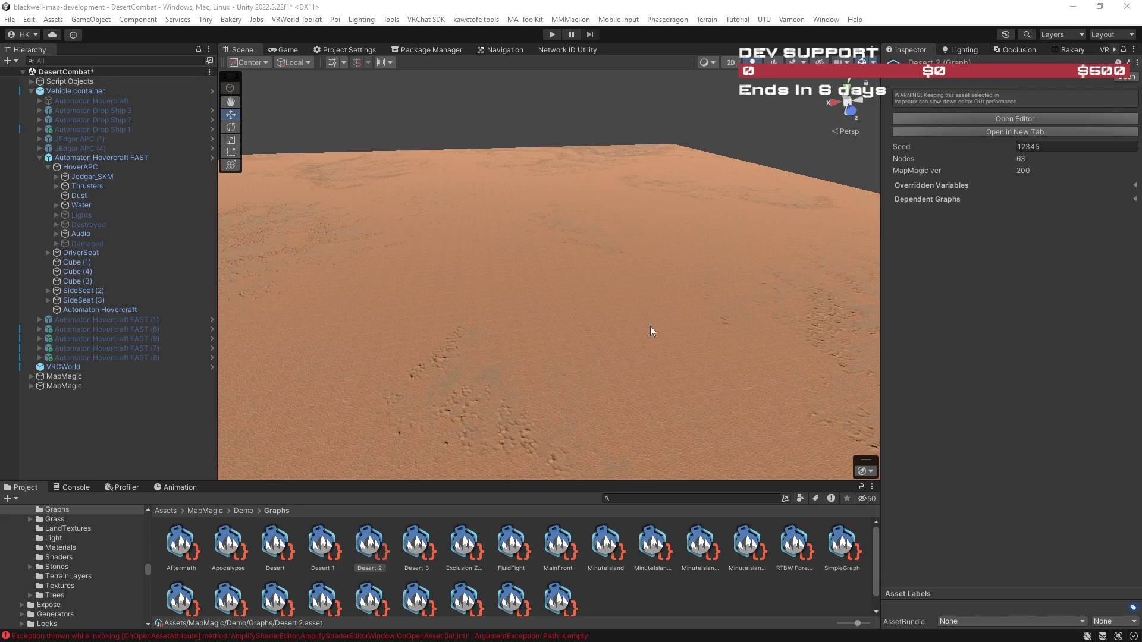
# Move the new MapMagic's Main Terrain tile to X -265, Z -201.
pyautogui.click(523, 291)
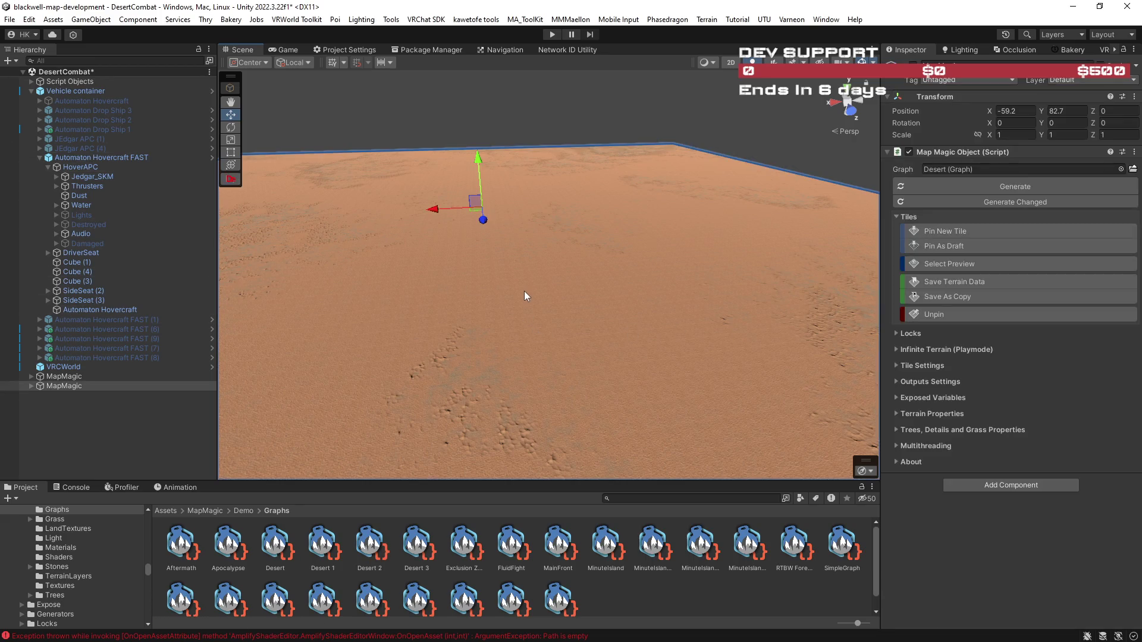
pyautogui.click(476, 216)
pyautogui.moveTo(476, 216)
pyautogui.mouseDown()
pyautogui.moveTo(667, 119)
pyautogui.moveTo(650, 146)
pyautogui.moveTo(655, 171)
pyautogui.moveTo(622, 170)
pyautogui.mouseUp()
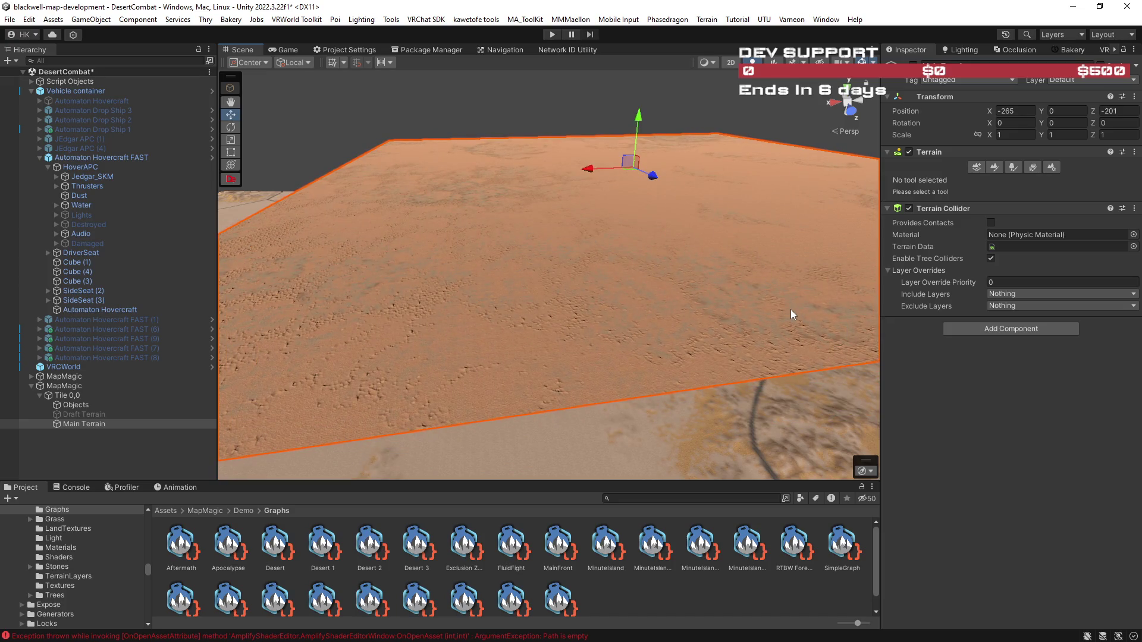
# Undo the tile move and select the second Main Terrain tile.
pyautogui.hotkey('ctrl', 'z')
pyautogui.click(725, 180)
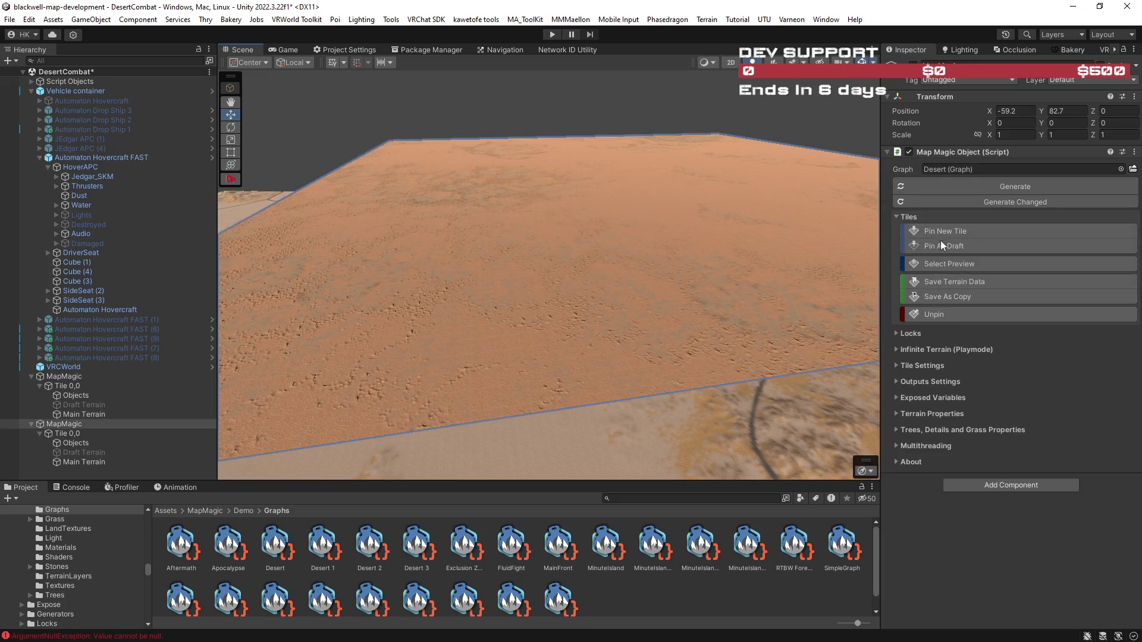
pyautogui.click(770, 201)
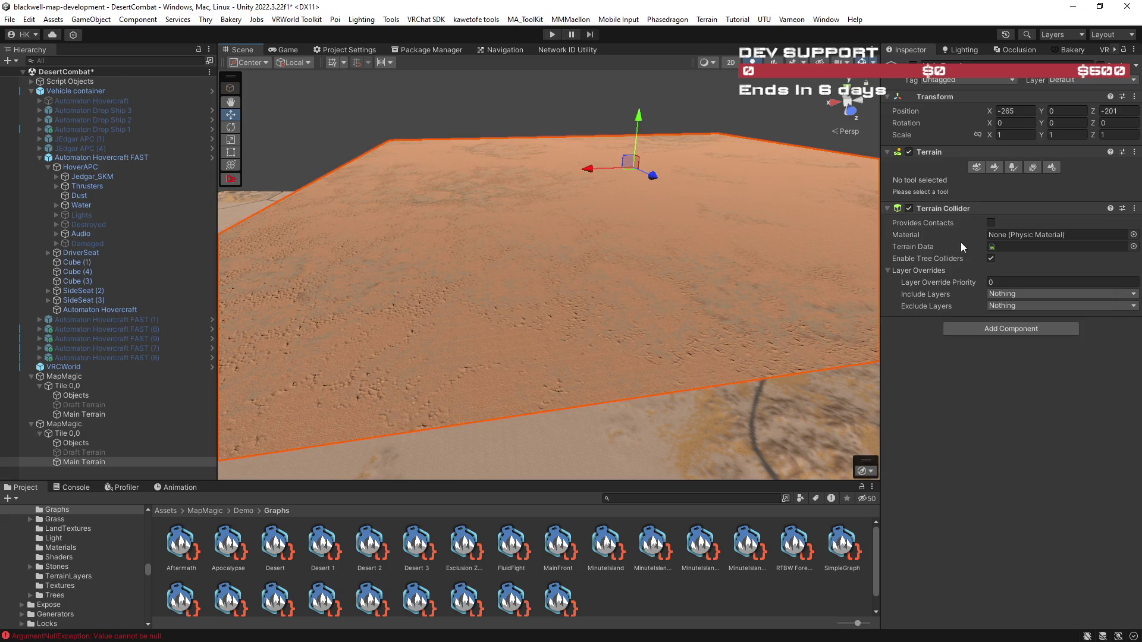
# Show the Paint Terrain Layer Palette and locate the DesertSand layer asset in _TerrainAutoUpgrade2.
pyautogui.click(994, 168)
pyautogui.scroll(-5, 1023, 405)
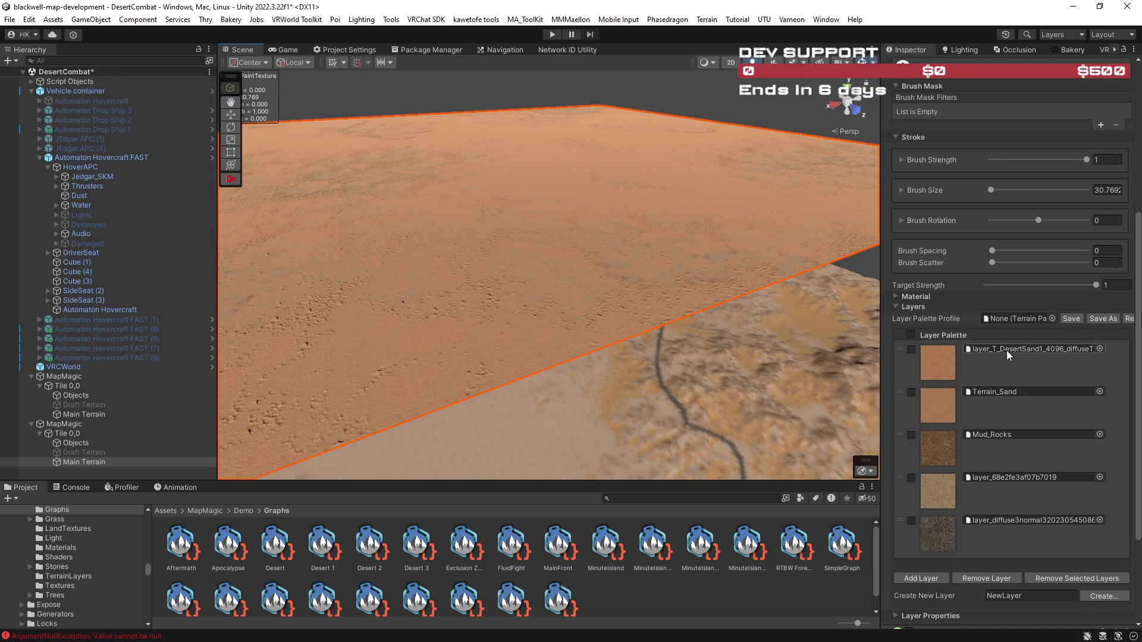
pyautogui.click(1009, 349)
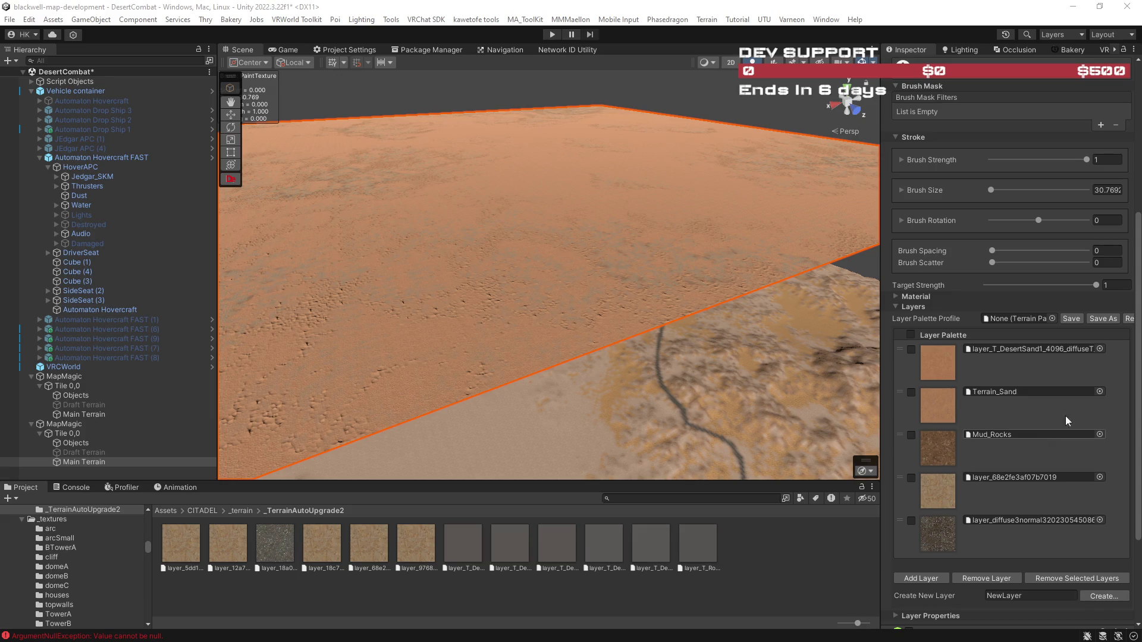
pyautogui.moveTo(803, 382)
pyautogui.mouseDown()
pyautogui.moveTo(657, 402)
pyautogui.moveTo(761, 395)
pyautogui.moveTo(708, 395)
pyautogui.mouseUp()
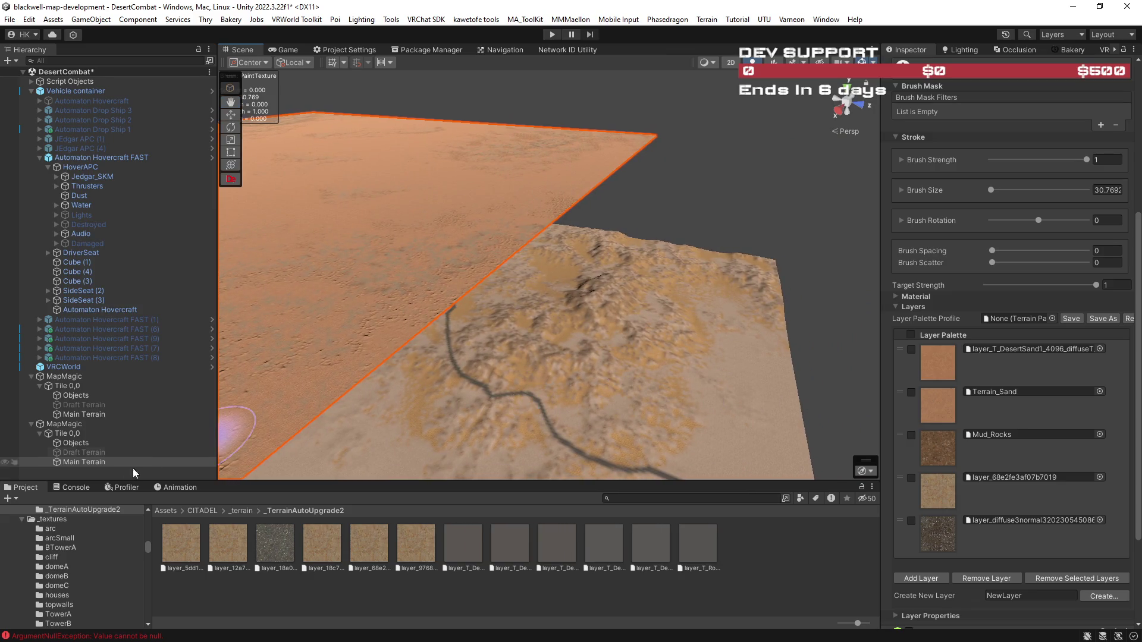
pyautogui.click(68, 377)
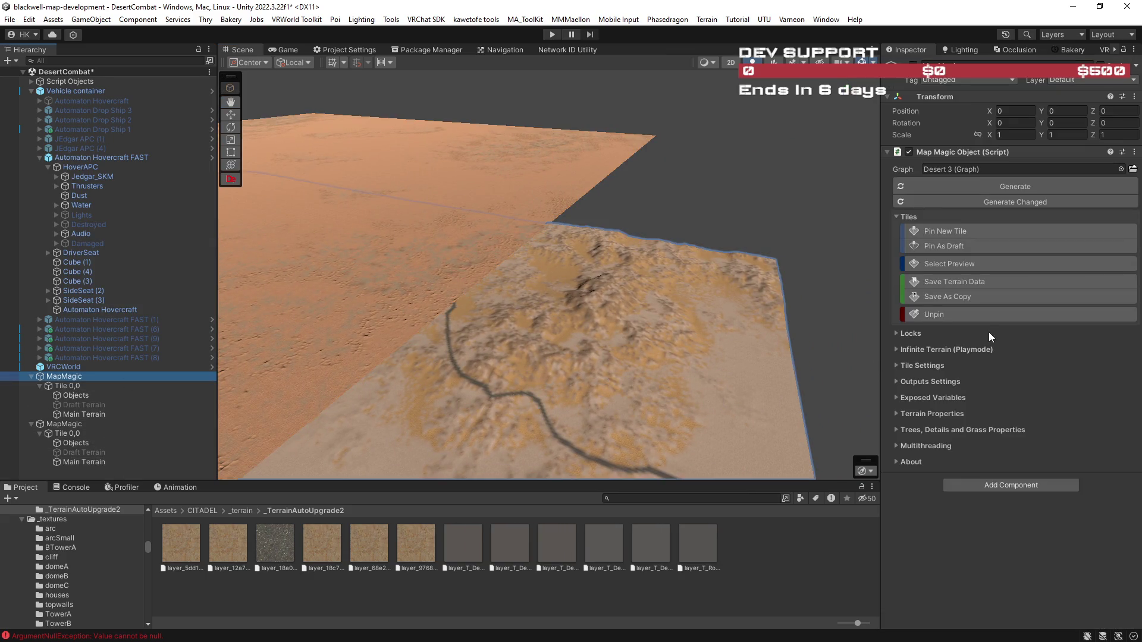
# Assign Desert 2 to the rocky MapMagic terrain's Graph field, then switch it back to Desert 3.
pyautogui.moveTo(734, 311)
pyautogui.mouseDown()
pyautogui.moveTo(666, 344)
pyautogui.moveTo(677, 361)
pyautogui.moveTo(562, 288)
pyautogui.mouseUp()
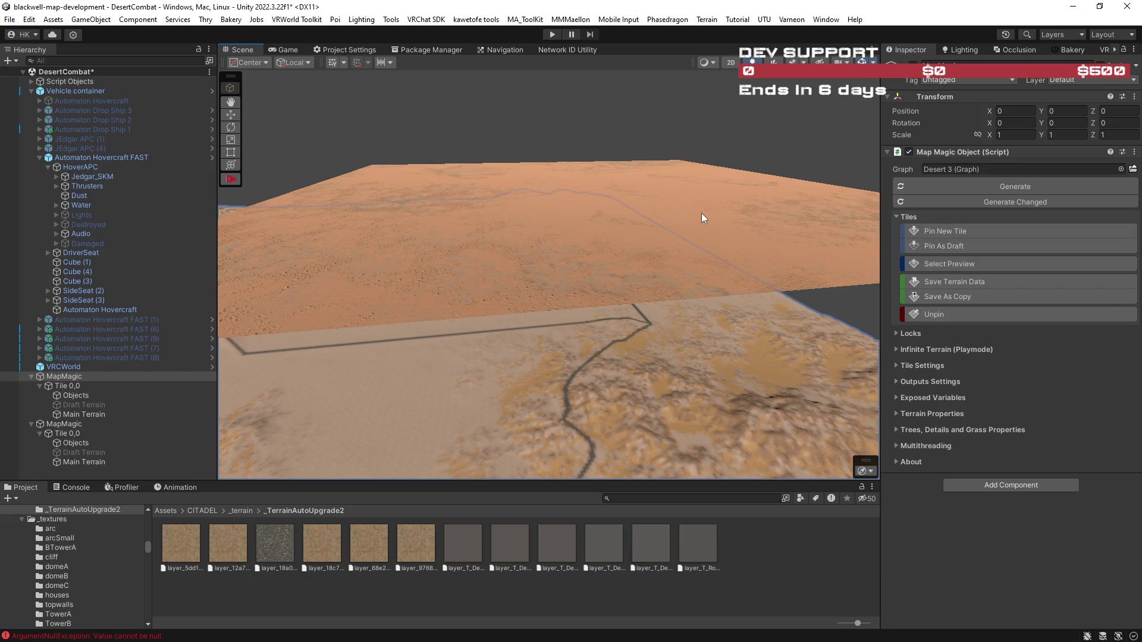
pyautogui.moveTo(952, 169)
pyautogui.mouseDown()
pyautogui.moveTo(982, 181)
pyautogui.moveTo(976, 170)
pyautogui.mouseUp()
pyautogui.moveTo(727, 344)
pyautogui.mouseDown()
pyautogui.moveTo(851, 359)
pyautogui.moveTo(724, 331)
pyautogui.moveTo(708, 364)
pyautogui.mouseUp()
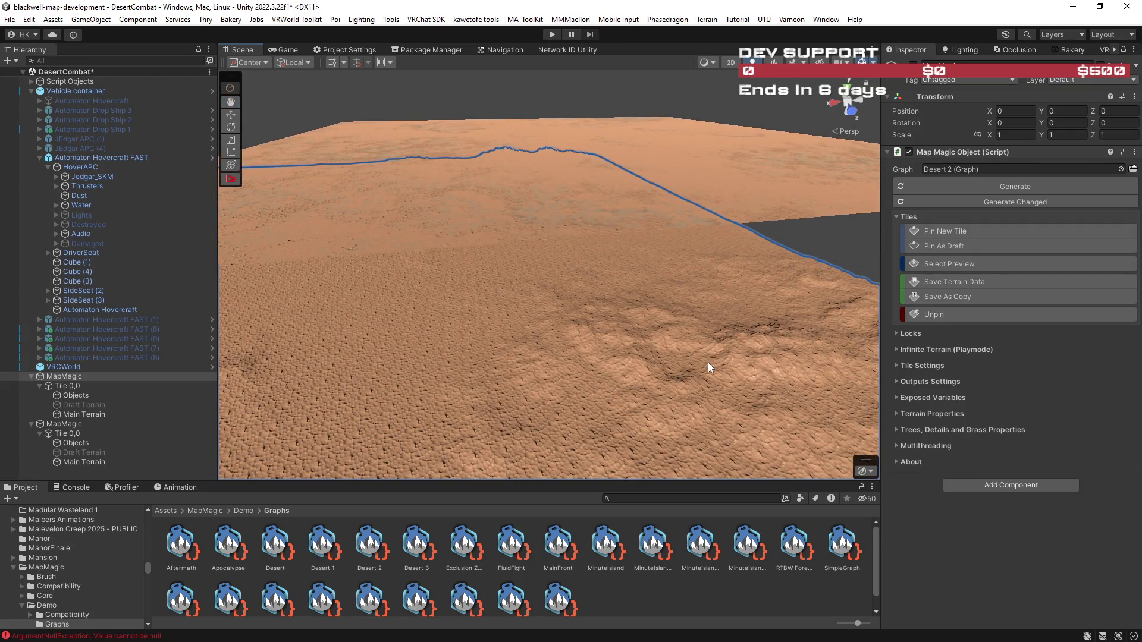
pyautogui.moveTo(415, 546); pyautogui.dragTo(947, 174)
pyautogui.click(417, 544)
pyautogui.moveTo(494, 441)
pyautogui.mouseDown()
pyautogui.moveTo(629, 373)
pyautogui.moveTo(530, 481)
pyautogui.mouseUp()
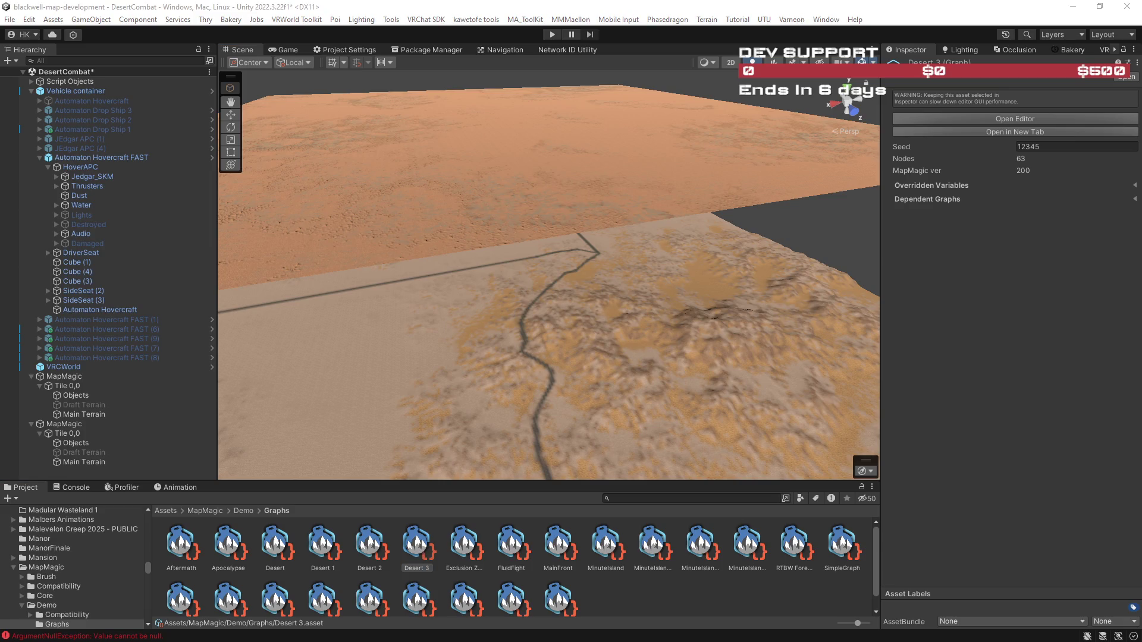
pyautogui.click(681, 158)
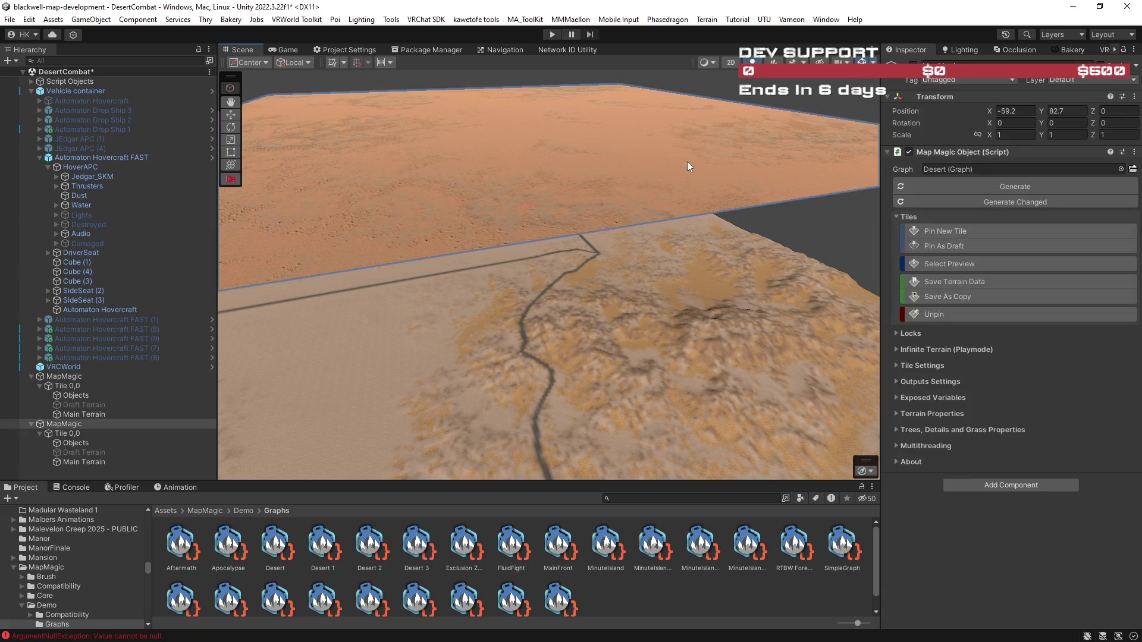
# Locate the Main Terrain's desert sand, Terrain_Sand and Mud_Rocks layer assets in the project.
pyautogui.click(717, 179)
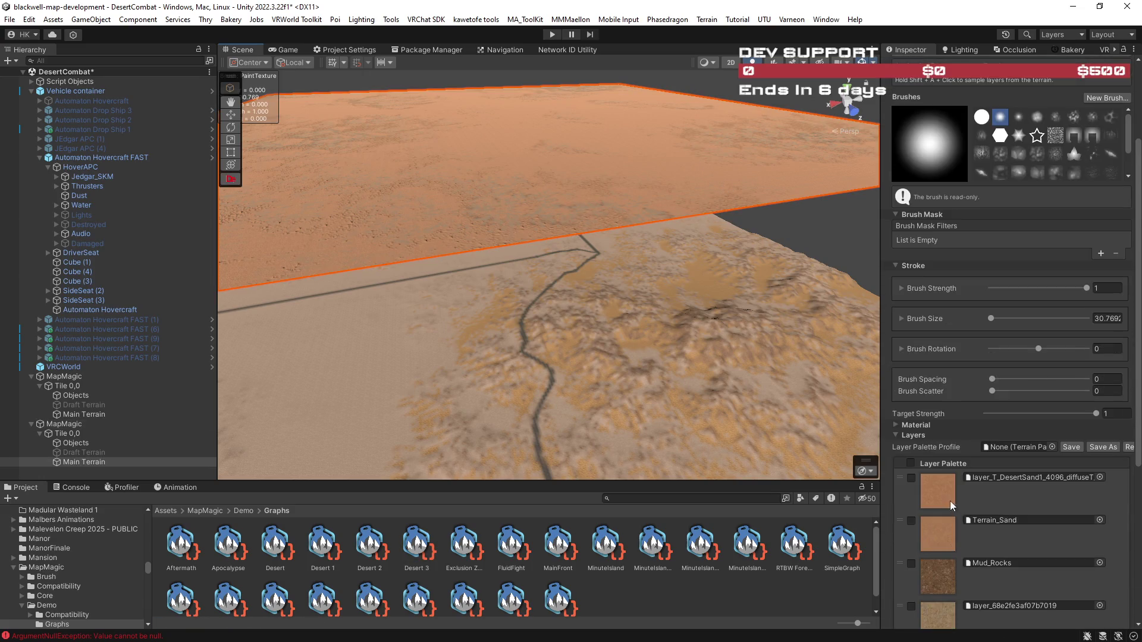
pyautogui.click(988, 481)
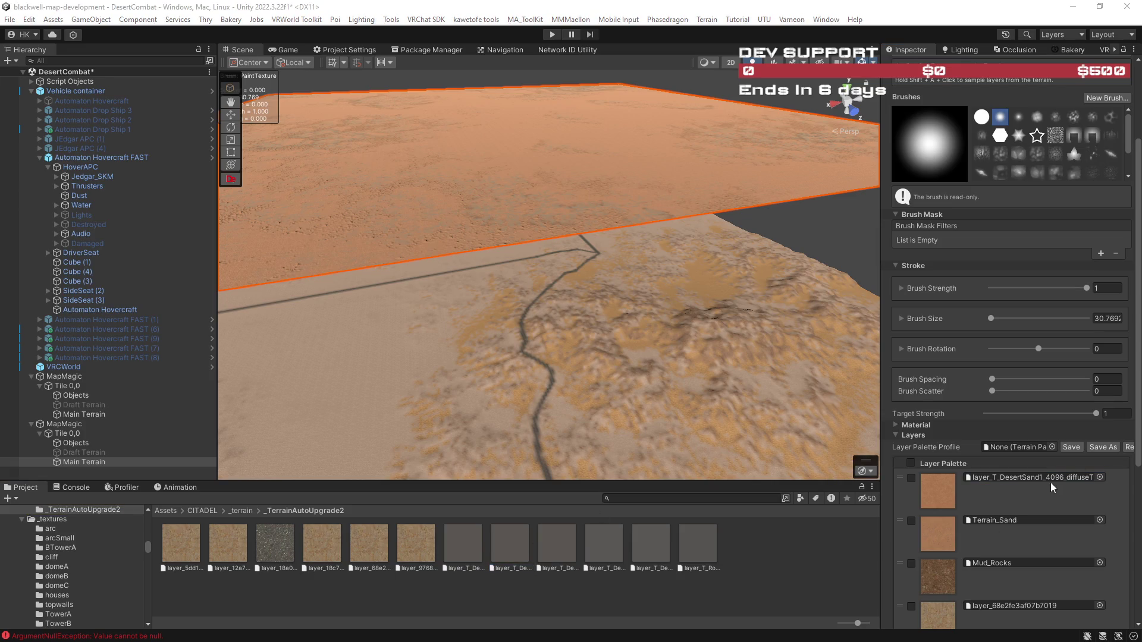
pyautogui.click(1013, 522)
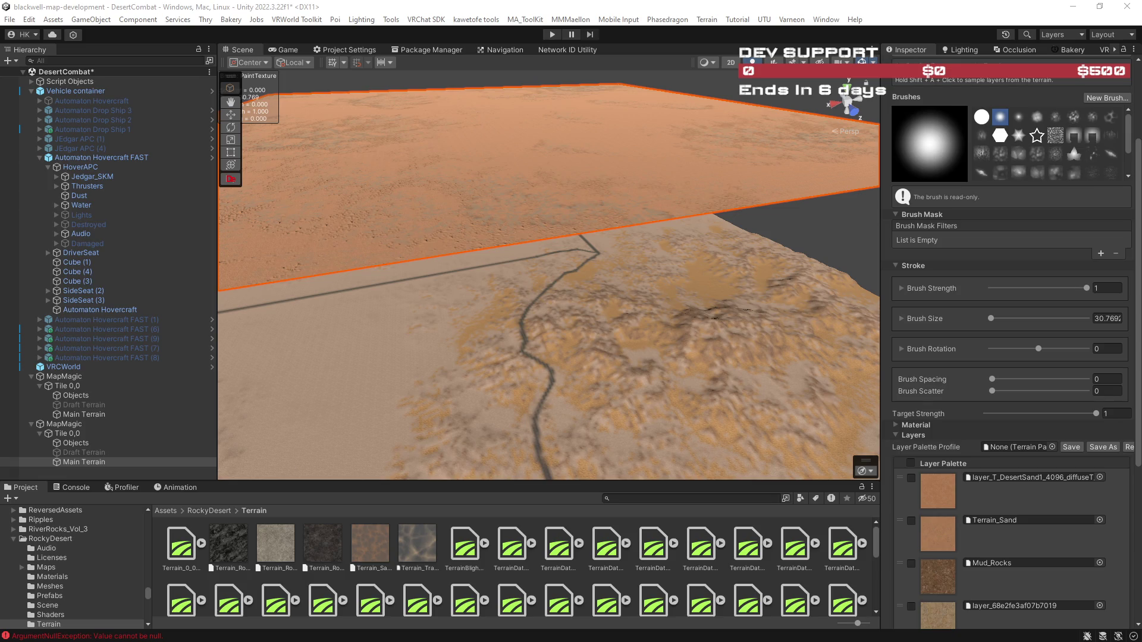
pyautogui.scroll(-3, 981, 354)
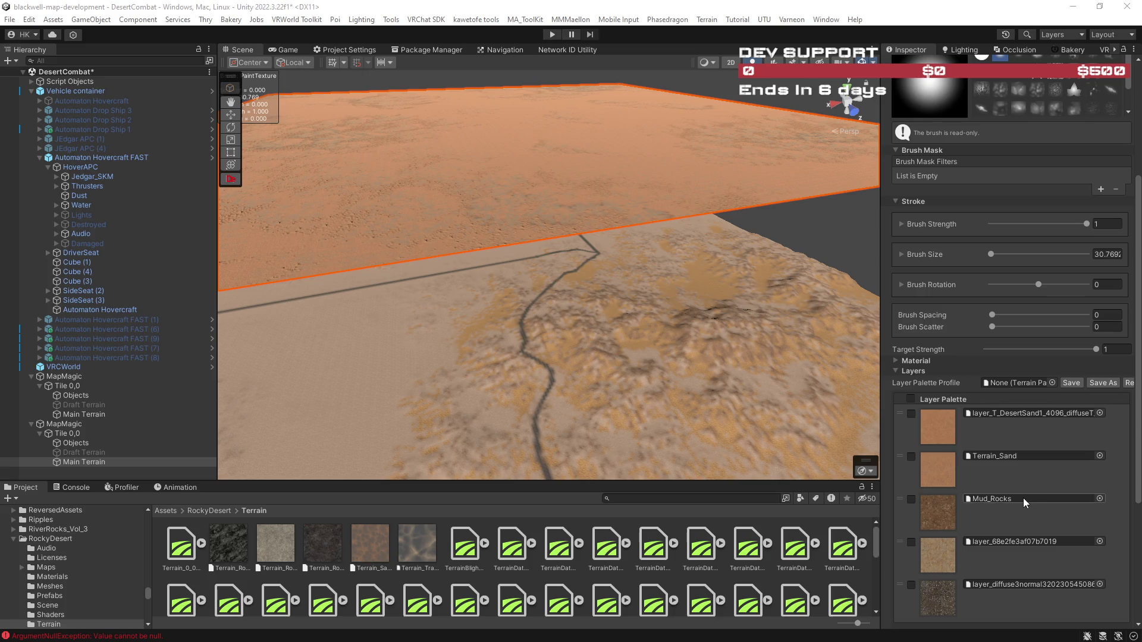
pyautogui.click(985, 498)
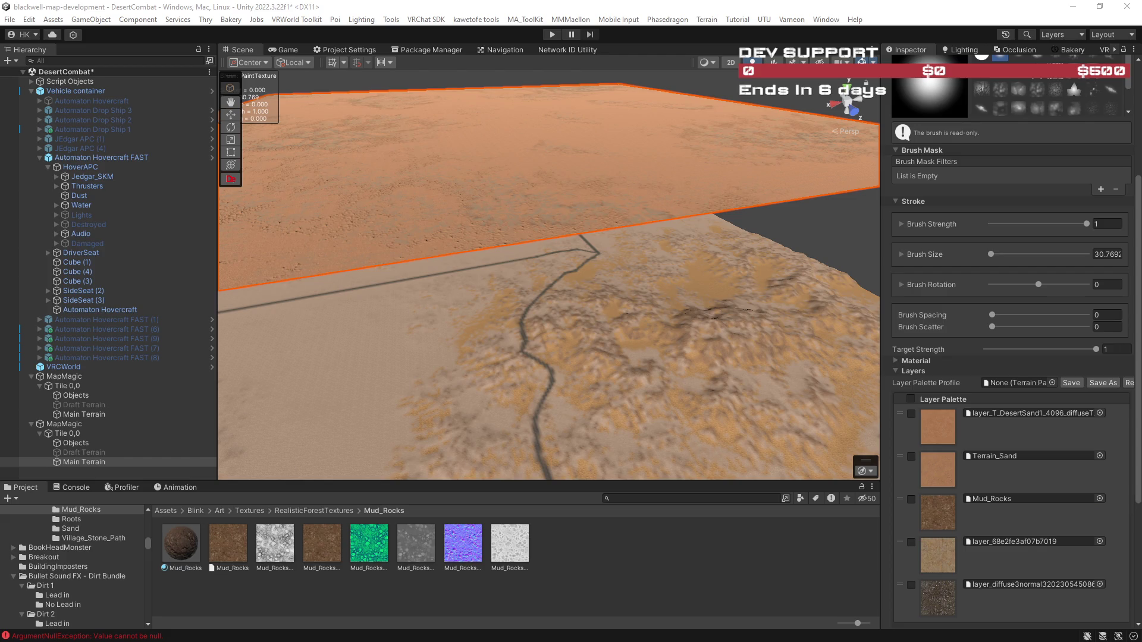
# Locate the layer_68e2fe3af07b7019 asset and paint a stroke onto the Main Terrain.
pyautogui.click(1003, 542)
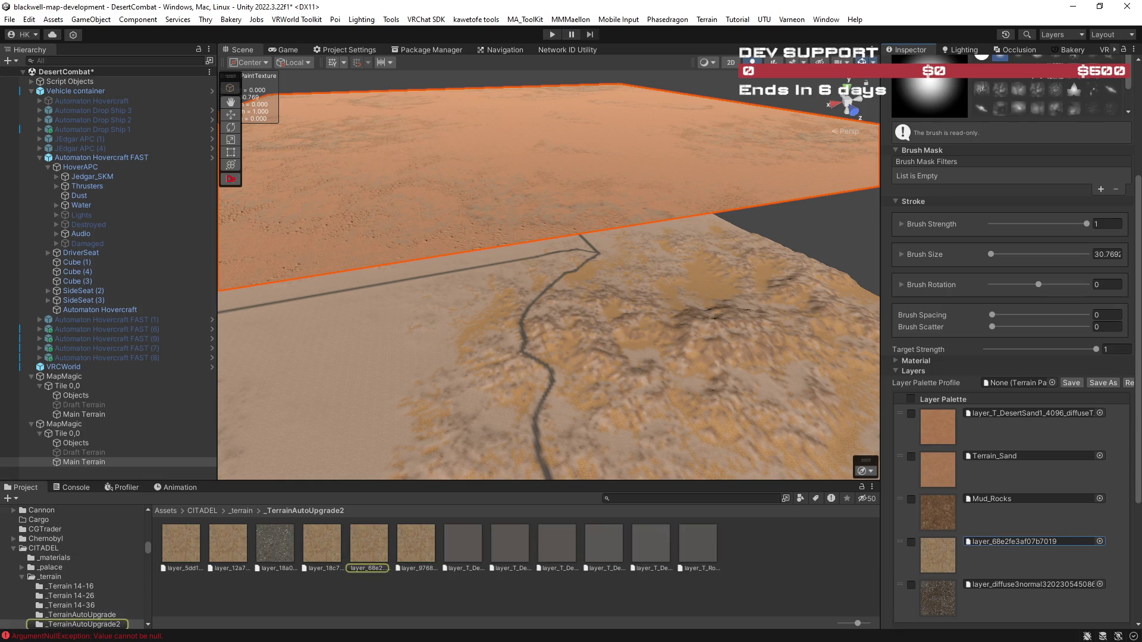
pyautogui.moveTo(383, 552); pyautogui.dragTo(1012, 499)
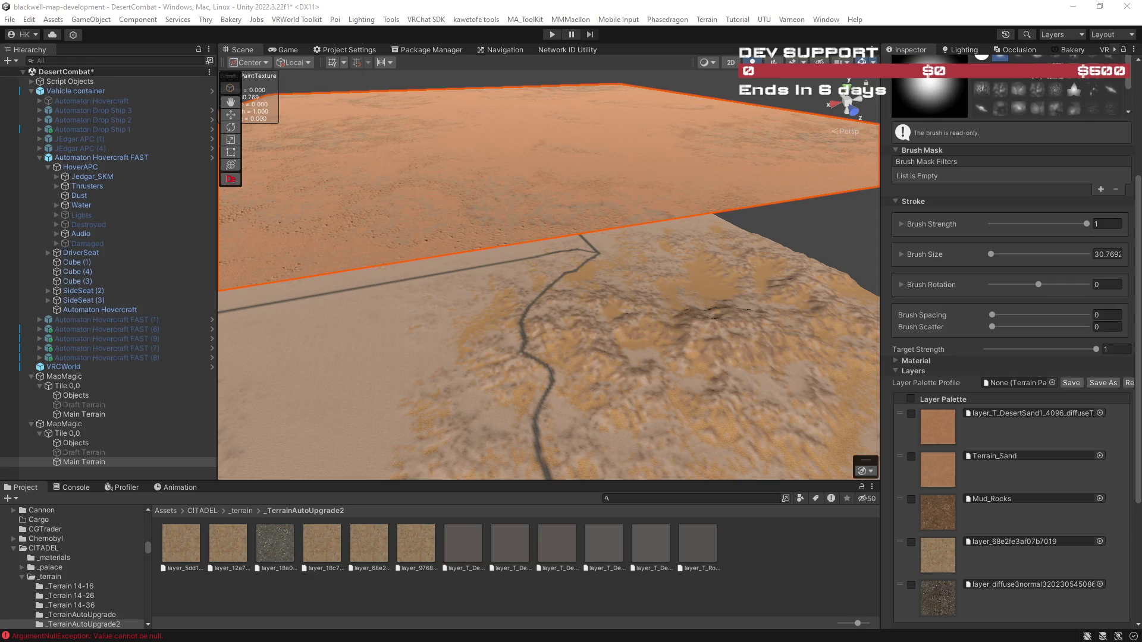
pyautogui.click(765, 271)
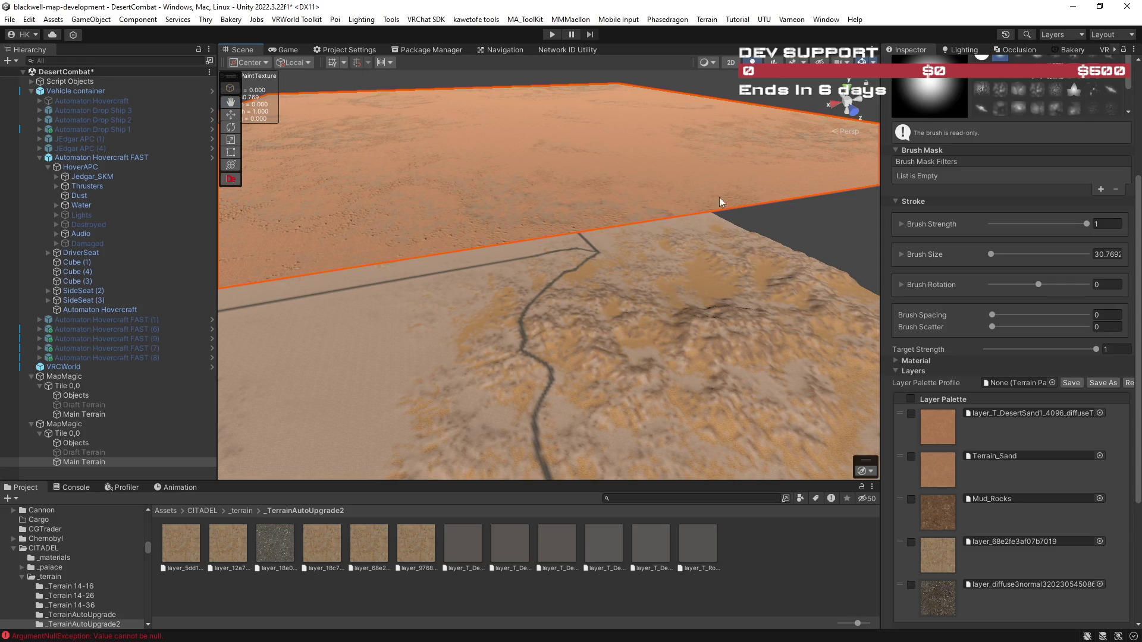
# Delete the Desert-graph MapMagic terrain and orbit so the Desert 3 ridge runs horizontally.
pyautogui.click(769, 282)
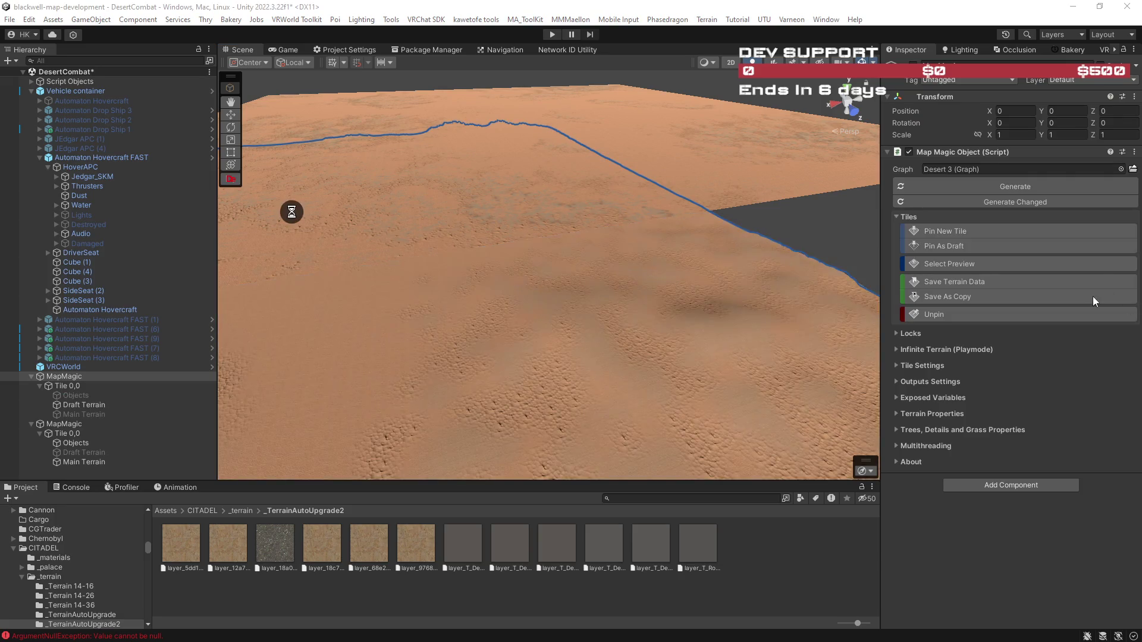
pyautogui.click(684, 158)
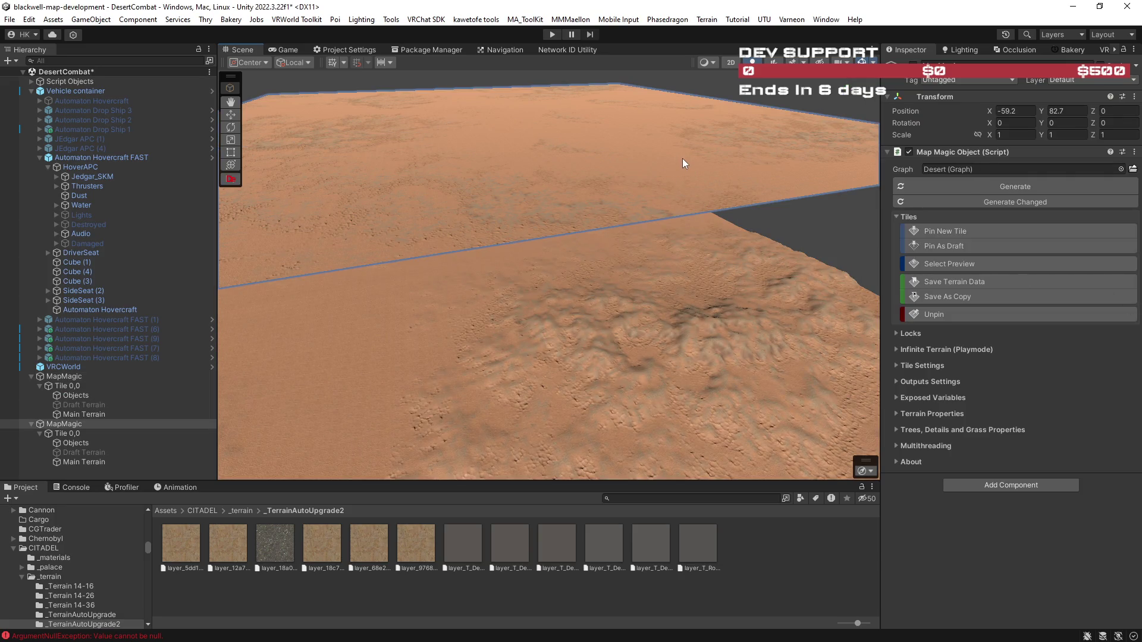
pyautogui.press('Delete')
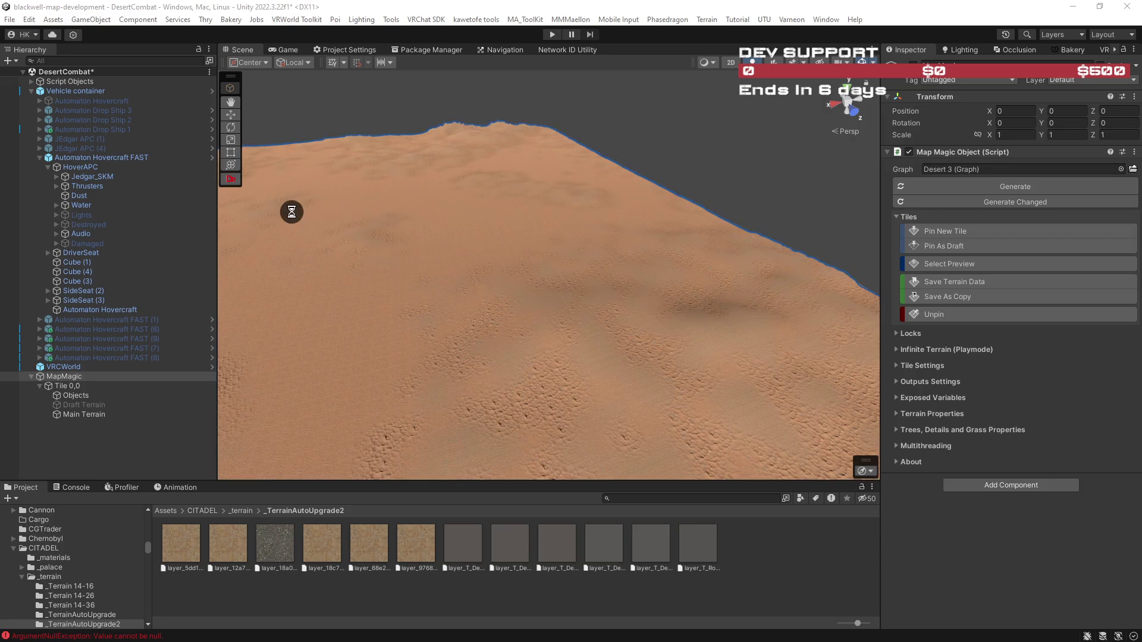
pyautogui.moveTo(780, 355)
pyautogui.mouseDown()
pyautogui.moveTo(551, 327)
pyautogui.moveTo(589, 301)
pyautogui.moveTo(801, 321)
pyautogui.moveTo(687, 357)
pyautogui.mouseUp()
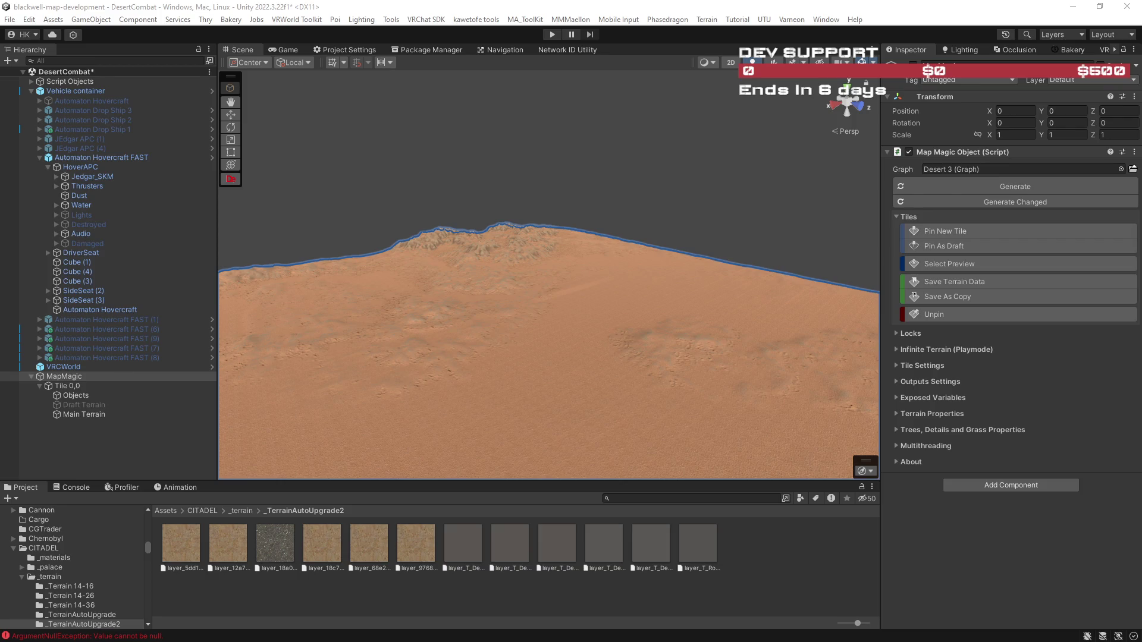
pyautogui.hotkey('alt', 'Tab')
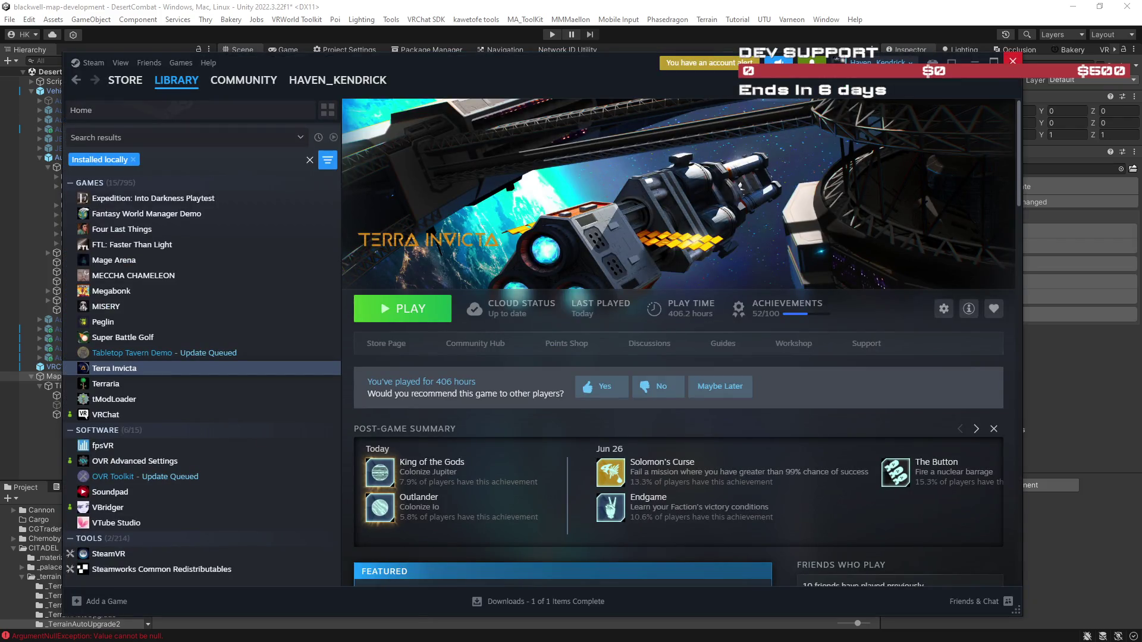
# Close the Steam library window showing the Terra Invicta page.
pyautogui.click(1013, 62)
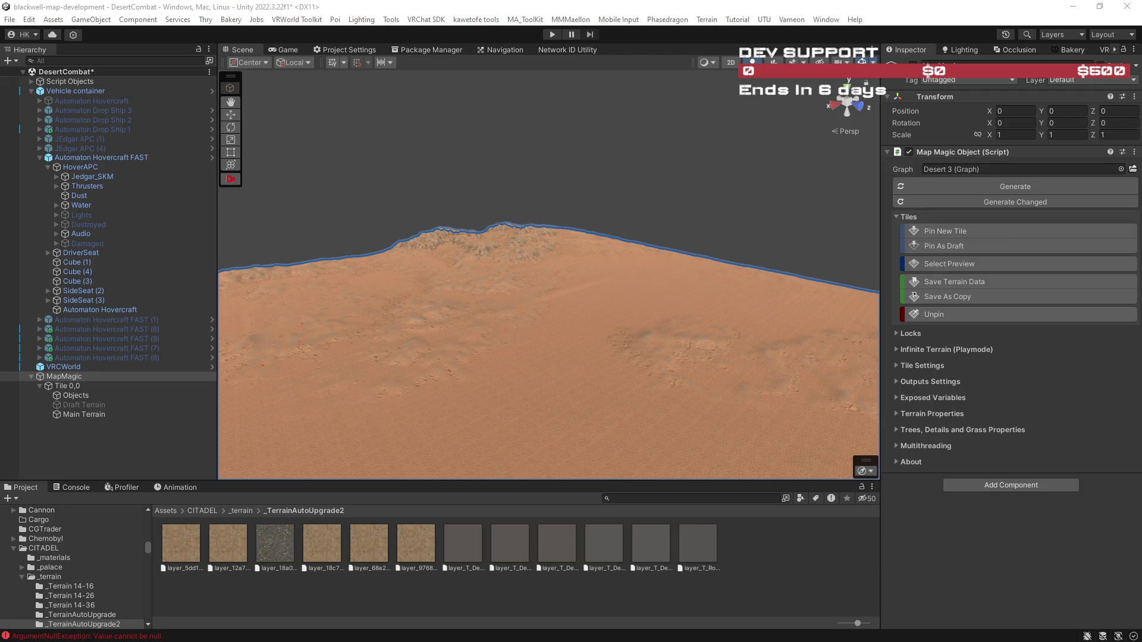
# Pin tiles -1,0, 0,1, 1,1, 1,0 and -1,1 around tile 0,0.
pyautogui.press('d')
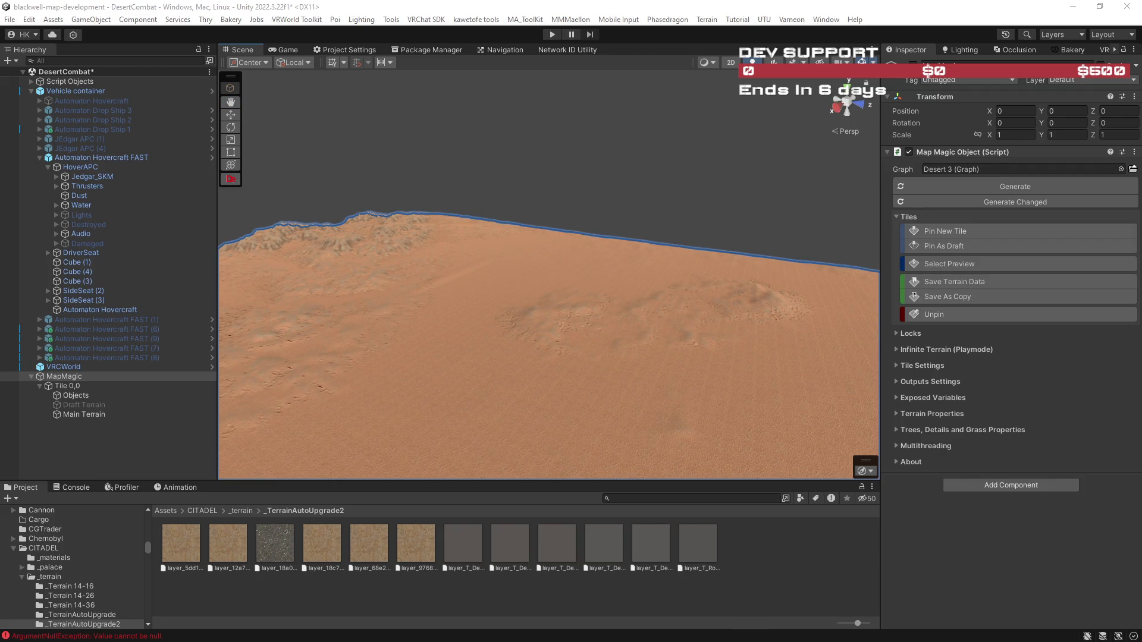
pyautogui.press('f')
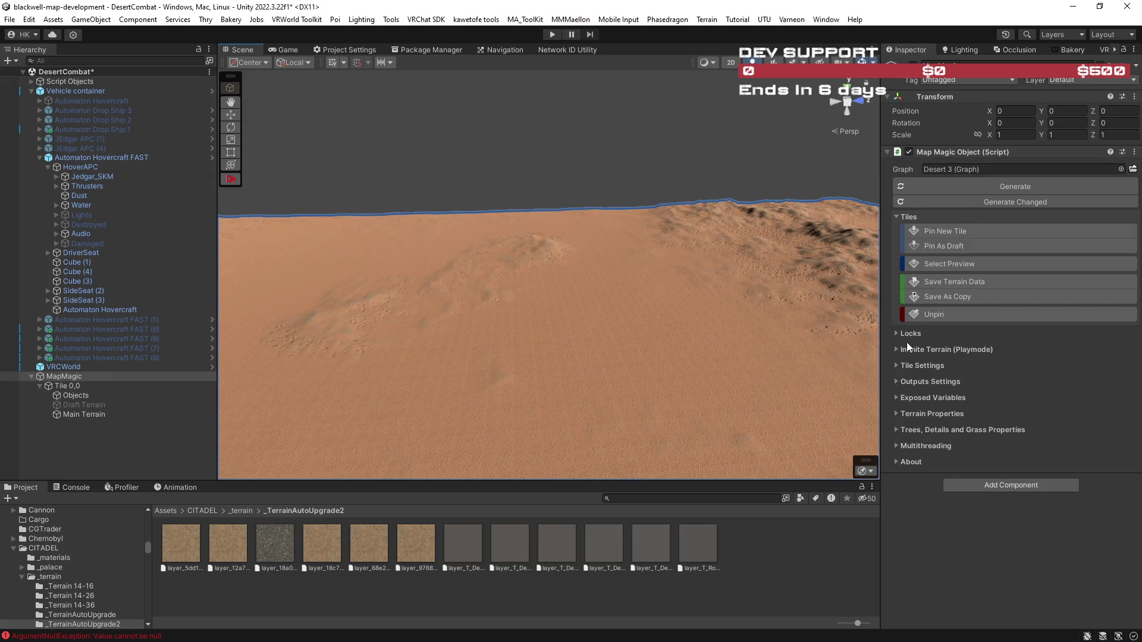
pyautogui.click(954, 231)
pyautogui.moveTo(555, 184)
pyautogui.mouseDown()
pyautogui.moveTo(505, 160)
pyautogui.moveTo(984, 220)
pyautogui.moveTo(793, 222)
pyautogui.moveTo(576, 245)
pyautogui.moveTo(780, 217)
pyautogui.moveTo(767, 218)
pyautogui.moveTo(830, 259)
pyautogui.moveTo(601, 245)
pyautogui.moveTo(554, 212)
pyautogui.moveTo(298, 193)
pyautogui.moveTo(781, 213)
pyautogui.moveTo(459, 167)
pyautogui.moveTo(184, 184)
pyautogui.mouseUp()
# Pin tile 1,-1 at the terrain edge and regenerate the MapMagic desert tiles.
pyautogui.moveTo(1071, 186)
pyautogui.mouseDown()
pyautogui.moveTo(961, 202)
pyautogui.moveTo(845, 196)
pyautogui.moveTo(619, 299)
pyautogui.mouseUp()
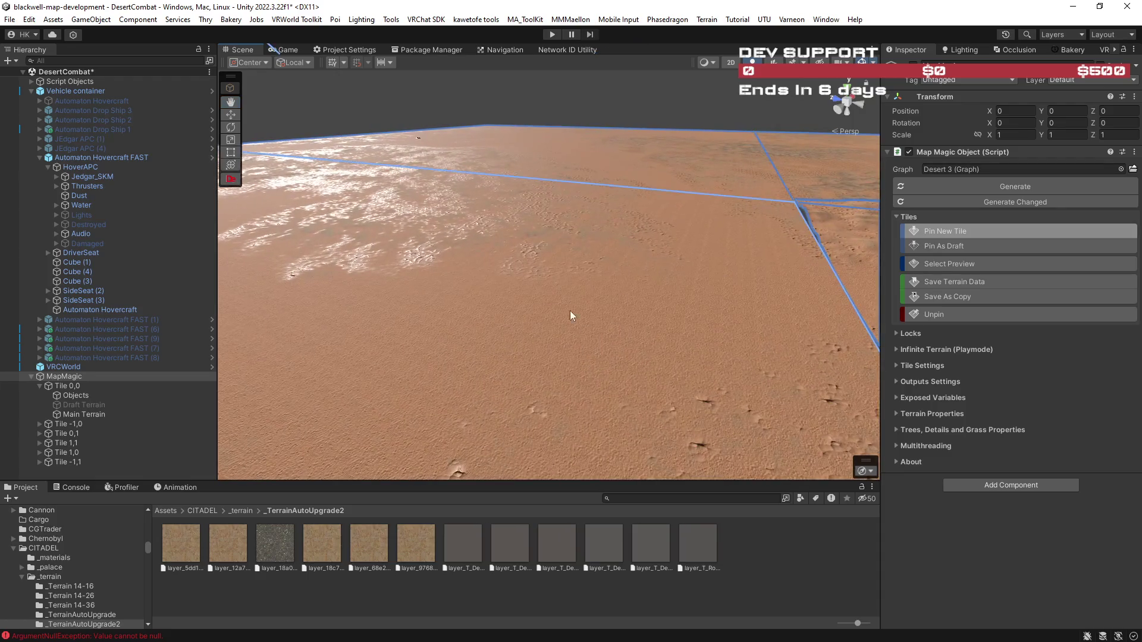
pyautogui.moveTo(287, 402)
pyautogui.mouseDown()
pyautogui.moveTo(705, 331)
pyautogui.moveTo(645, 339)
pyautogui.moveTo(610, 47)
pyautogui.mouseUp()
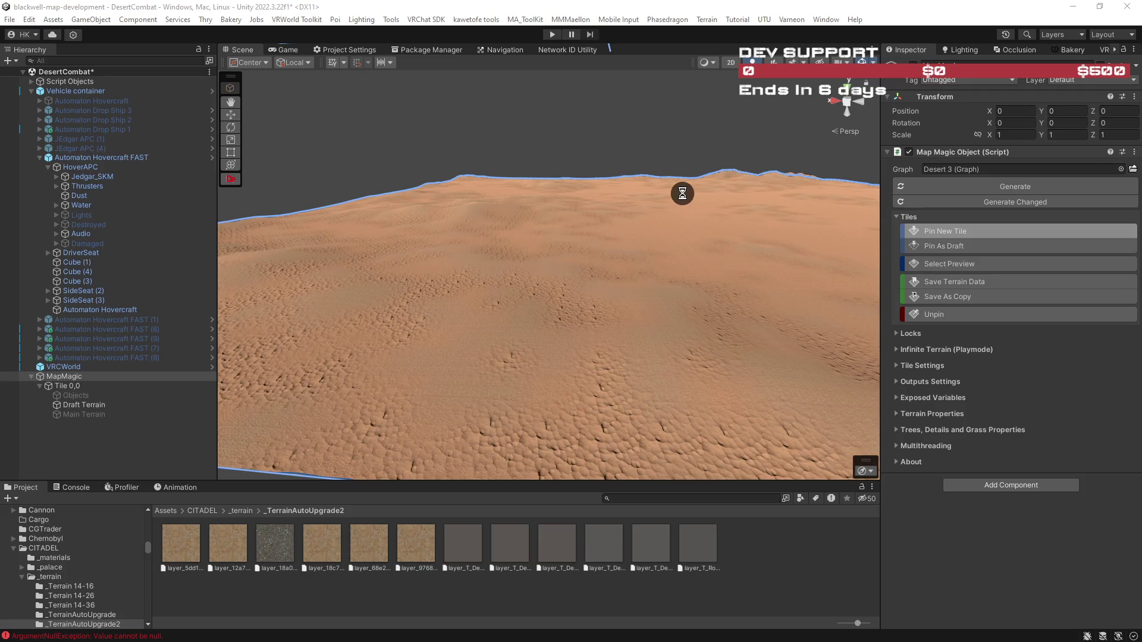
pyautogui.moveTo(798, 296)
pyautogui.mouseDown()
pyautogui.moveTo(803, 265)
pyautogui.moveTo(752, 291)
pyautogui.moveTo(837, 266)
pyautogui.moveTo(737, 262)
pyautogui.moveTo(737, 288)
pyautogui.moveTo(786, 283)
pyautogui.moveTo(601, 310)
pyautogui.moveTo(719, 326)
pyautogui.moveTo(958, 322)
pyautogui.moveTo(940, 327)
pyautogui.moveTo(510, 212)
pyautogui.moveTo(483, 226)
pyautogui.moveTo(644, 245)
pyautogui.moveTo(545, 249)
pyautogui.moveTo(828, 249)
pyautogui.moveTo(562, 216)
pyautogui.moveTo(423, 223)
pyautogui.moveTo(581, 216)
pyautogui.moveTo(579, 227)
pyautogui.moveTo(477, 230)
pyautogui.moveTo(592, 214)
pyautogui.moveTo(615, 239)
pyautogui.moveTo(698, 183)
pyautogui.moveTo(766, 218)
pyautogui.moveTo(605, 185)
pyautogui.mouseUp()
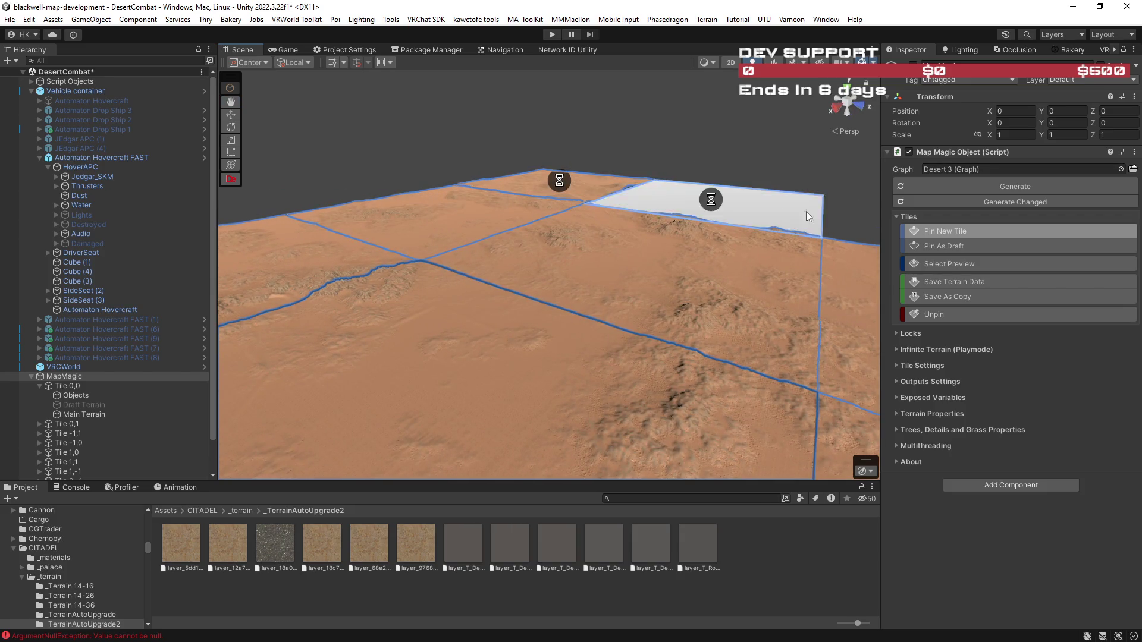
pyautogui.moveTo(742, 242)
pyautogui.mouseDown()
pyautogui.moveTo(769, 208)
pyautogui.moveTo(765, 236)
pyautogui.mouseUp()
pyautogui.moveTo(559, 241)
pyautogui.mouseDown()
pyautogui.moveTo(834, 258)
pyautogui.moveTo(739, 327)
pyautogui.moveTo(723, 319)
pyautogui.moveTo(740, 310)
pyautogui.mouseUp()
pyautogui.click(959, 190)
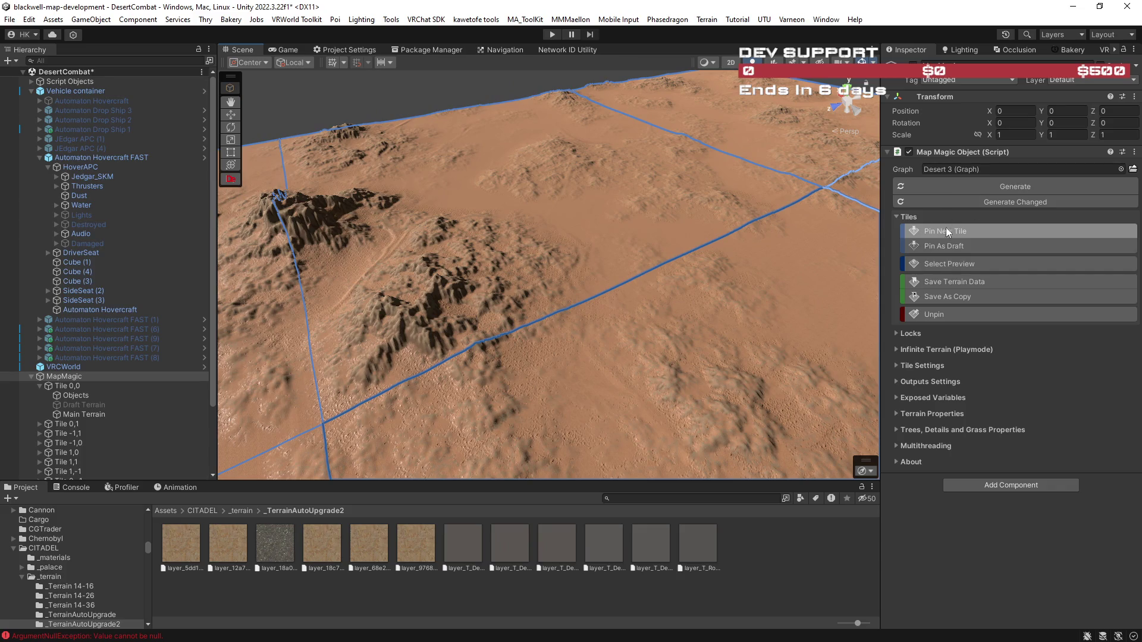
# Set the MapMagic tile size to 2000, narrow the Hierarchy, and maximize the Scene view.
pyautogui.click(895, 366)
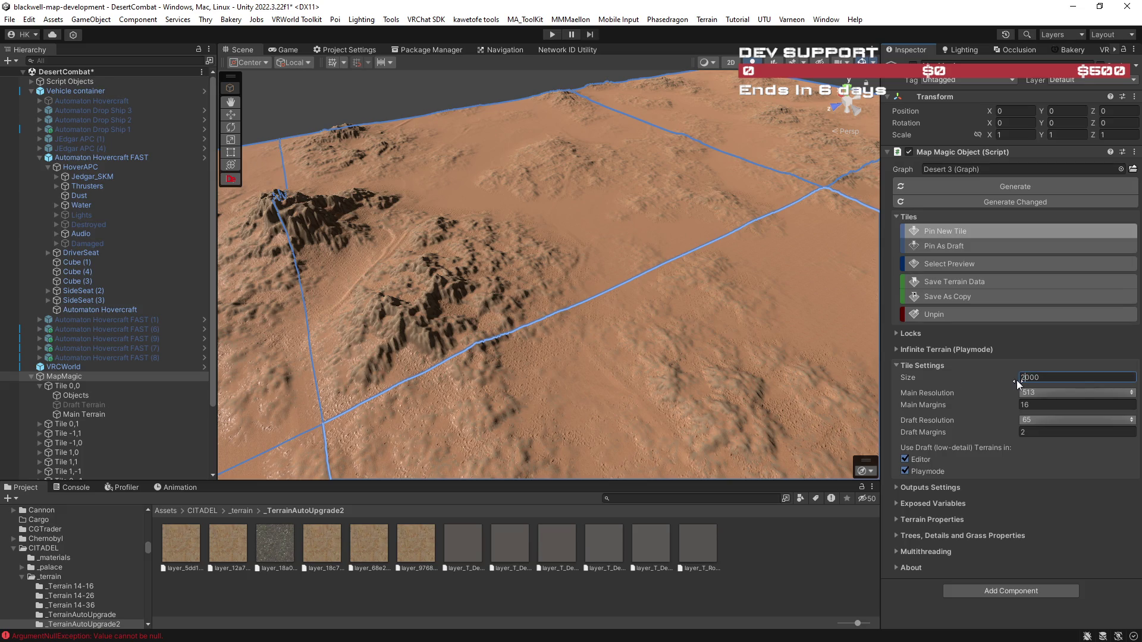
pyautogui.moveTo(595, 280)
pyautogui.mouseDown()
pyautogui.moveTo(658, 303)
pyautogui.moveTo(546, 199)
pyautogui.moveTo(624, 252)
pyautogui.moveTo(684, 253)
pyautogui.mouseUp()
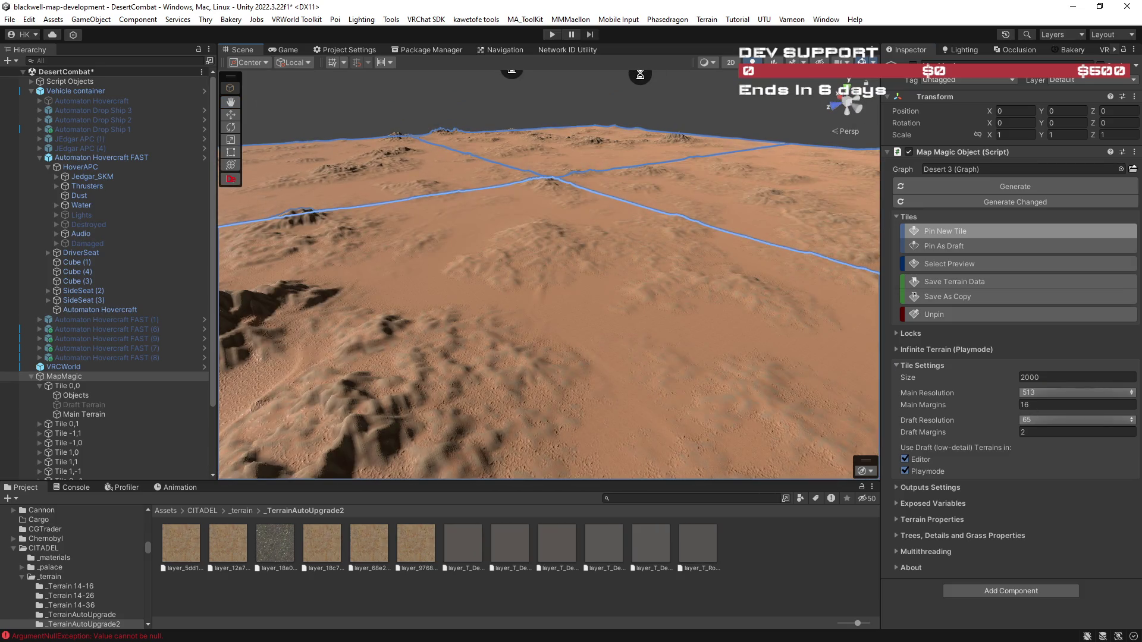
pyautogui.moveTo(702, 376)
pyautogui.mouseDown()
pyautogui.moveTo(663, 316)
pyautogui.moveTo(520, 309)
pyautogui.moveTo(582, 346)
pyautogui.moveTo(516, 341)
pyautogui.moveTo(783, 364)
pyautogui.moveTo(759, 382)
pyautogui.moveTo(757, 371)
pyautogui.mouseUp()
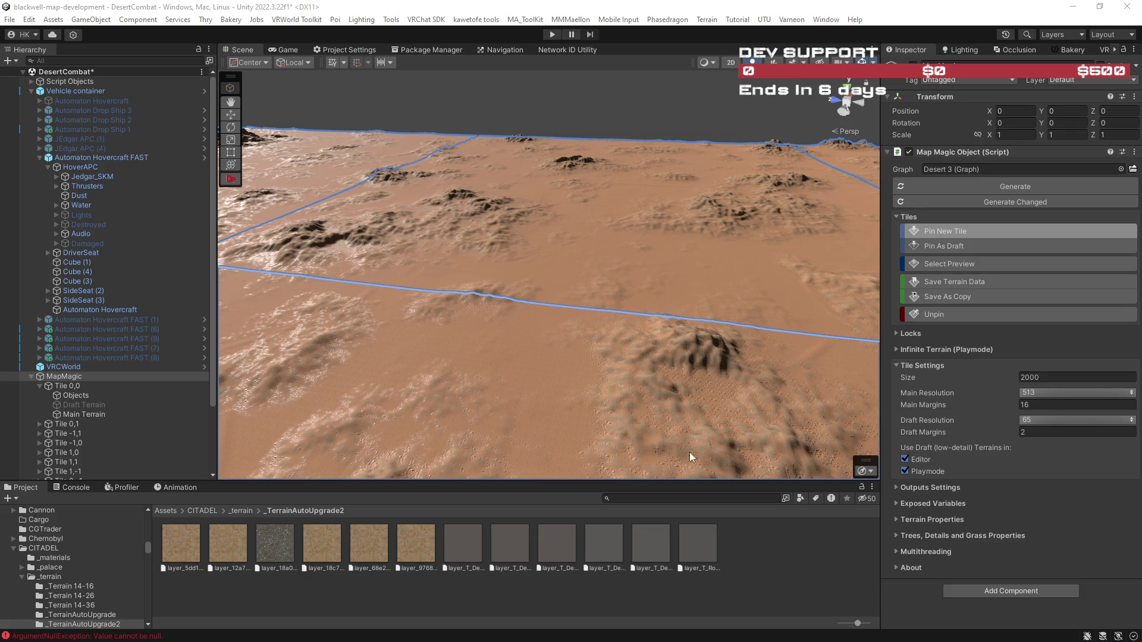
pyautogui.moveTo(217, 262); pyautogui.dragTo(180, 252)
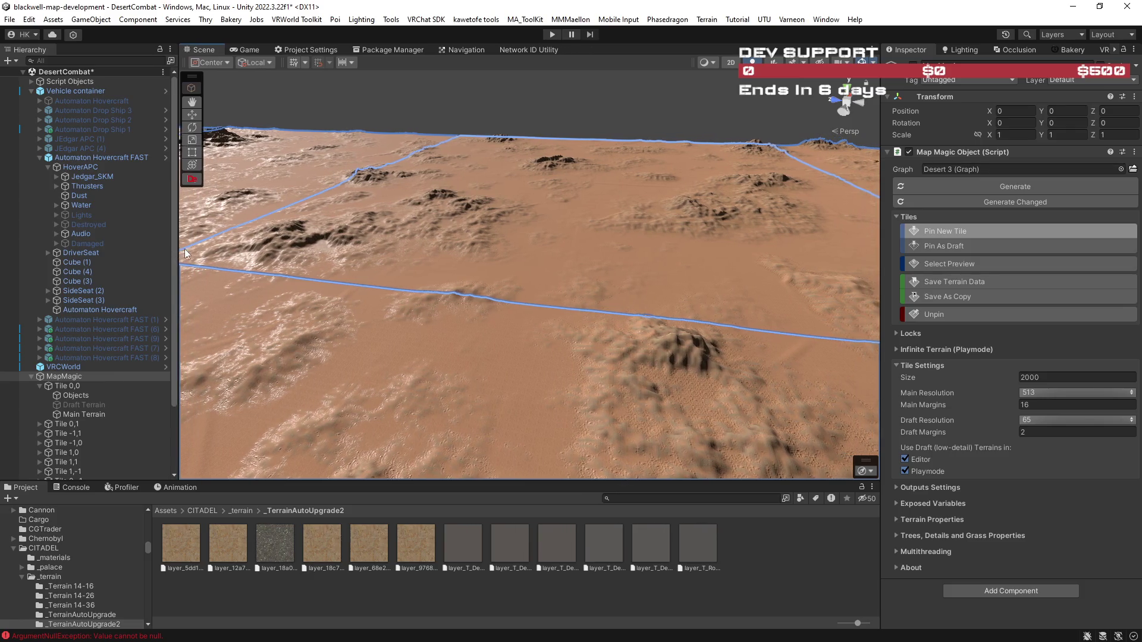
pyautogui.doubleClick(212, 47)
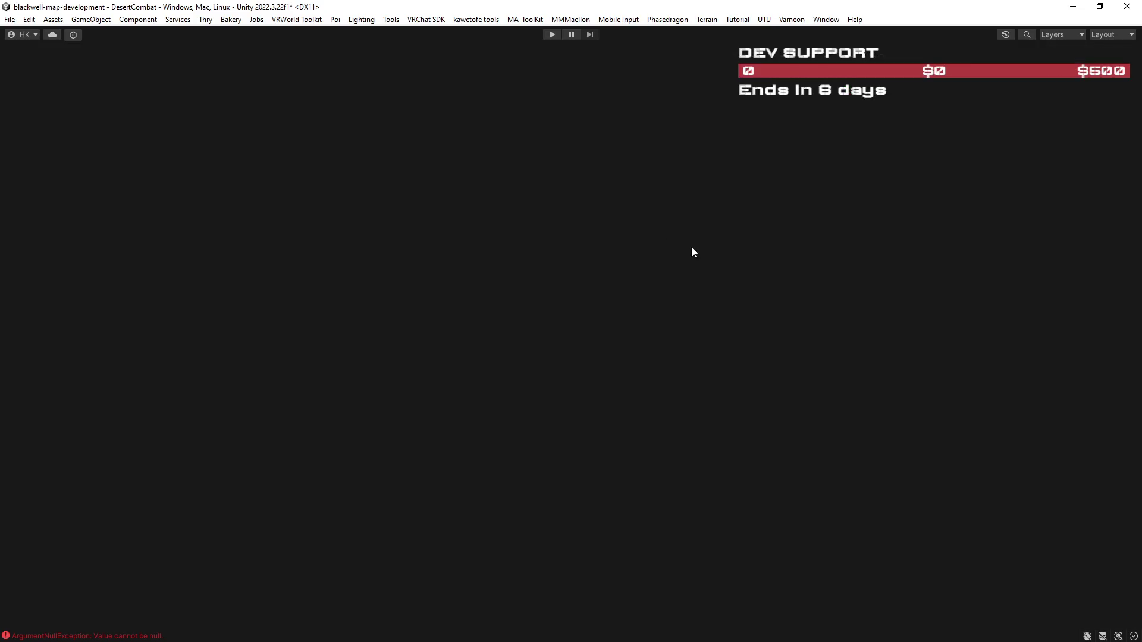
pyautogui.moveTo(769, 274); pyautogui.dragTo(286, 267)
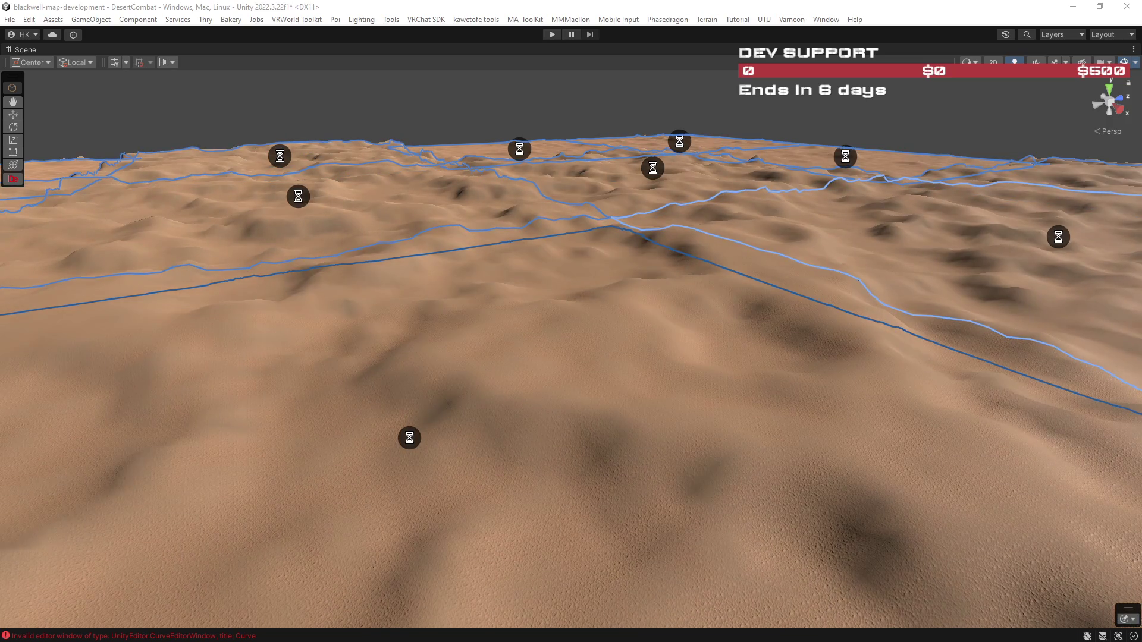
pyautogui.moveTo(736, 351)
pyautogui.mouseDown()
pyautogui.moveTo(767, 357)
pyautogui.moveTo(651, 324)
pyautogui.moveTo(845, 298)
pyautogui.moveTo(492, 342)
pyautogui.moveTo(540, 319)
pyautogui.moveTo(614, 335)
pyautogui.moveTo(1006, 355)
pyautogui.moveTo(1065, 322)
pyautogui.moveTo(1065, 295)
pyautogui.moveTo(1051, 319)
pyautogui.moveTo(1073, 327)
pyautogui.mouseUp()
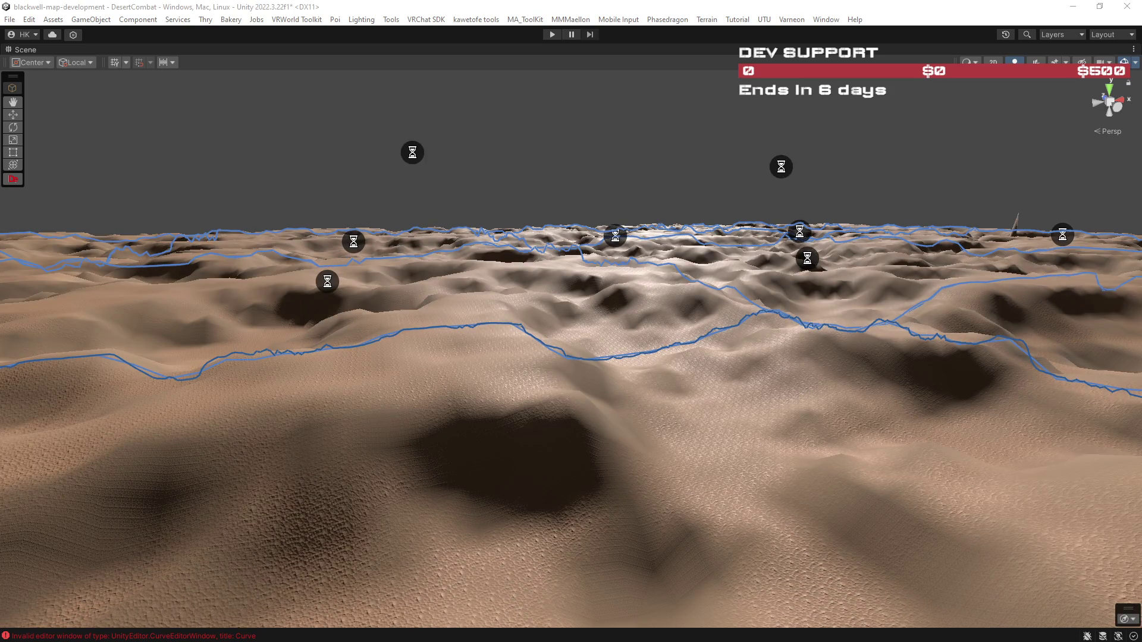
pyautogui.moveTo(832, 369)
pyautogui.mouseDown()
pyautogui.moveTo(1012, 370)
pyautogui.moveTo(972, 390)
pyautogui.moveTo(879, 382)
pyautogui.moveTo(1037, 342)
pyautogui.mouseUp()
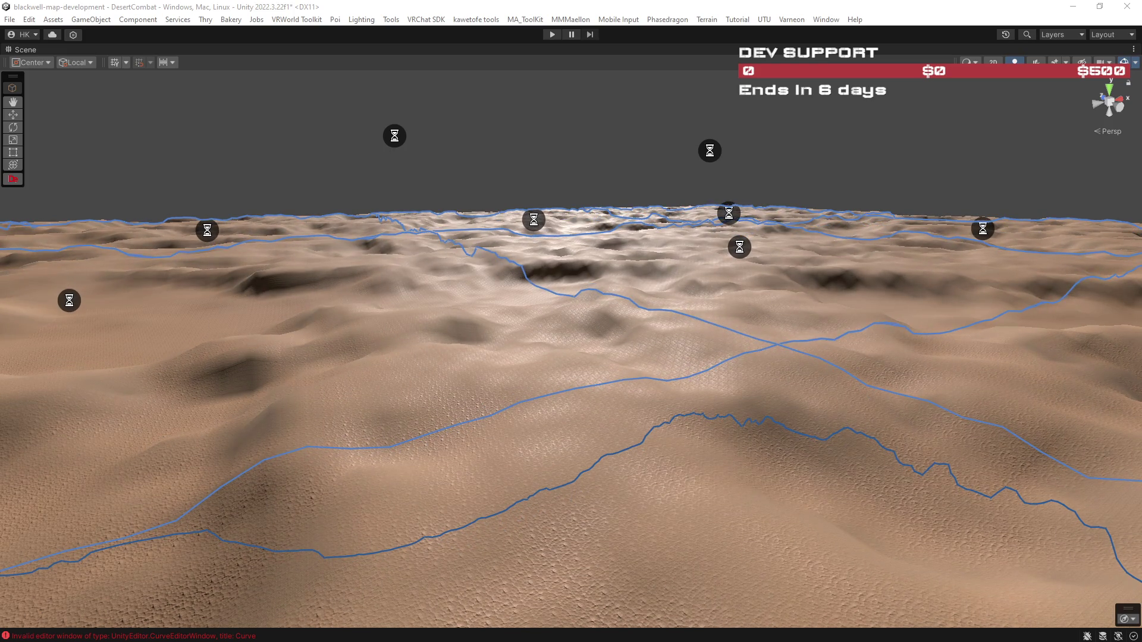
pyautogui.moveTo(1071, 403)
pyautogui.mouseDown()
pyautogui.moveTo(3, 404)
pyautogui.moveTo(1118, 405)
pyautogui.moveTo(1012, 387)
pyautogui.moveTo(1001, 400)
pyautogui.moveTo(803, 400)
pyautogui.moveTo(838, 414)
pyautogui.moveTo(762, 411)
pyautogui.moveTo(602, 443)
pyautogui.moveTo(593, 419)
pyautogui.moveTo(1130, 389)
pyautogui.mouseUp()
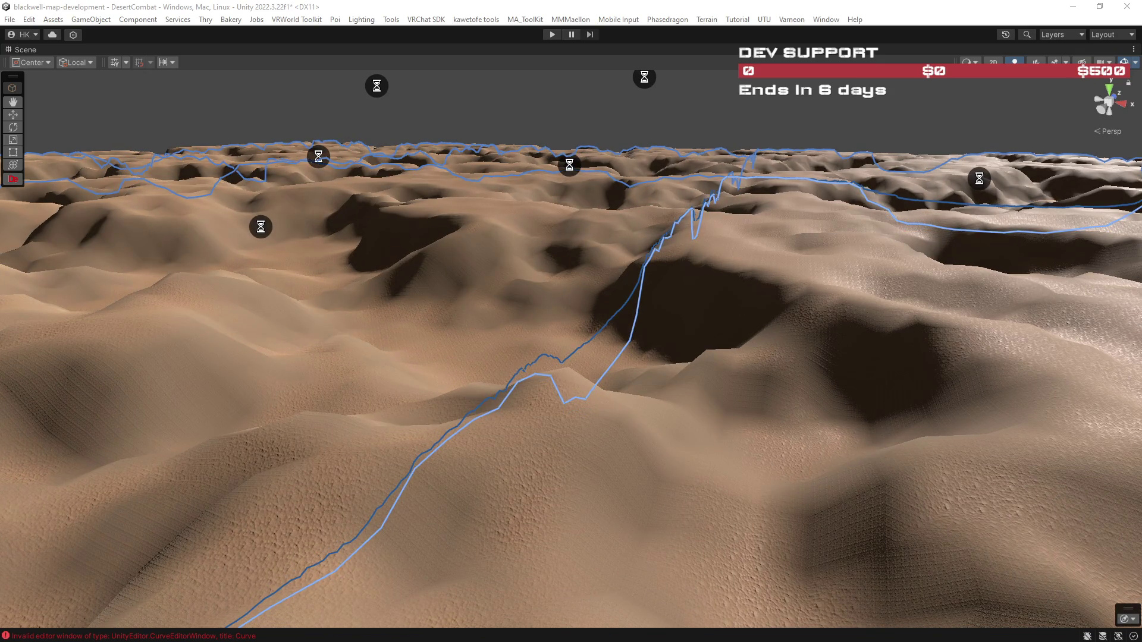
pyautogui.moveTo(751, 388)
pyautogui.mouseDown()
pyautogui.moveTo(952, 370)
pyautogui.moveTo(956, 336)
pyautogui.mouseUp()
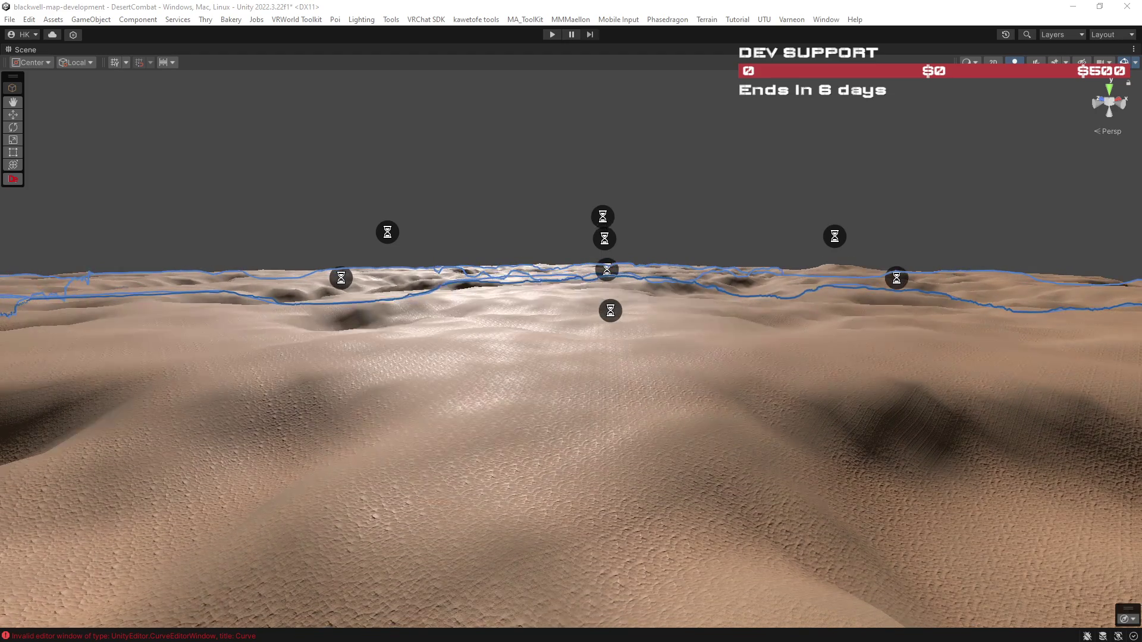
pyautogui.moveTo(722, 355)
pyautogui.mouseDown()
pyautogui.moveTo(799, 338)
pyautogui.moveTo(582, 354)
pyautogui.moveTo(676, 375)
pyautogui.moveTo(835, 365)
pyautogui.moveTo(719, 343)
pyautogui.moveTo(533, 365)
pyautogui.moveTo(109, 339)
pyautogui.moveTo(81, 351)
pyautogui.moveTo(413, 415)
pyautogui.moveTo(777, 398)
pyautogui.moveTo(875, 327)
pyautogui.moveTo(869, 347)
pyautogui.mouseUp()
pyautogui.hotkey('alt', 'Tab')
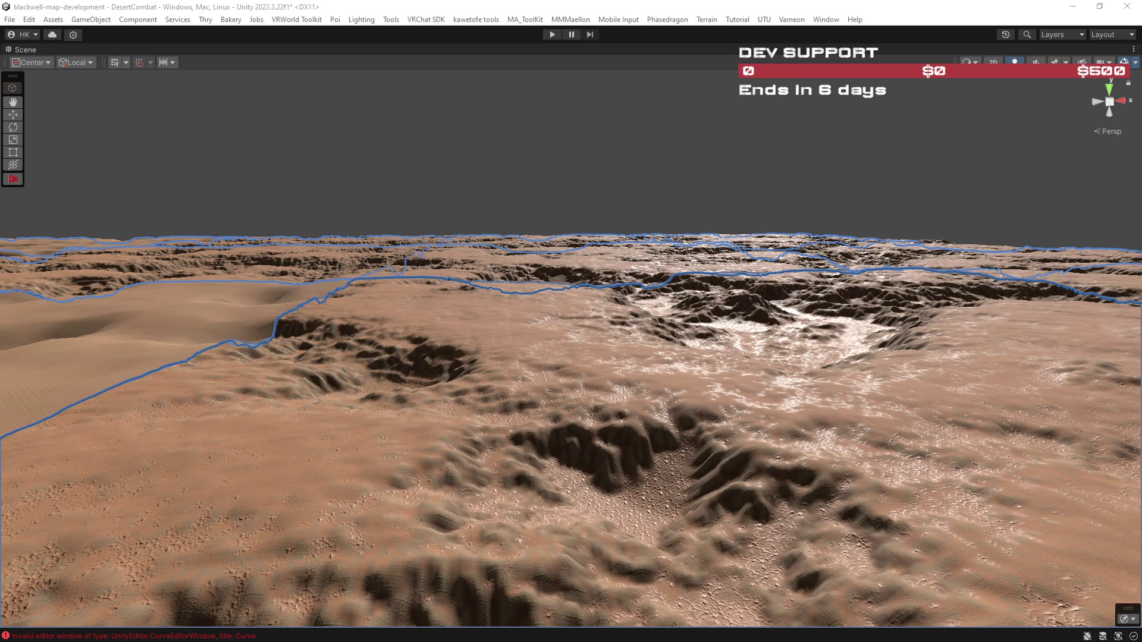
pyautogui.moveTo(929, 276); pyautogui.dragTo(912, 270)
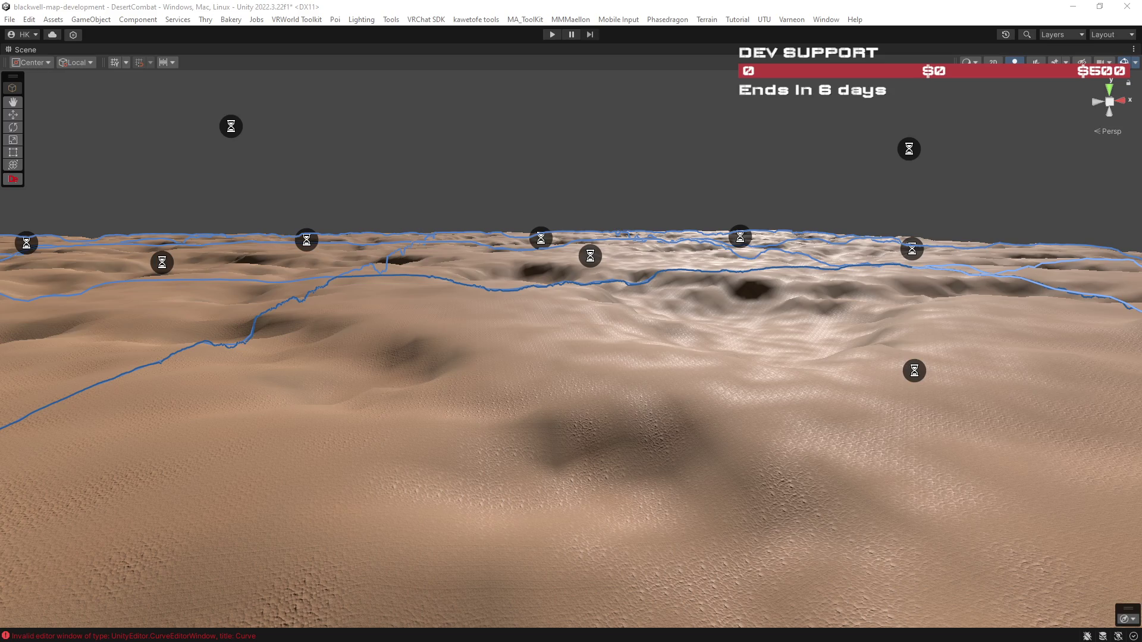
pyautogui.press('w')
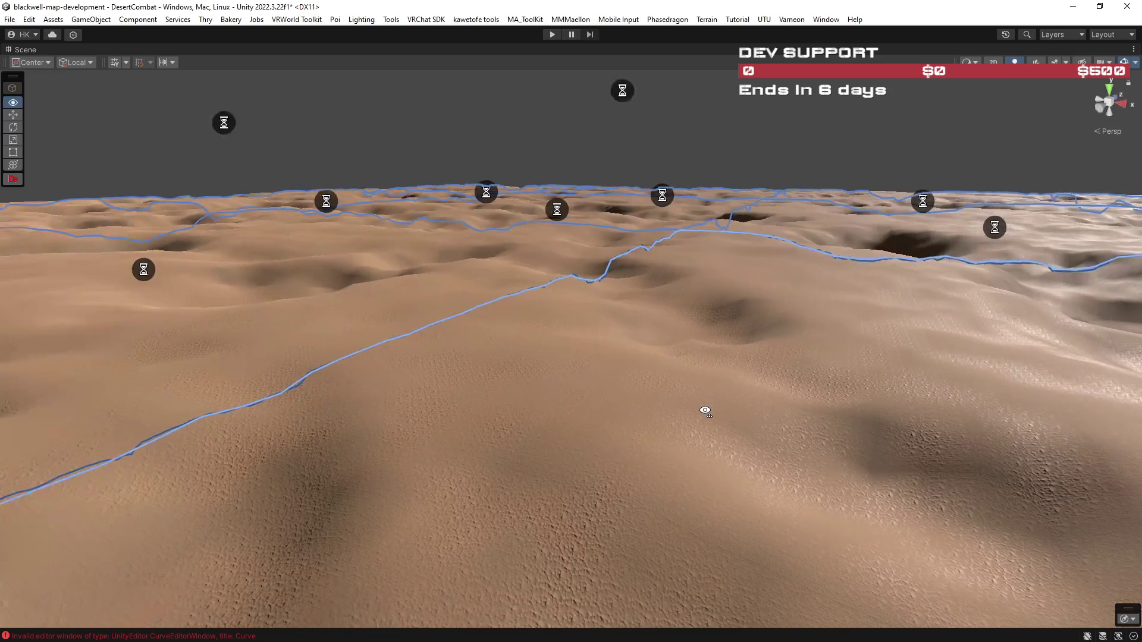
pyautogui.press('w')
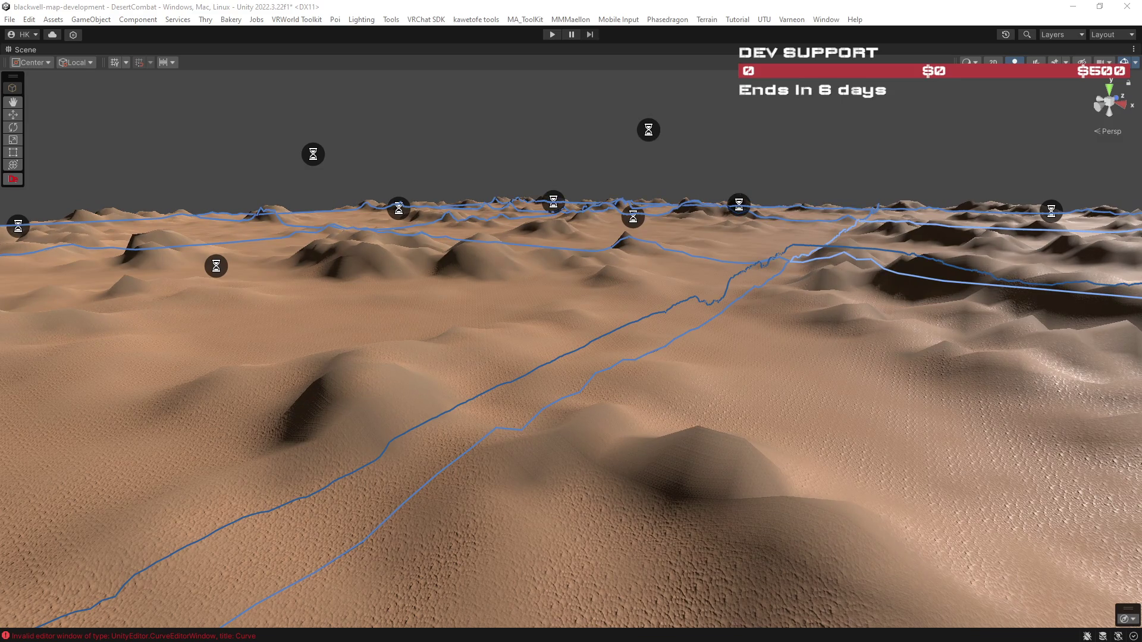
pyautogui.moveTo(884, 357)
pyautogui.mouseDown()
pyautogui.moveTo(1006, 335)
pyautogui.moveTo(757, 324)
pyautogui.moveTo(948, 329)
pyautogui.moveTo(1139, 366)
pyautogui.moveTo(89, 370)
pyautogui.moveTo(278, 379)
pyautogui.mouseUp()
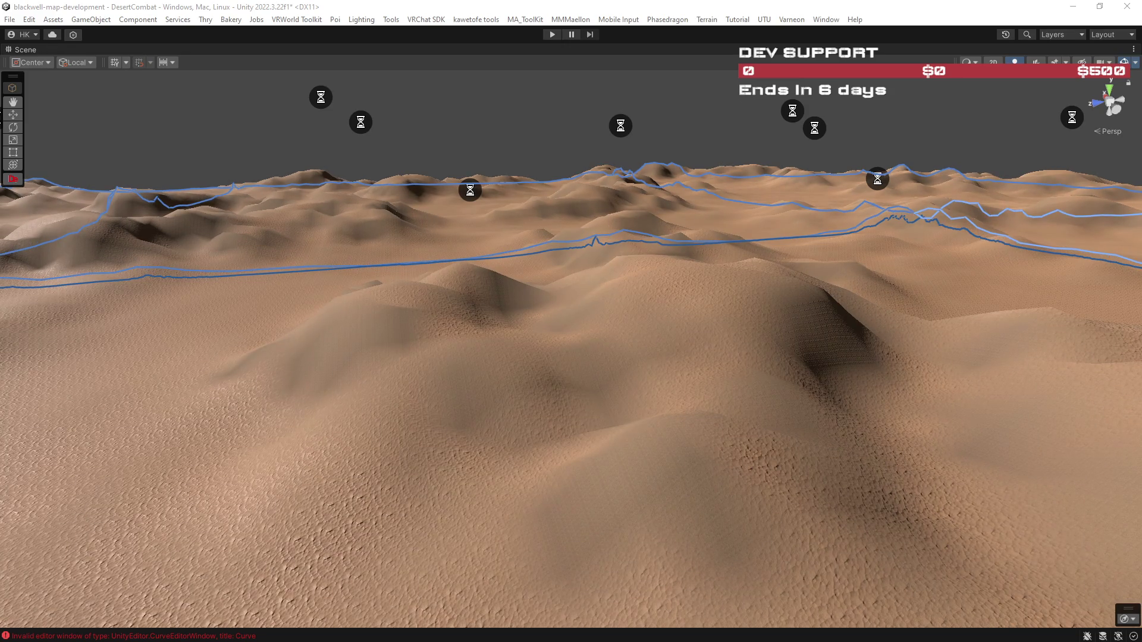
pyautogui.moveTo(676, 383)
pyautogui.mouseDown()
pyautogui.moveTo(1033, 350)
pyautogui.moveTo(1023, 372)
pyautogui.moveTo(849, 347)
pyautogui.moveTo(694, 383)
pyautogui.moveTo(194, 390)
pyautogui.moveTo(101, 377)
pyautogui.moveTo(1110, 382)
pyautogui.moveTo(53, 369)
pyautogui.moveTo(377, 392)
pyautogui.moveTo(296, 395)
pyautogui.moveTo(468, 421)
pyautogui.mouseUp()
pyautogui.moveTo(771, 423)
pyautogui.mouseDown()
pyautogui.moveTo(938, 444)
pyautogui.moveTo(989, 470)
pyautogui.moveTo(683, 383)
pyautogui.moveTo(694, 387)
pyautogui.moveTo(145, 401)
pyautogui.moveTo(350, 433)
pyautogui.mouseUp()
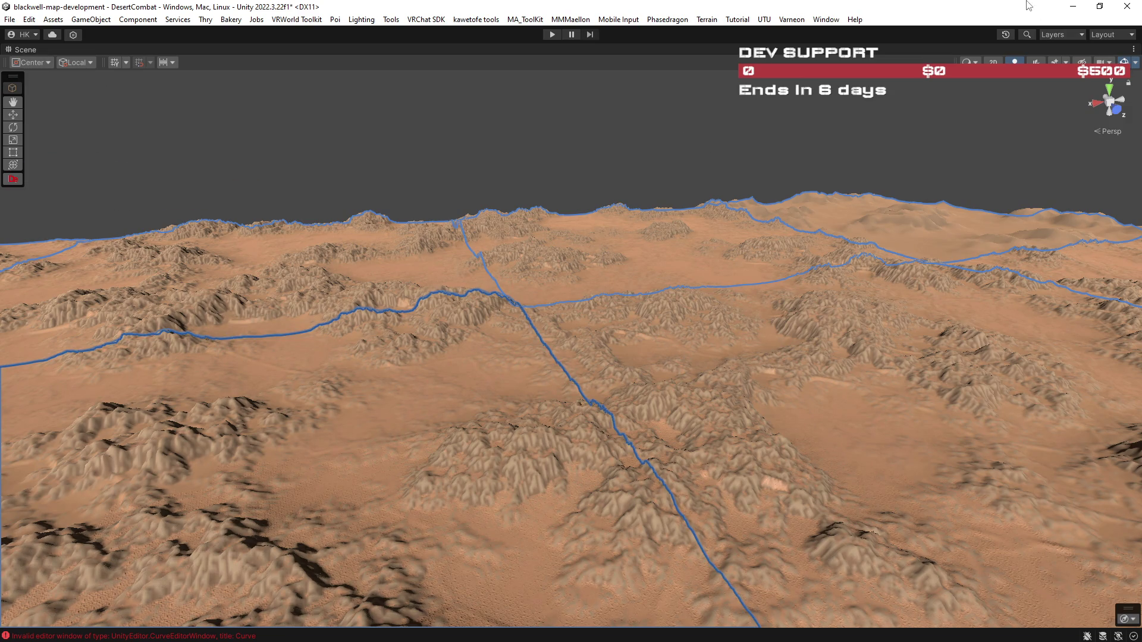
# Restore the full layout and apply tile size 3000, then re-maximize the Scene view.
pyautogui.doubleClick(32, 51)
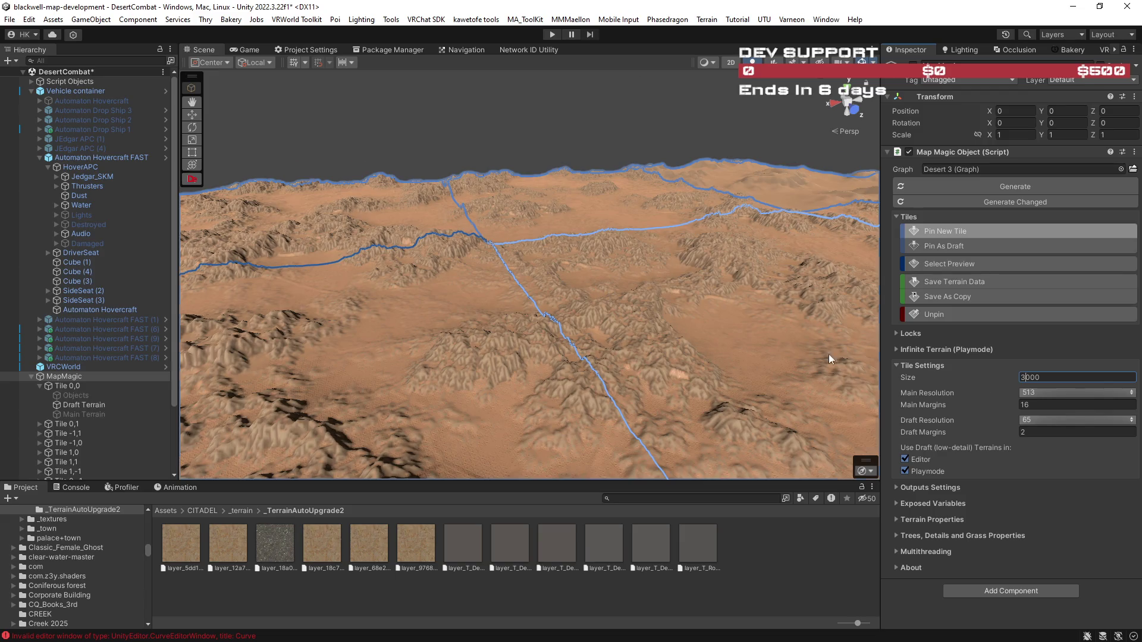
pyautogui.moveTo(587, 301)
pyautogui.mouseDown()
pyautogui.moveTo(706, 296)
pyautogui.moveTo(670, 318)
pyautogui.moveTo(416, 291)
pyautogui.mouseUp()
pyautogui.moveTo(334, 330)
pyautogui.mouseDown()
pyautogui.moveTo(269, 265)
pyautogui.moveTo(255, 270)
pyautogui.moveTo(359, 304)
pyautogui.moveTo(732, 247)
pyautogui.moveTo(1102, 258)
pyautogui.moveTo(77, 256)
pyautogui.moveTo(19, 283)
pyautogui.moveTo(1094, 283)
pyautogui.moveTo(1052, 294)
pyautogui.moveTo(419, 77)
pyautogui.mouseUp()
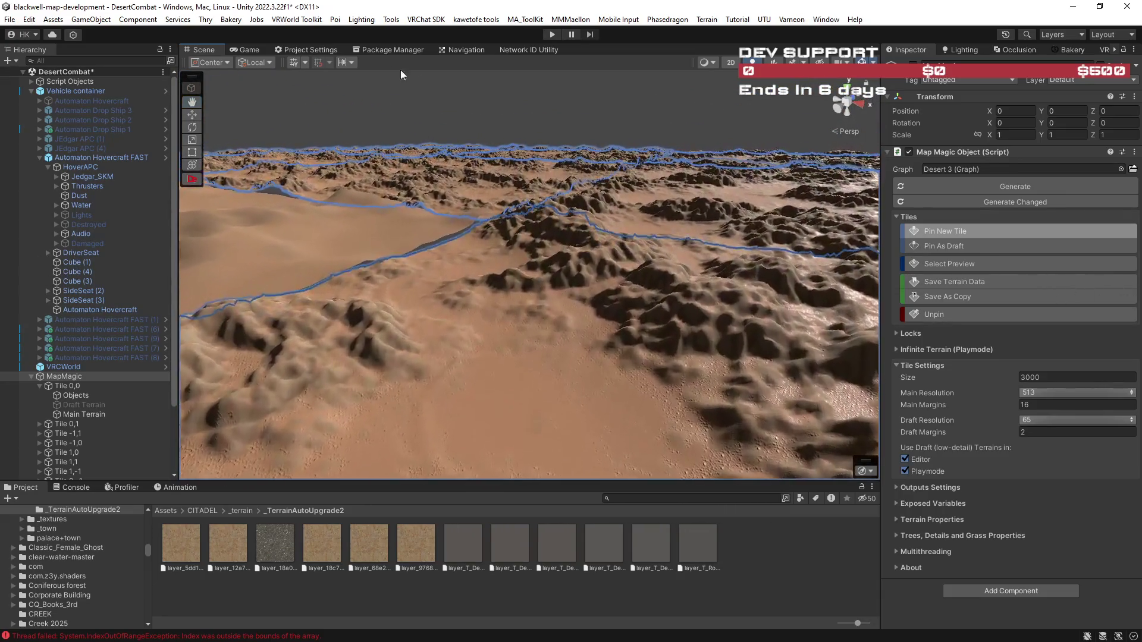
pyautogui.doubleClick(212, 54)
pyautogui.moveTo(578, 256)
pyautogui.mouseDown()
pyautogui.moveTo(658, 339)
pyautogui.moveTo(1121, 332)
pyautogui.mouseUp()
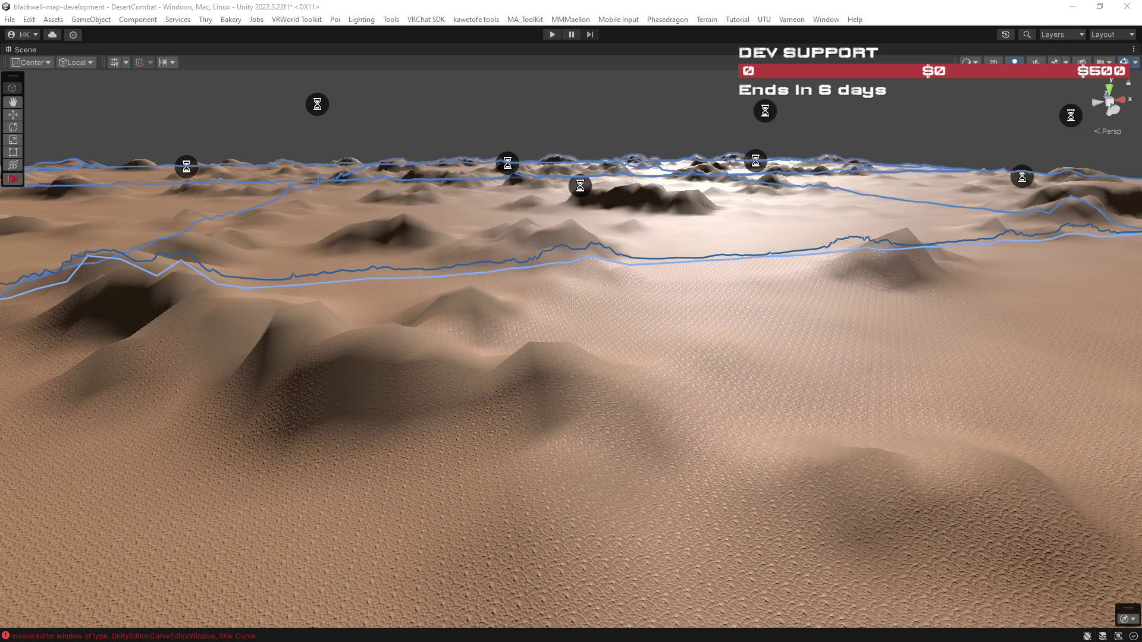
# Orbit over the broad regenerated dunes and fly the camera forward across the terrain.
pyautogui.moveTo(981, 370)
pyautogui.mouseDown()
pyautogui.moveTo(1047, 374)
pyautogui.moveTo(844, 345)
pyautogui.moveTo(797, 357)
pyautogui.mouseUp()
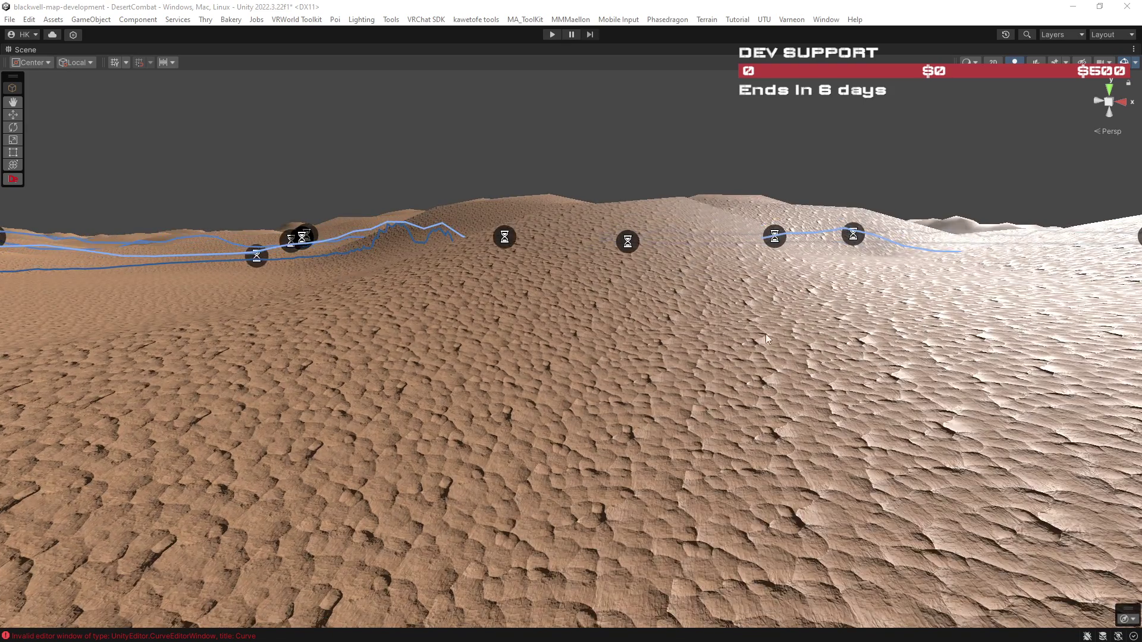
pyautogui.moveTo(769, 339)
pyautogui.mouseDown()
pyautogui.moveTo(987, 339)
pyautogui.moveTo(696, 349)
pyautogui.moveTo(795, 366)
pyautogui.mouseUp()
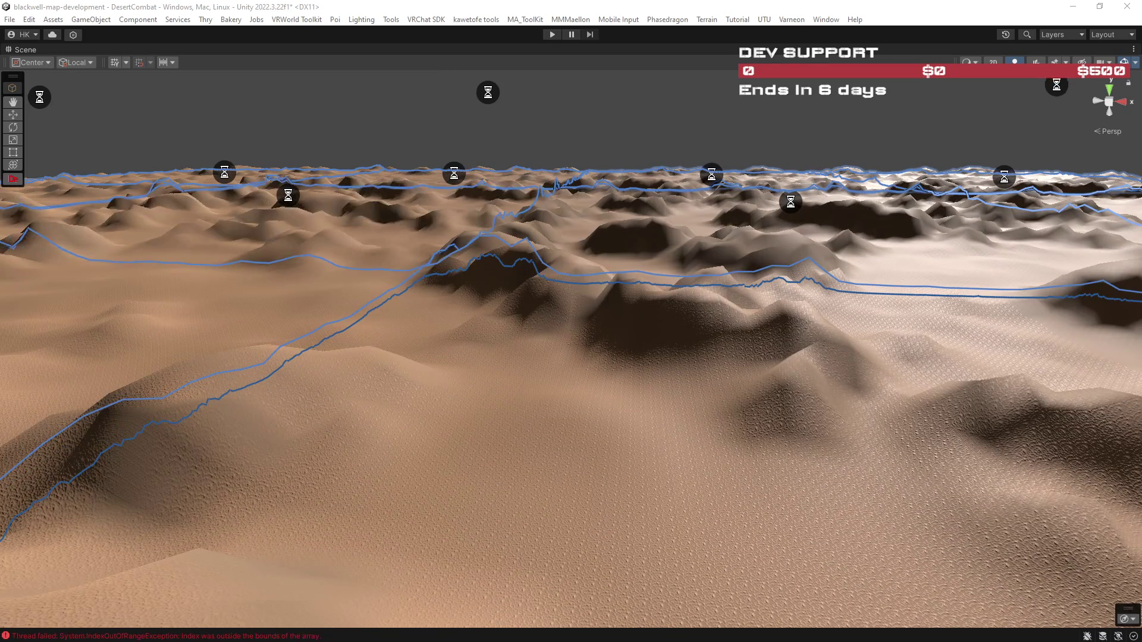
pyautogui.moveTo(990, 314)
pyautogui.mouseDown()
pyautogui.moveTo(915, 339)
pyautogui.moveTo(736, 338)
pyautogui.mouseUp()
pyautogui.press('w')
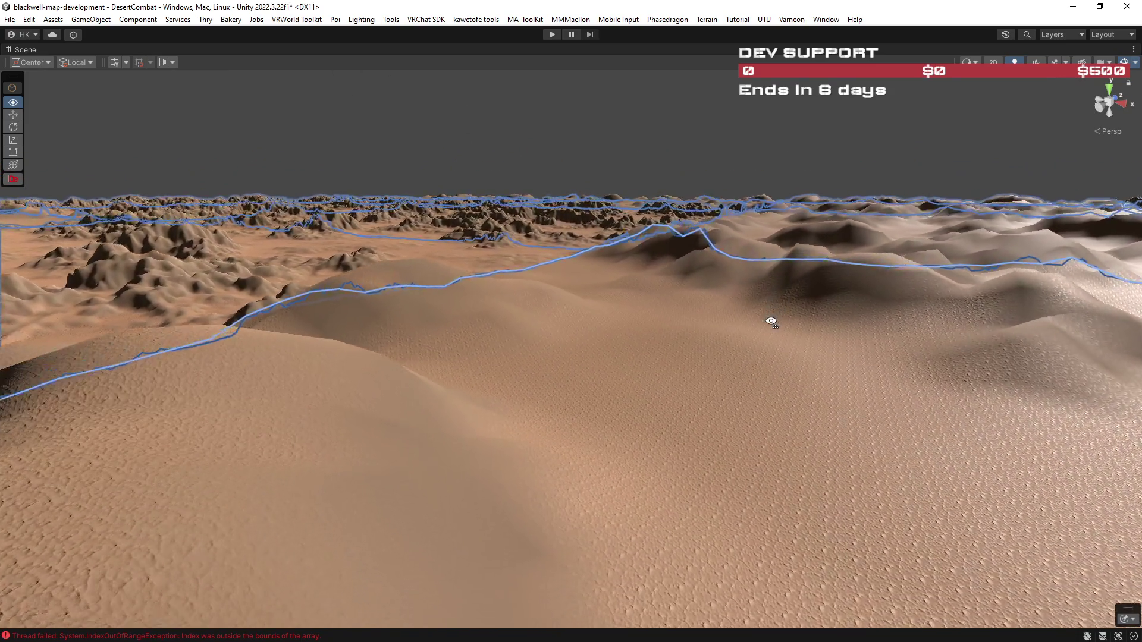
pyautogui.press('w')
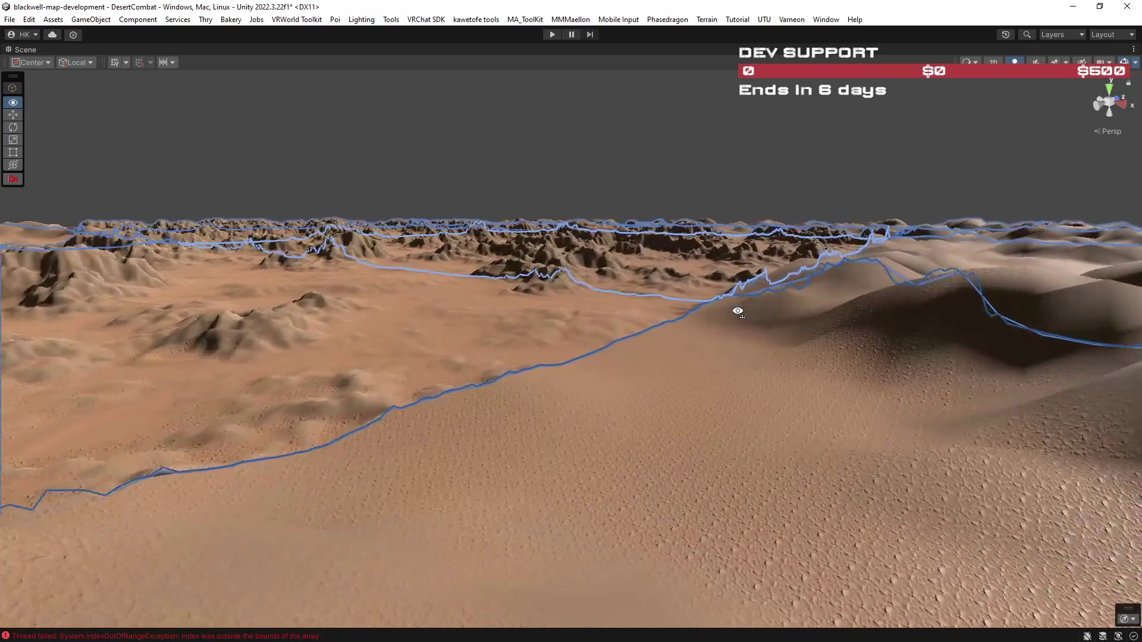
pyautogui.press('w')
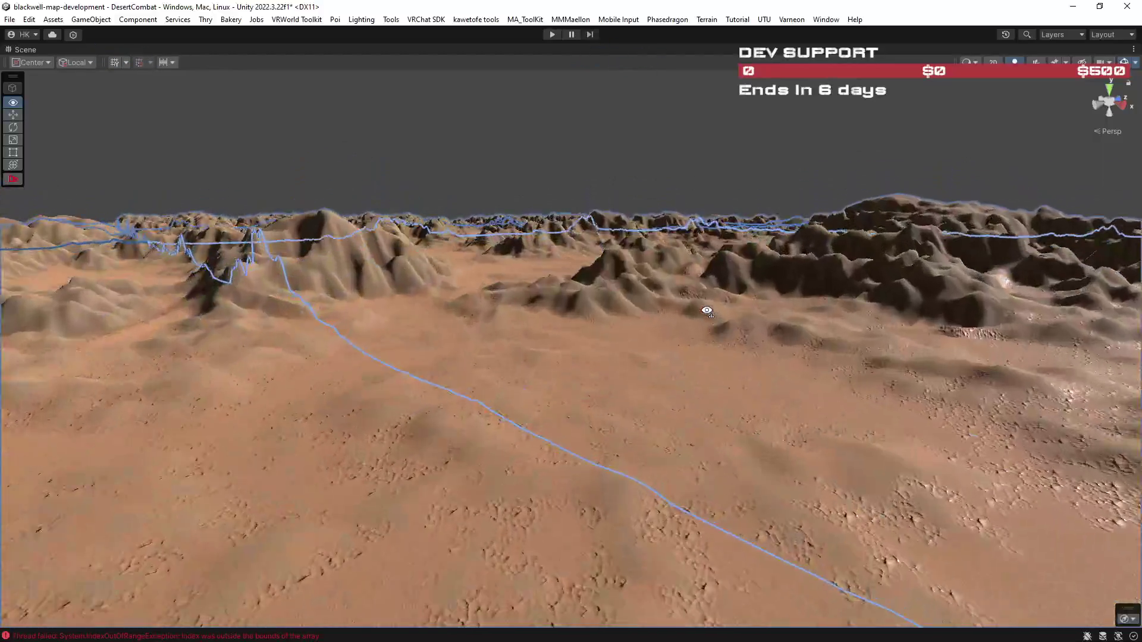
pyautogui.press('w')
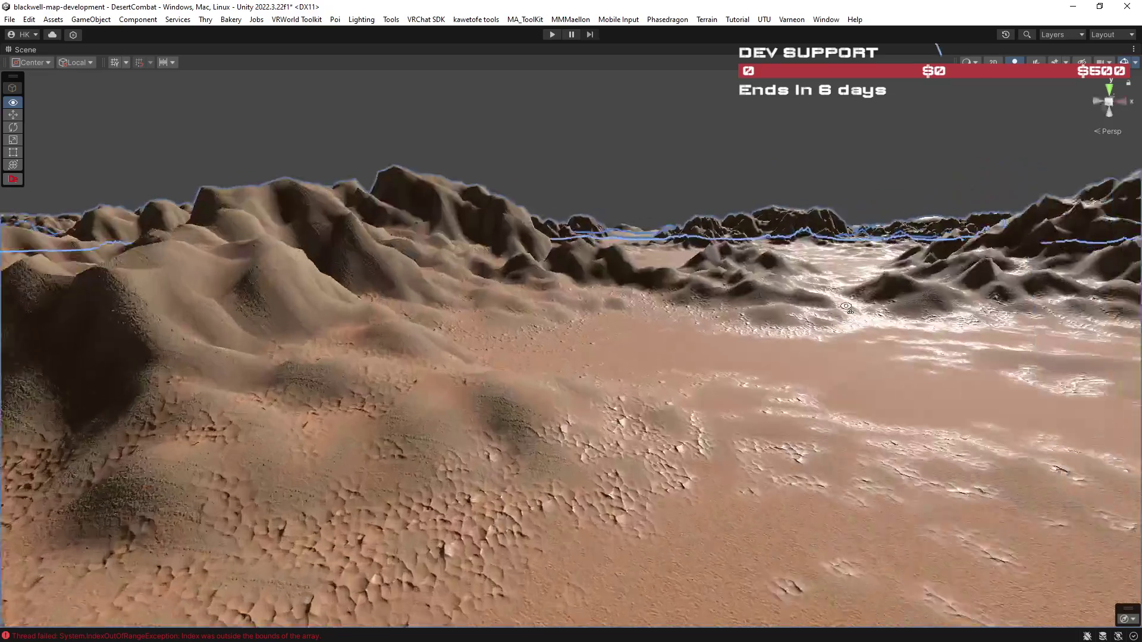
pyautogui.press('w')
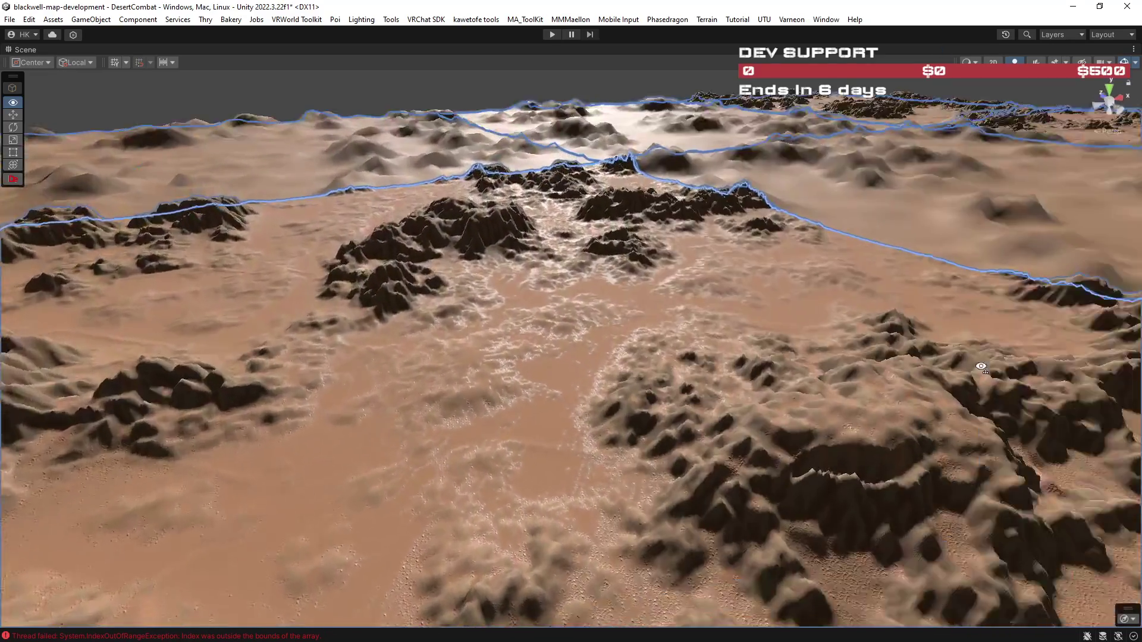
pyautogui.press('w')
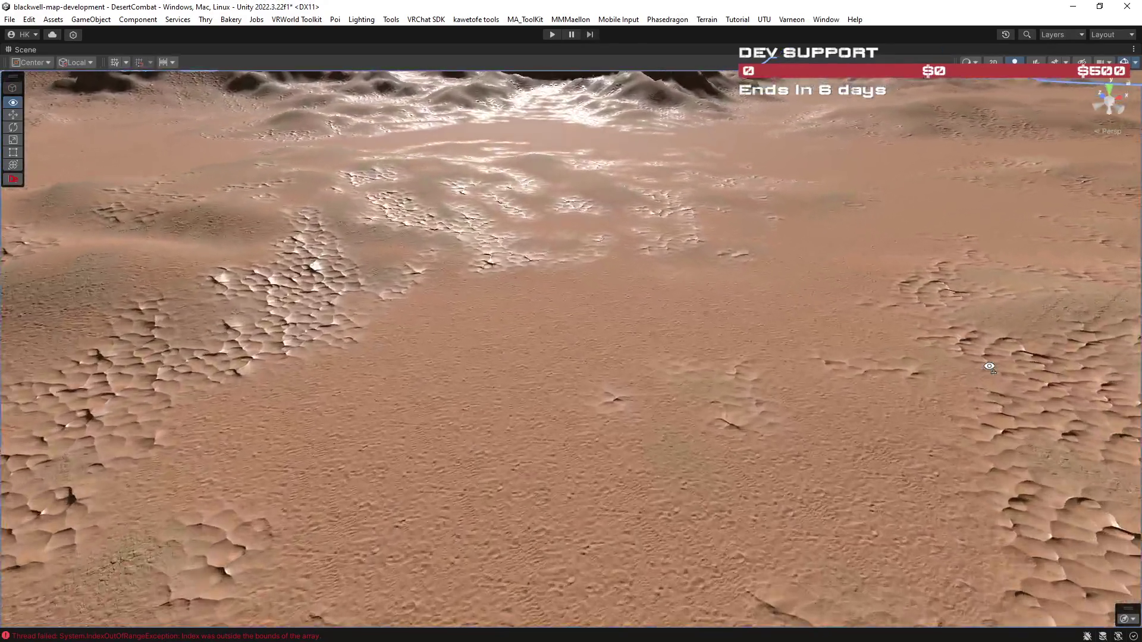
pyautogui.press('w')
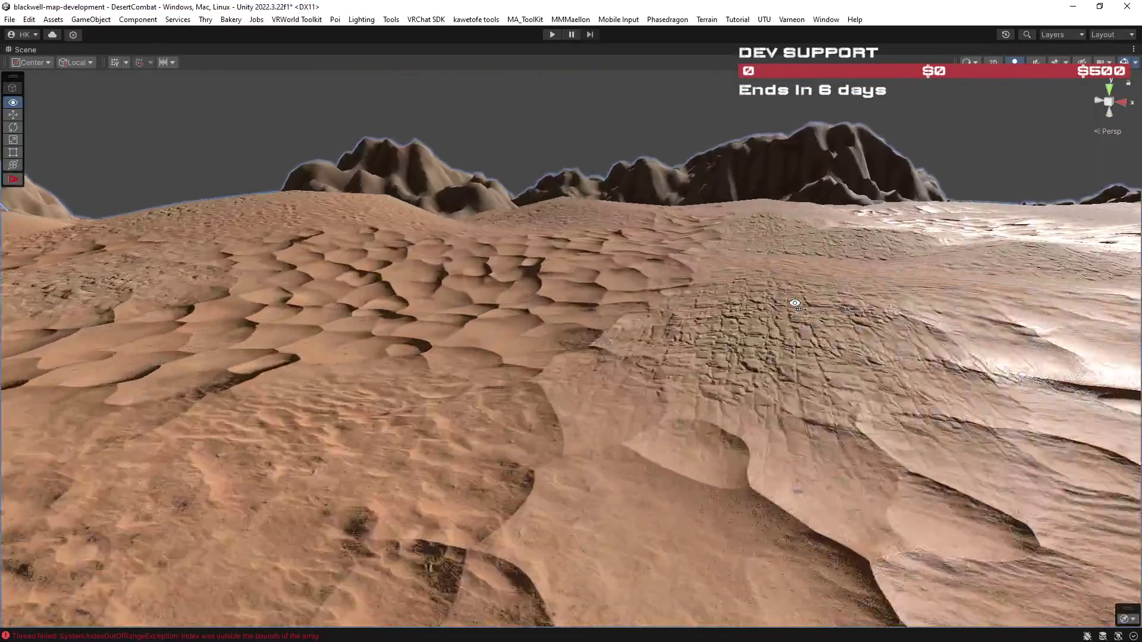
pyautogui.press('w')
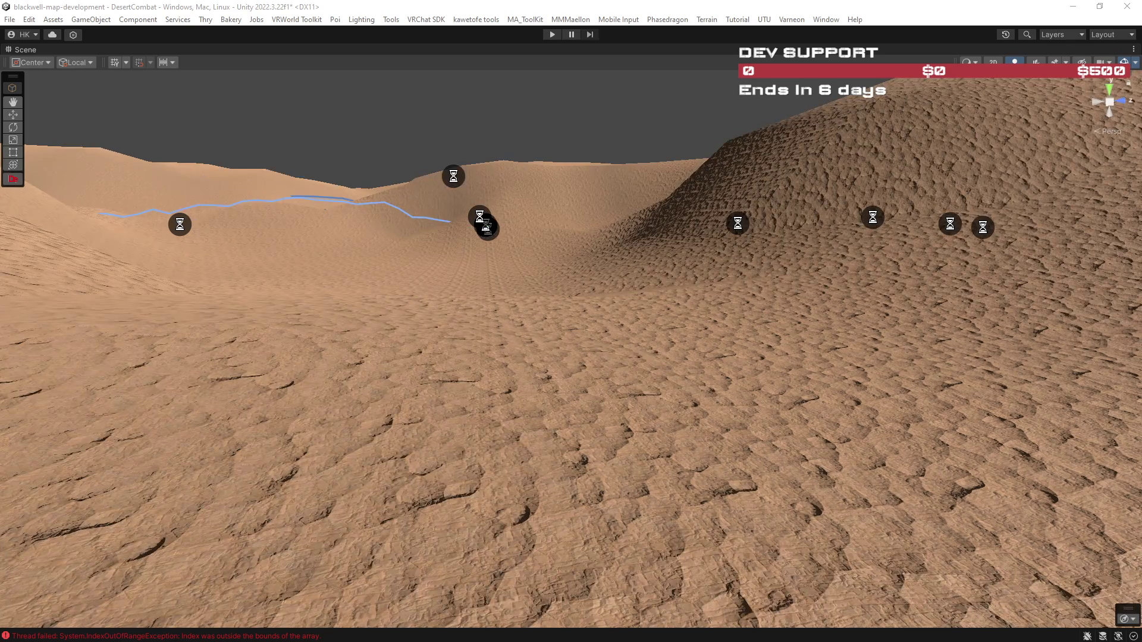
pyautogui.moveTo(868, 356); pyautogui.dragTo(982, 375)
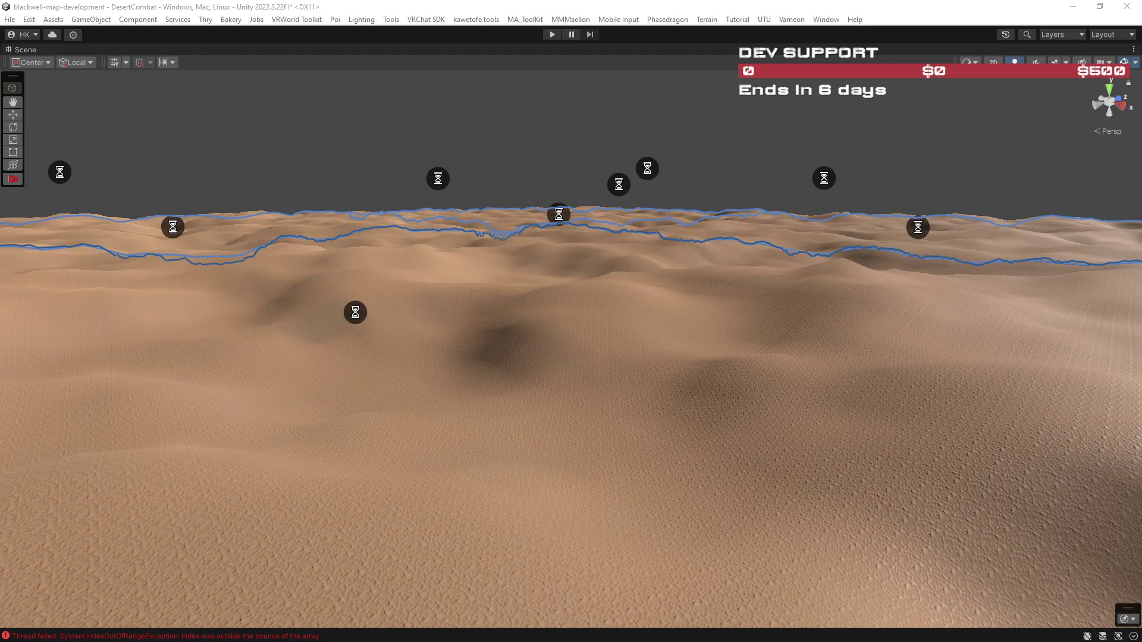
pyautogui.moveTo(987, 441)
pyautogui.mouseDown()
pyautogui.moveTo(1026, 439)
pyautogui.moveTo(25, 428)
pyautogui.moveTo(994, 420)
pyautogui.moveTo(729, 438)
pyautogui.moveTo(317, 415)
pyautogui.mouseUp()
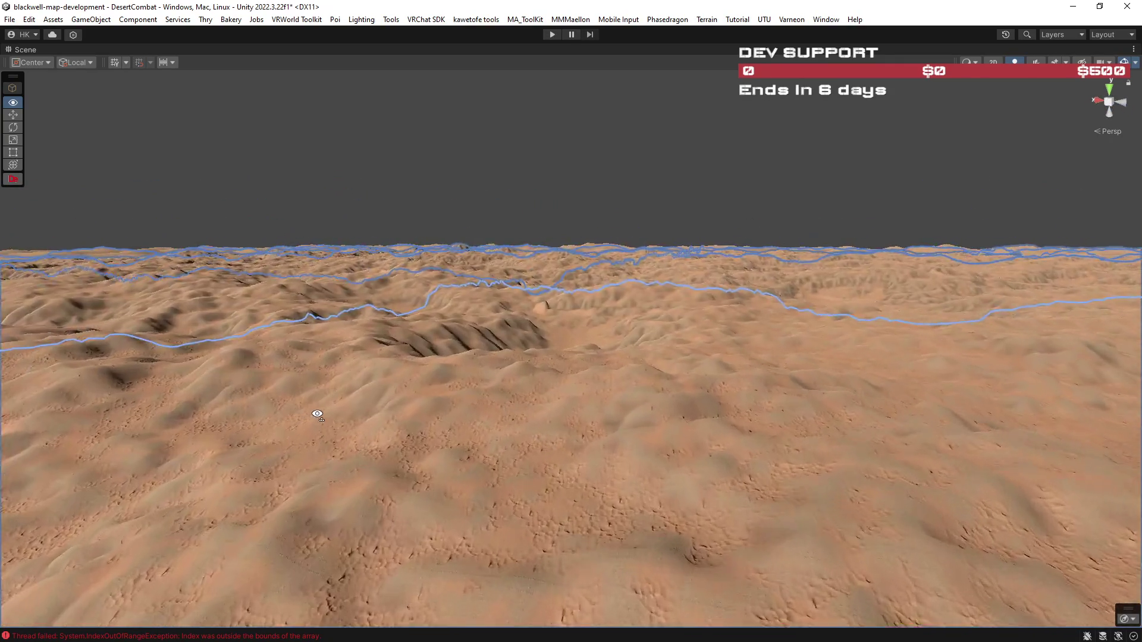
pyautogui.scroll(5, 317, 415)
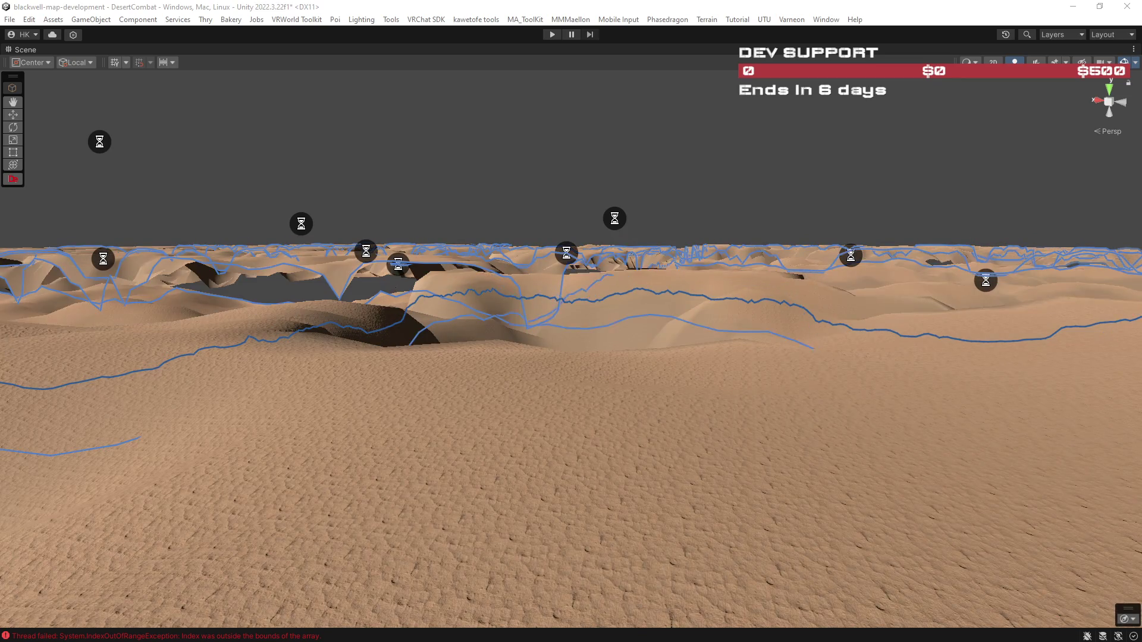
pyautogui.moveTo(880, 398)
pyautogui.mouseDown()
pyautogui.moveTo(981, 396)
pyautogui.moveTo(880, 387)
pyautogui.moveTo(893, 393)
pyautogui.mouseUp()
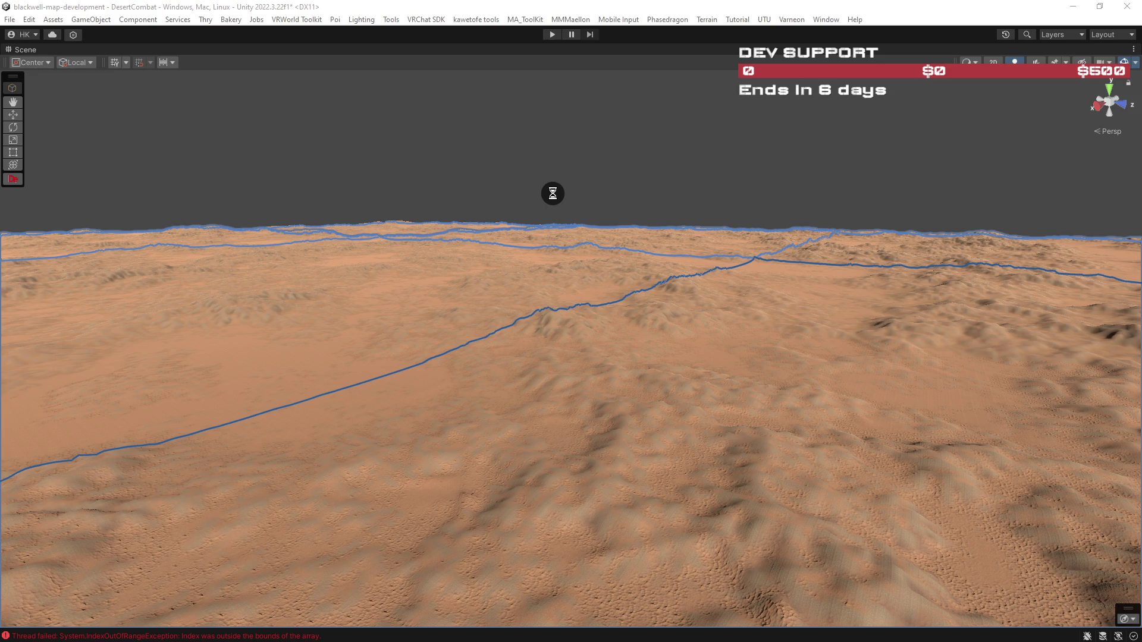
pyautogui.moveTo(1084, 404)
pyautogui.mouseDown()
pyautogui.moveTo(572, 361)
pyautogui.moveTo(748, 373)
pyautogui.moveTo(770, 357)
pyautogui.moveTo(760, 355)
pyautogui.moveTo(515, 349)
pyautogui.moveTo(928, 362)
pyautogui.mouseUp()
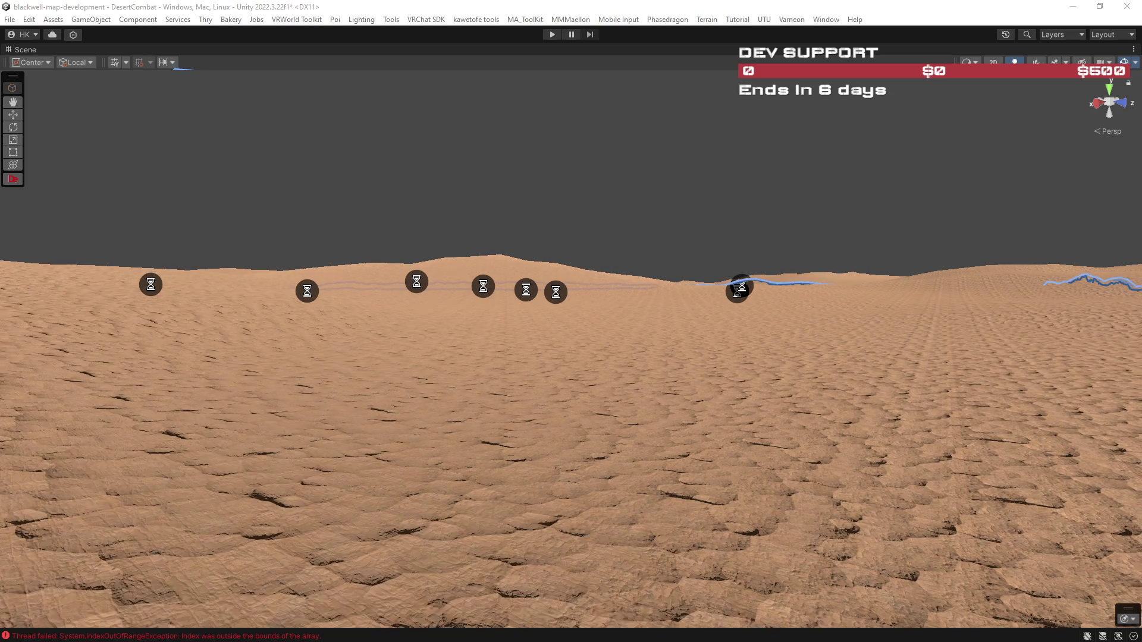
pyautogui.moveTo(898, 330)
pyautogui.mouseDown()
pyautogui.moveTo(1027, 357)
pyautogui.moveTo(938, 362)
pyautogui.moveTo(1040, 370)
pyautogui.mouseUp()
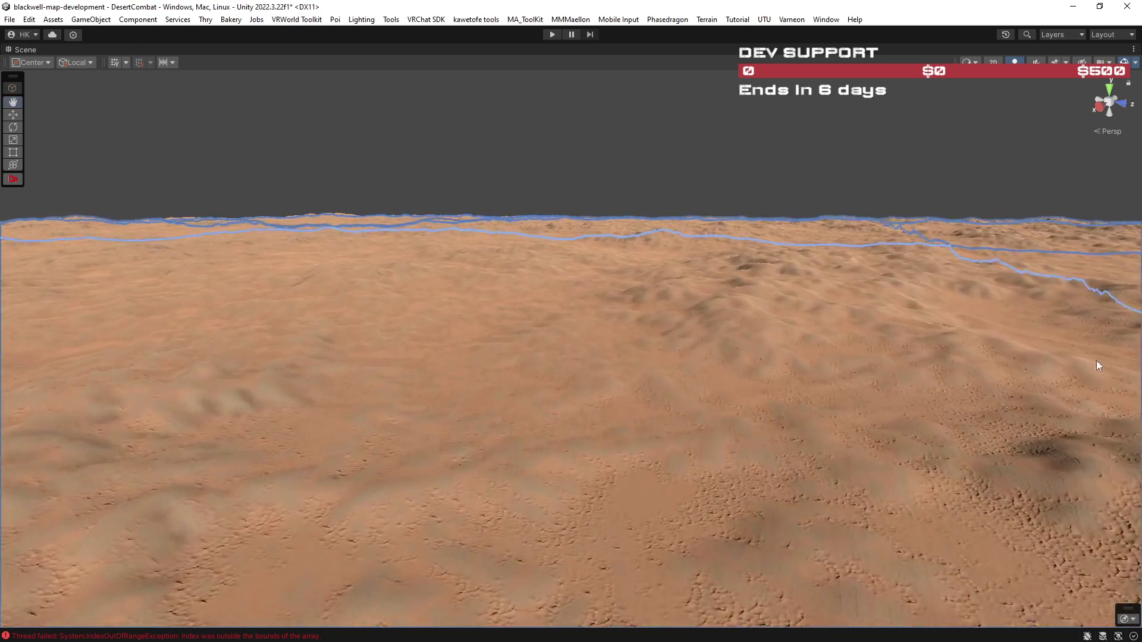
pyautogui.scroll(2, 1040, 370)
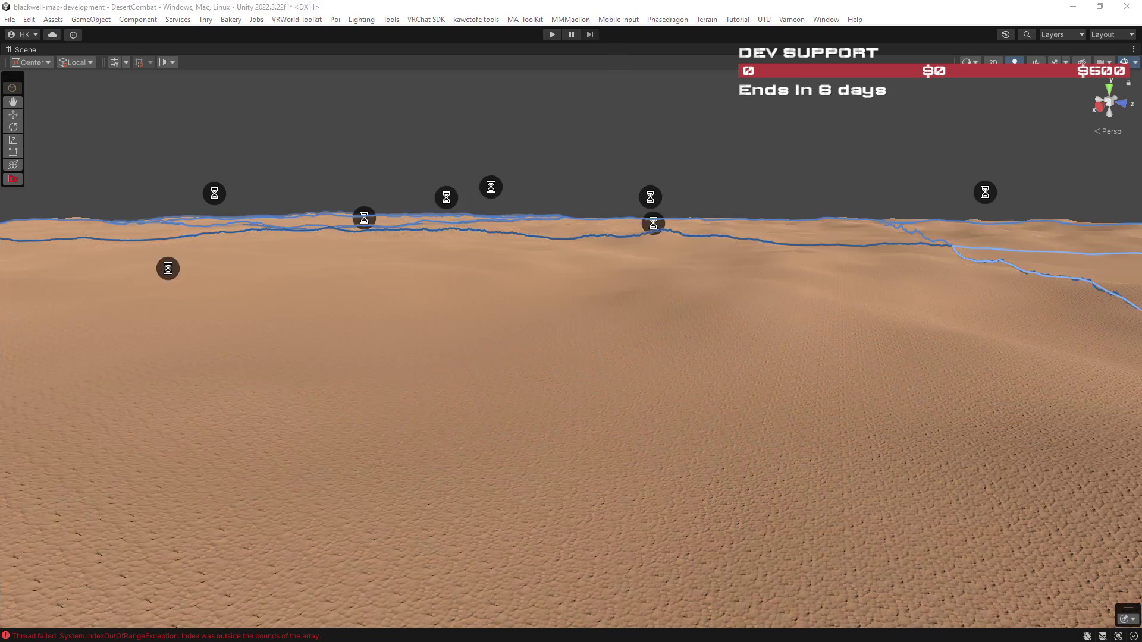